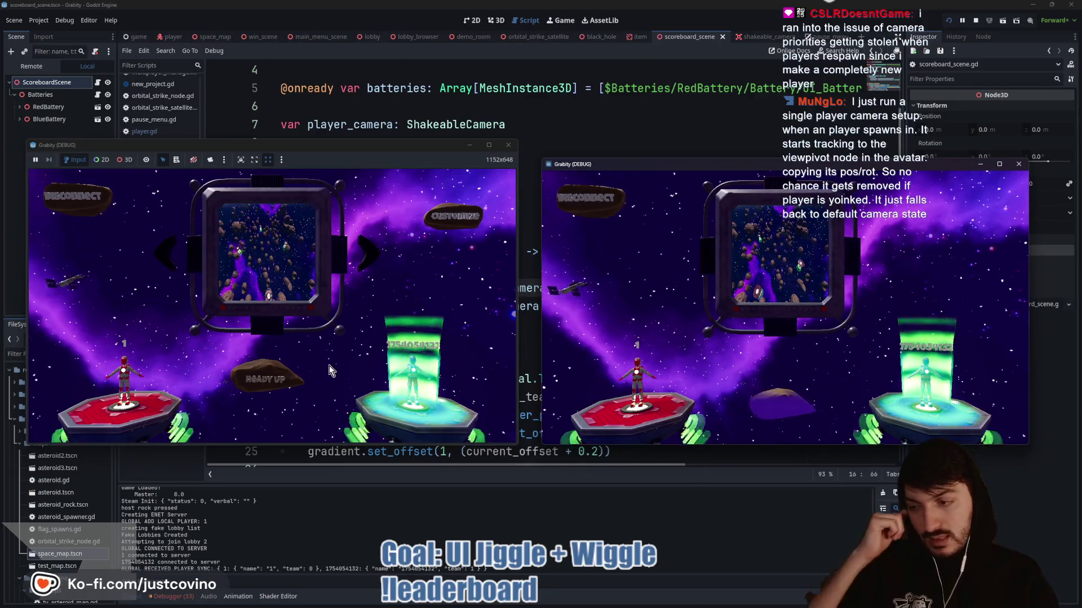
- Ready up and start the match, then walk the red player forward off the spawn pad
left_click(280, 383)
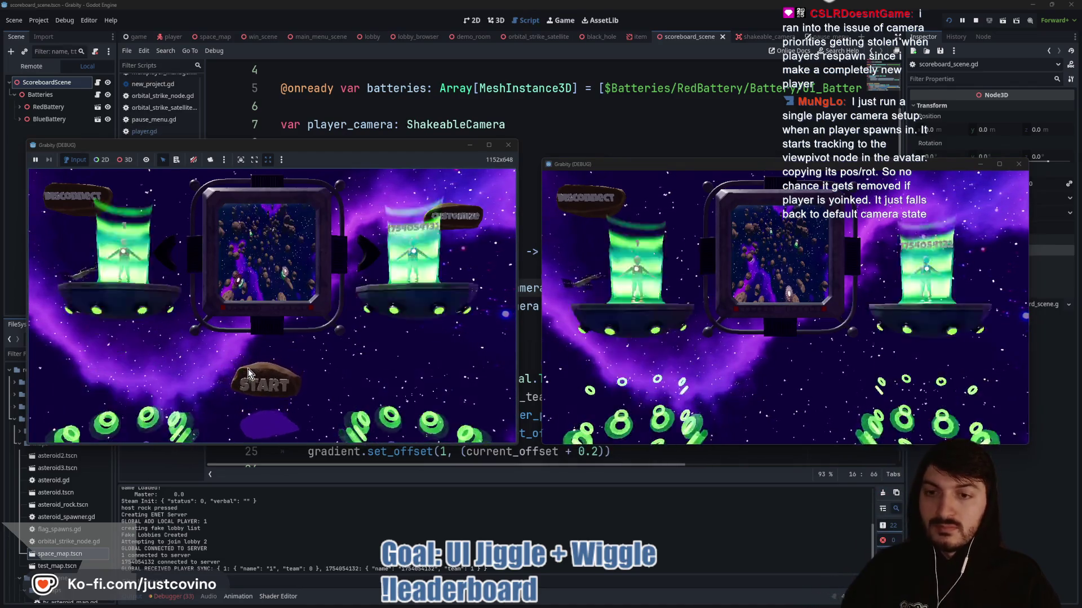
left_click(248, 374)
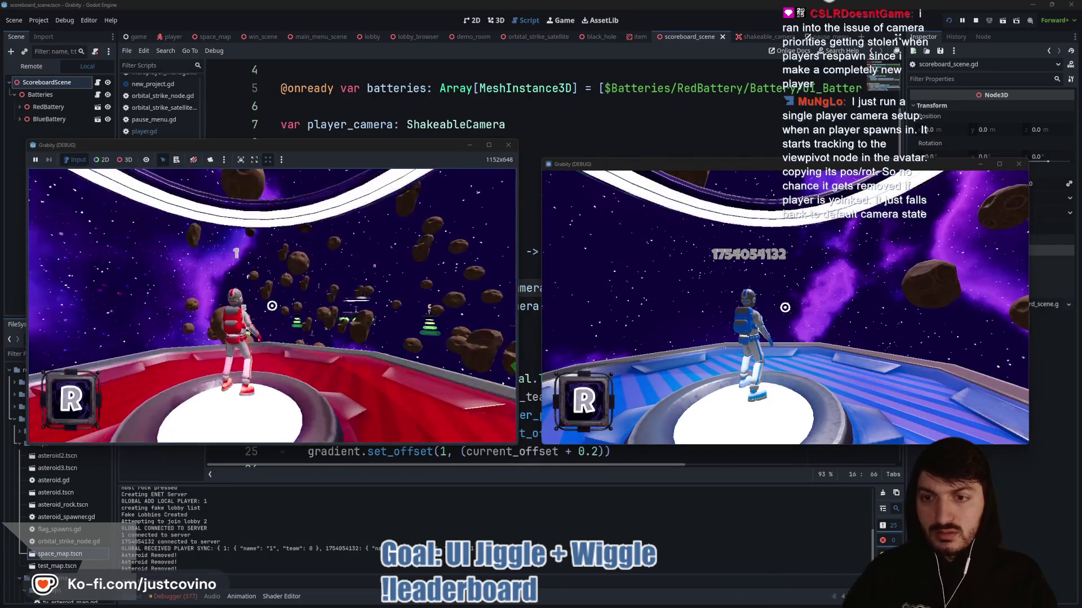
key("w")
key("w")
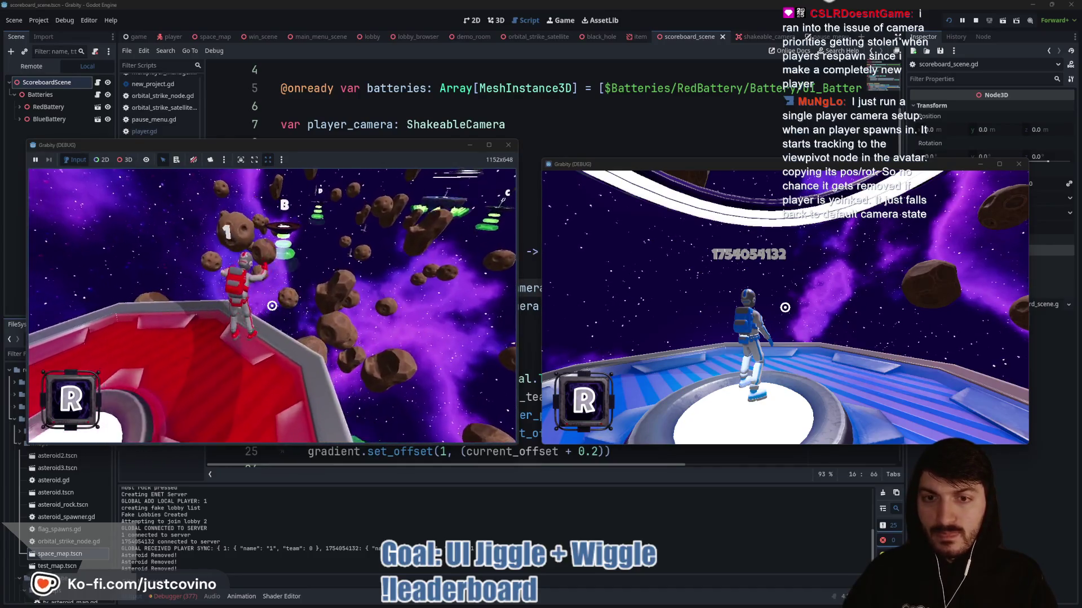
key("w")
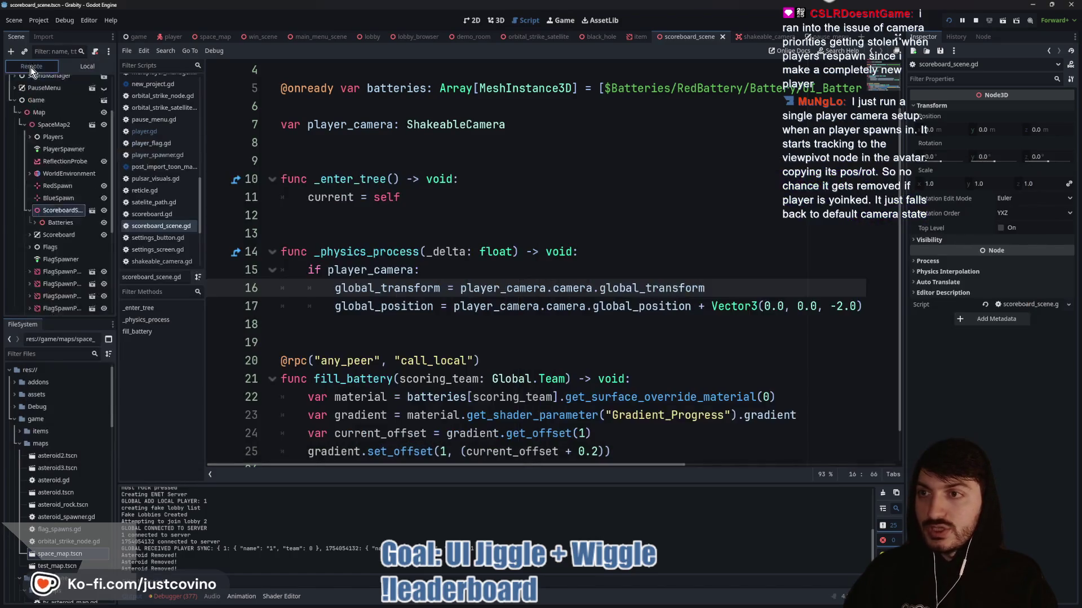
- In the Remote tree, expand player 1 and inspect its Camera3D, ShakeableCamera and CameraPivot properties
left_click(31, 66)
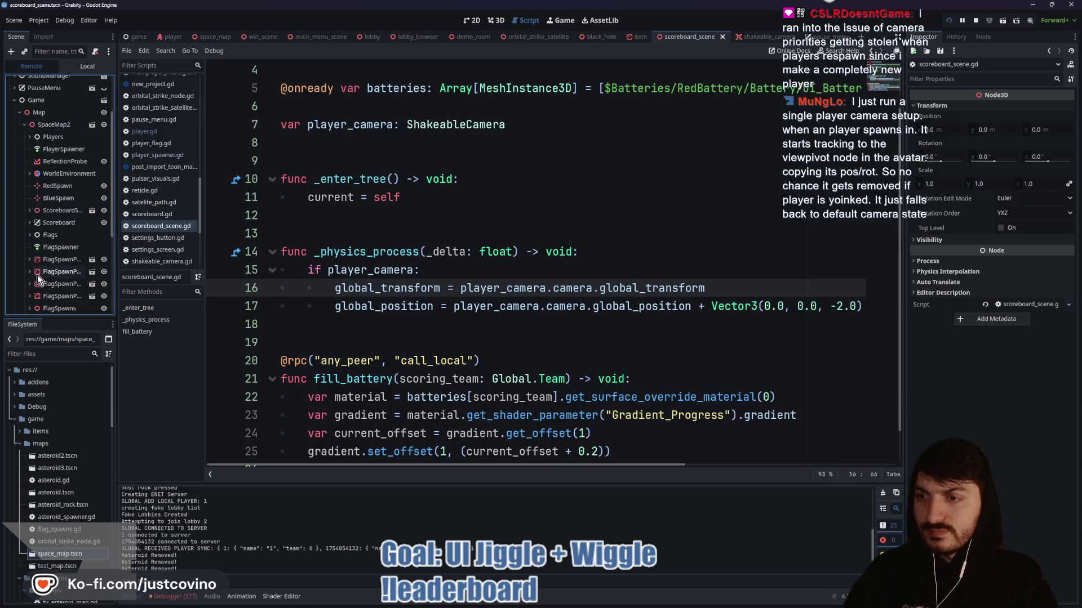
left_click(29, 137)
left_click(39, 150)
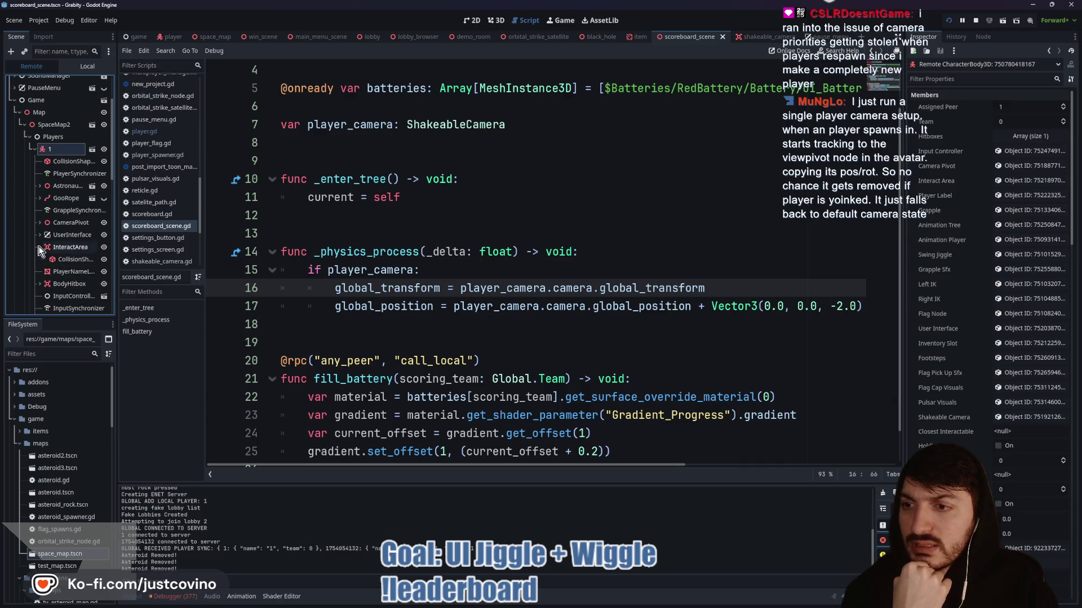
left_click(40, 223)
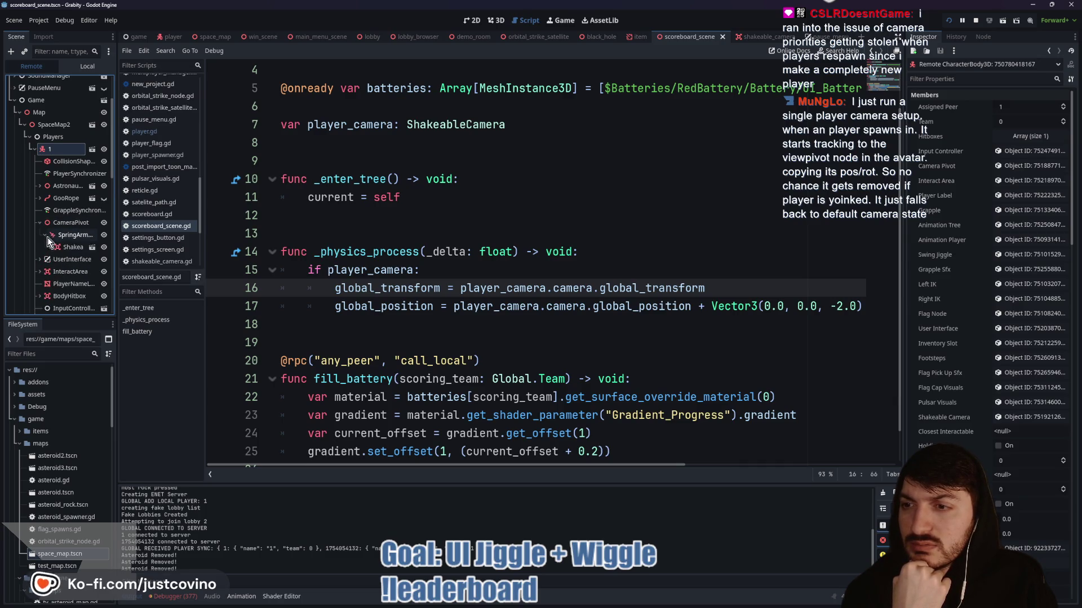
left_click(45, 235)
left_click(49, 248)
left_click(67, 273)
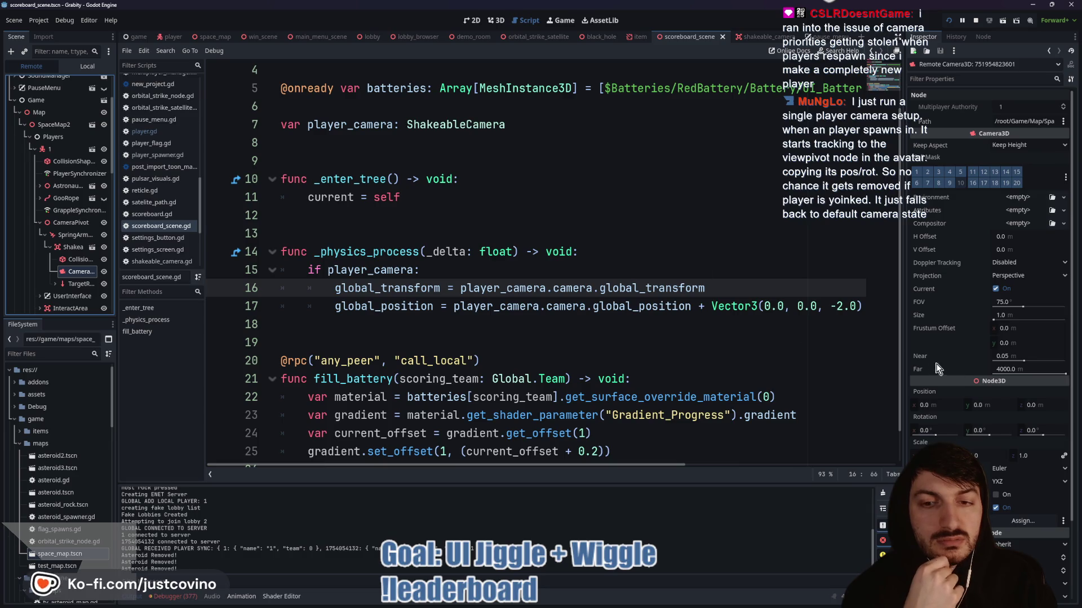
left_click(59, 251)
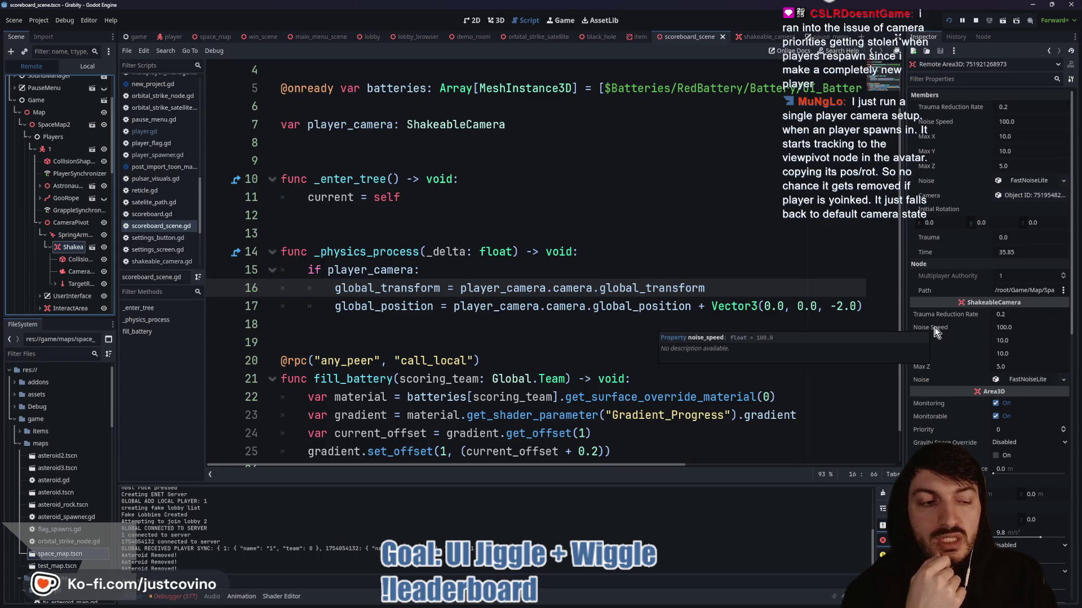
left_click(67, 225)
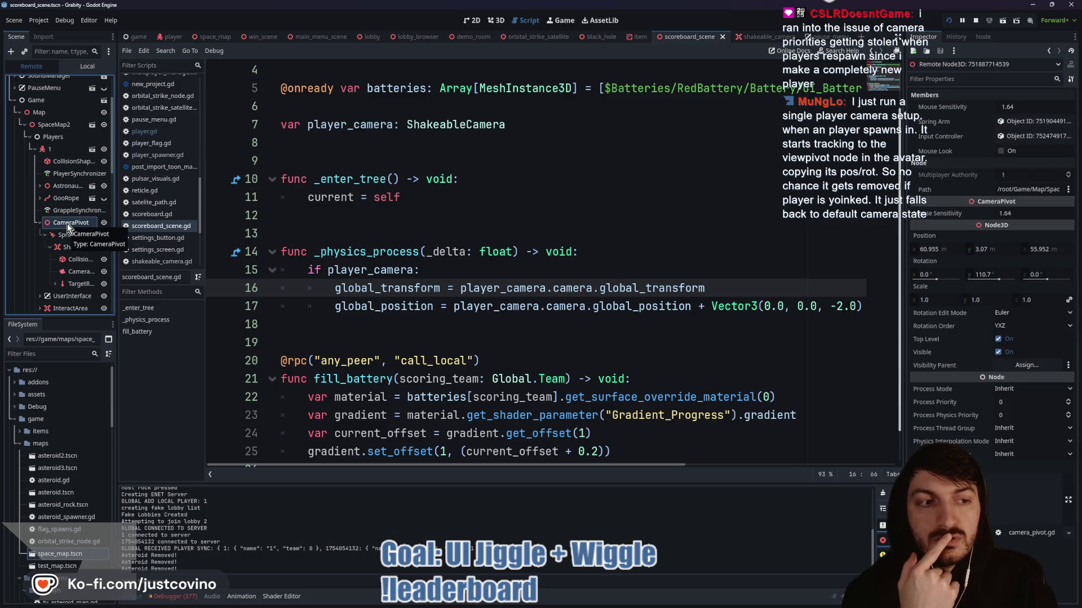
- Stop the game and review the shakeable_camera, scoreboard_scene and player.gd scripts
left_click(975, 26)
left_click(748, 38)
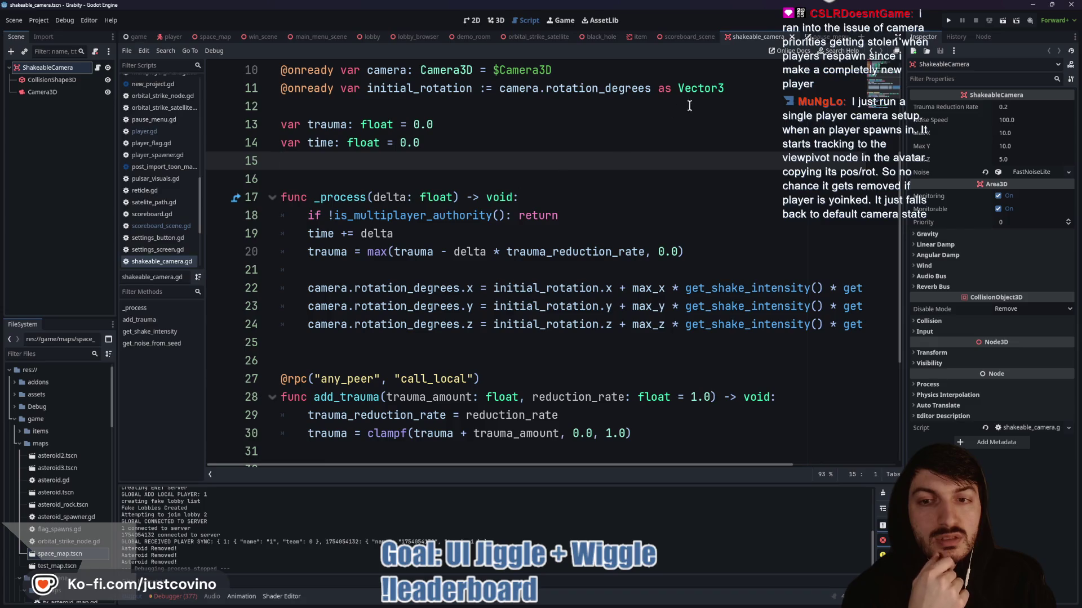
left_click(693, 36)
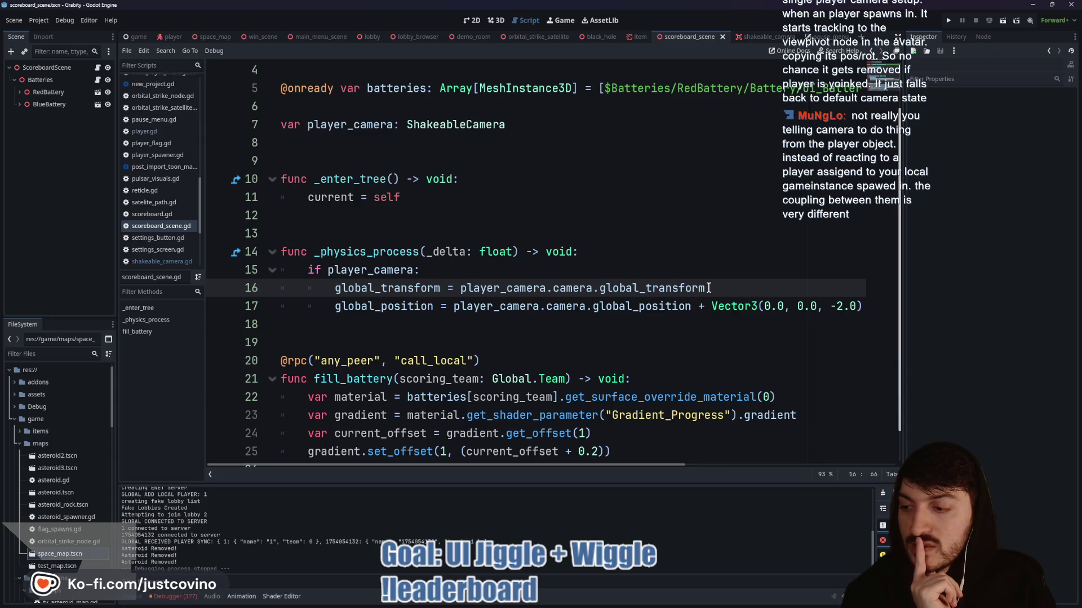
mouse_move(707, 287)
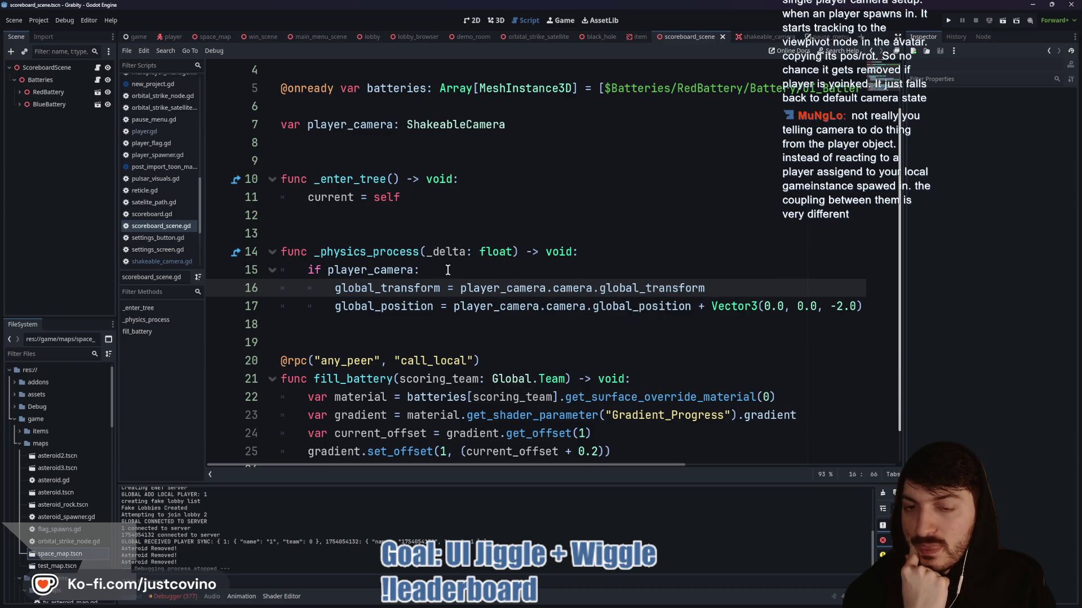
left_click(170, 37)
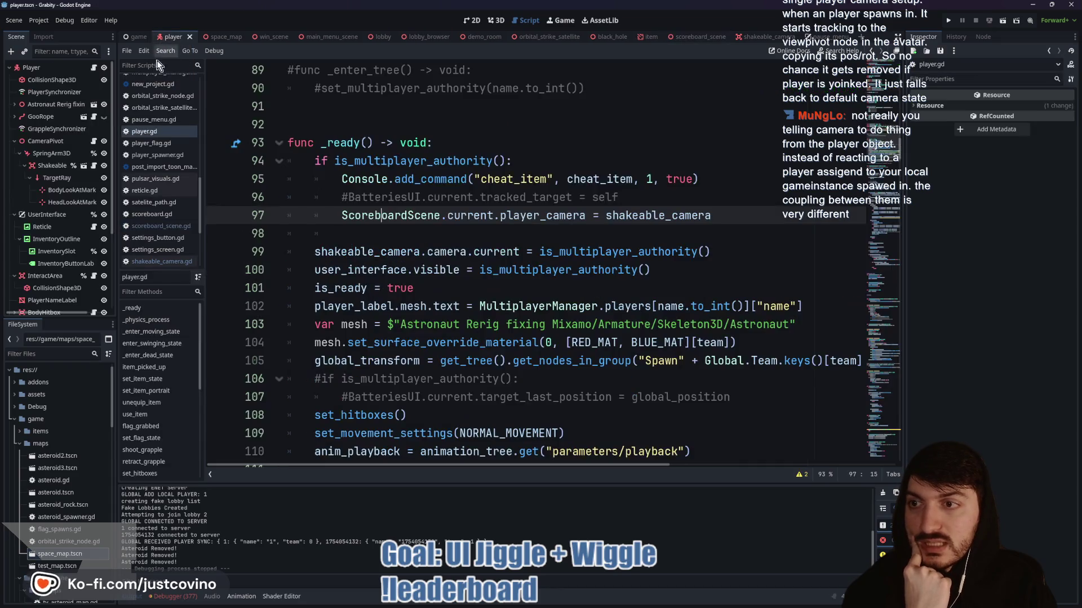
- Read through camera_pivot.gd, looking at mouse_look, the global_position assignment and the mouse rotation code
left_click(93, 141)
left_click(447, 251)
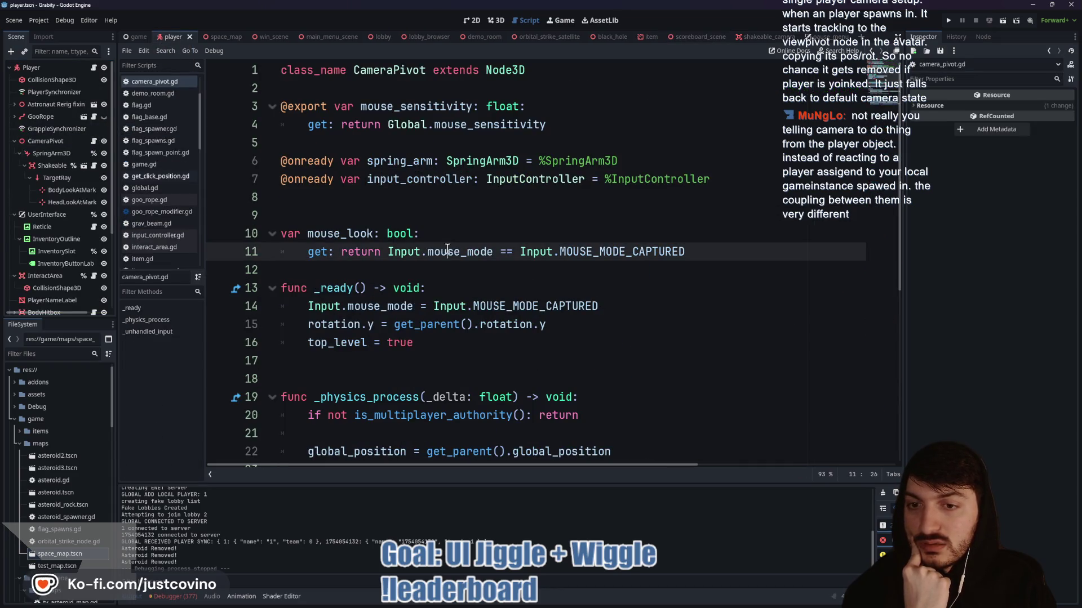
scroll(462, 321, "down", 1)
scroll(497, 288, "down", 2)
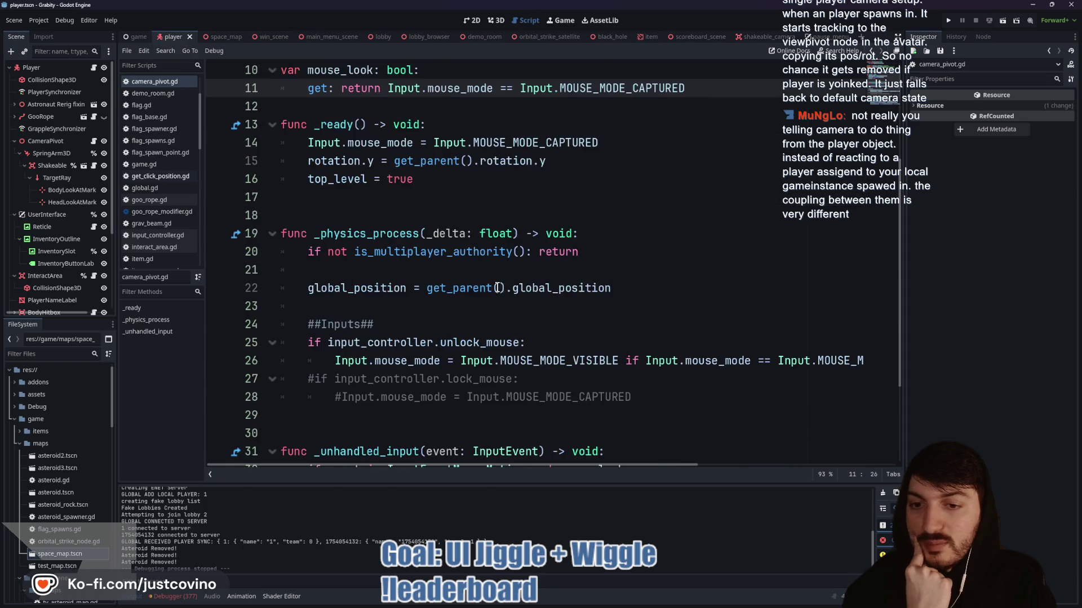
triple_click(653, 285)
scroll(501, 299, "down", 1)
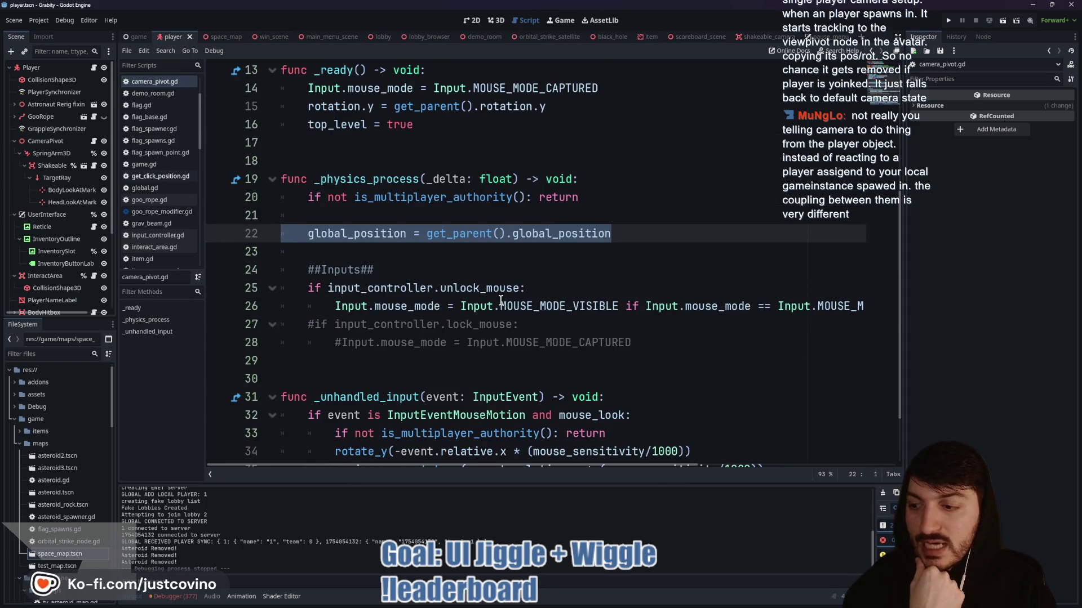
scroll(501, 300, "down", 1)
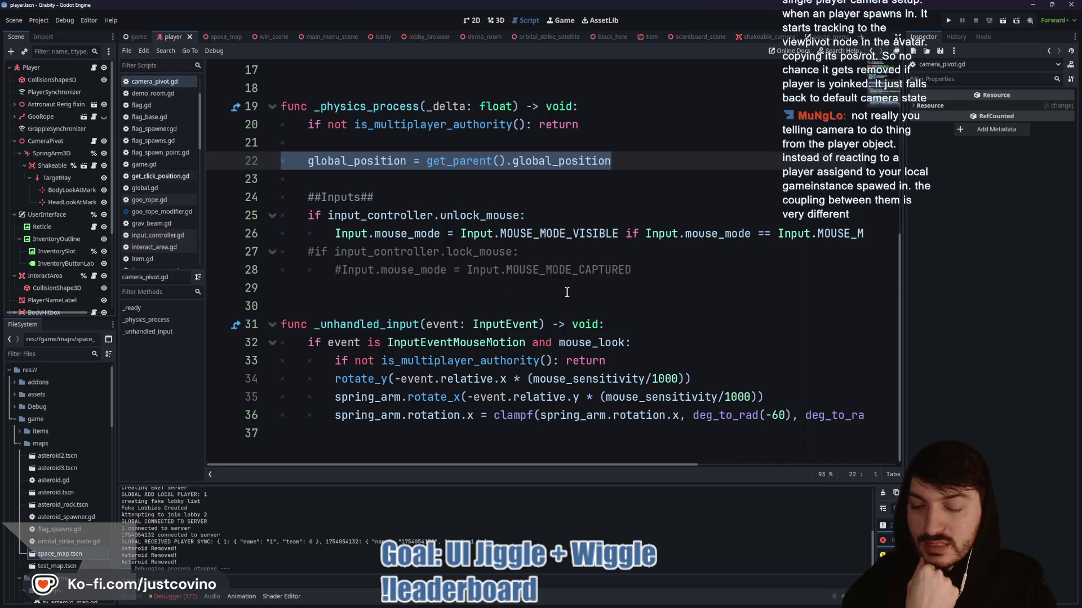
mouse_move(331, 378)
left_mouse_down()
mouse_move(718, 397)
mouse_move(740, 415)
left_mouse_up()
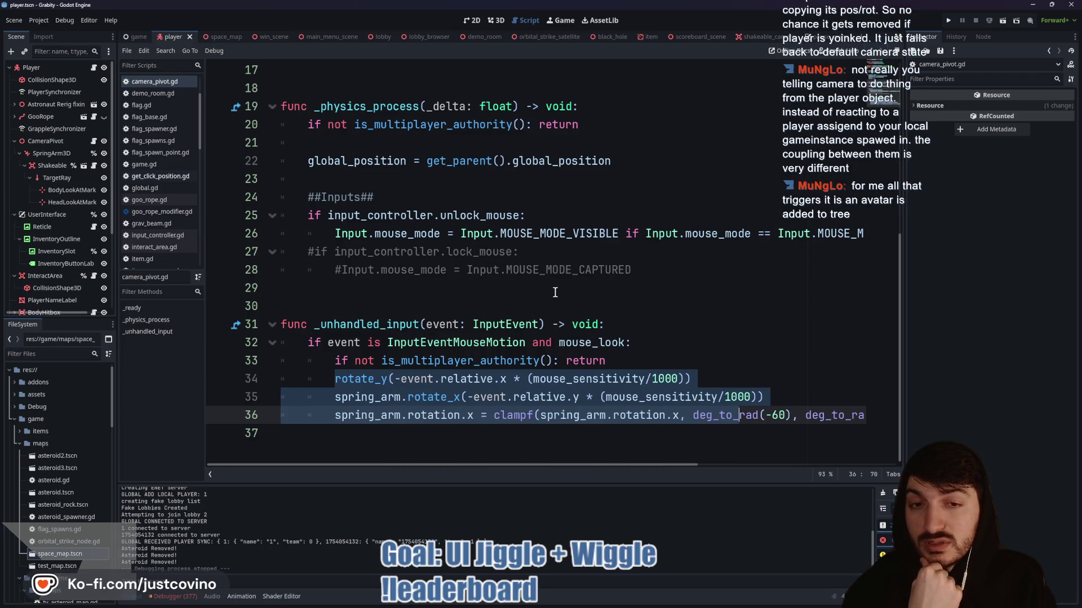
left_click(444, 305)
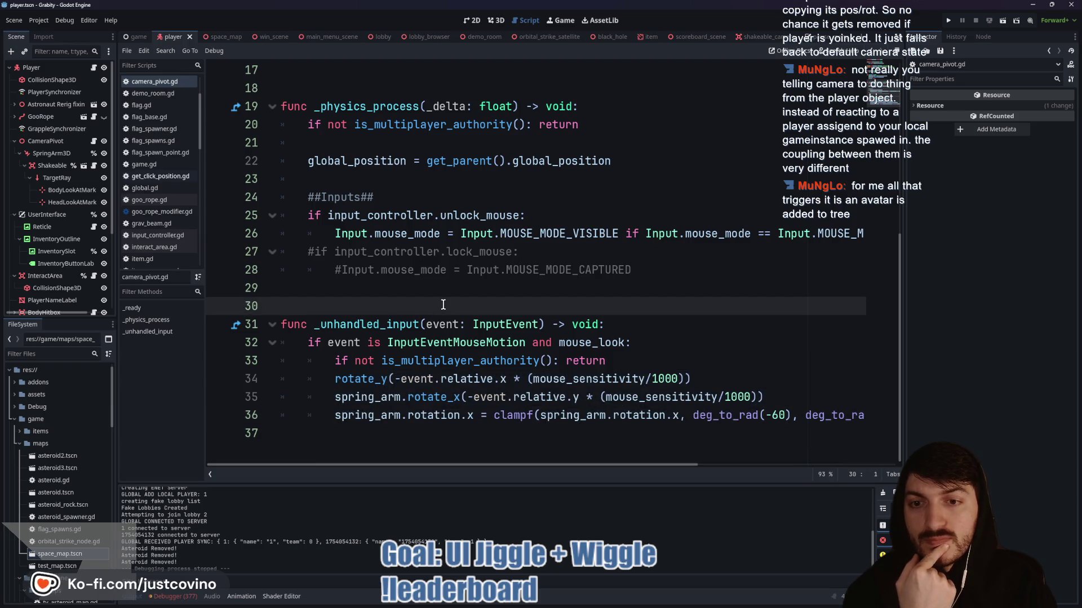
scroll(443, 305, "up", 1)
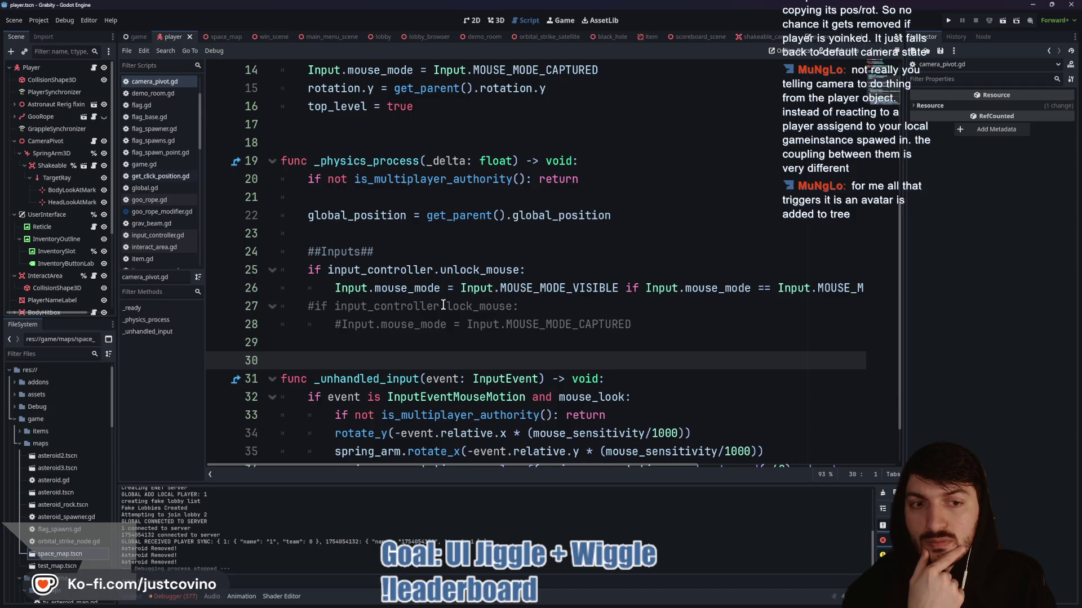
scroll(443, 304, "up", 3)
double_click(436, 252)
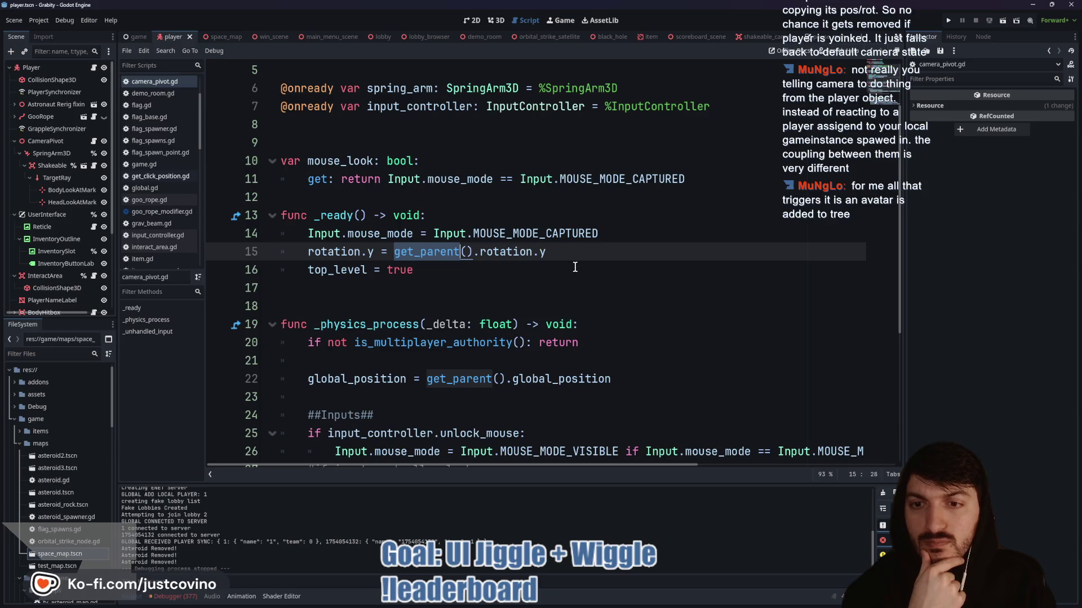
scroll(565, 267, "down", 2)
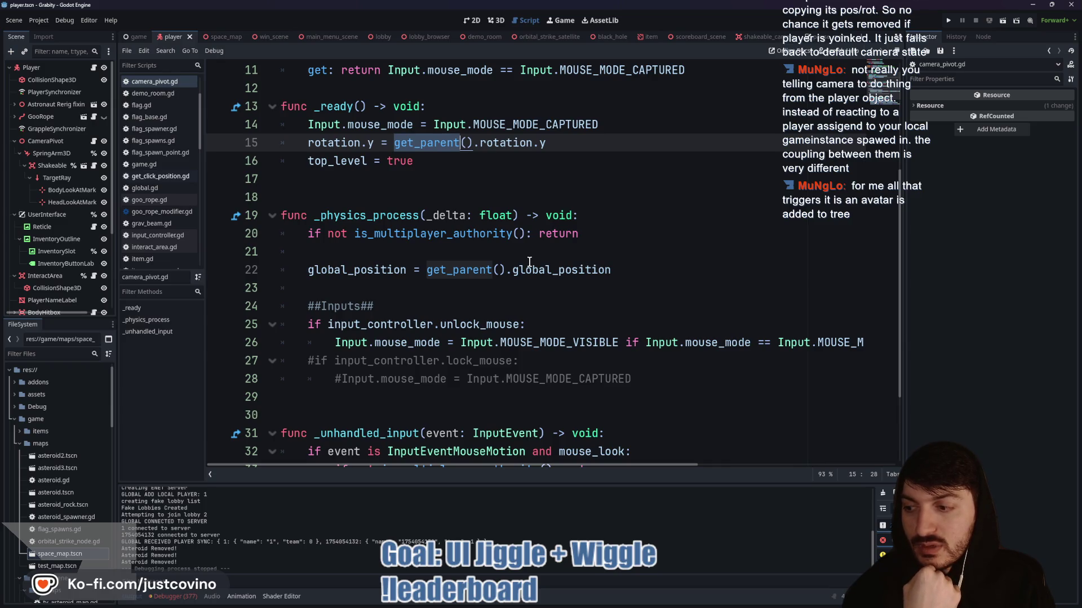
- Insert a blank line after line 12 of camera_pivot.gd, save it, and check CameraPivot's properties
left_click(507, 197)
scroll(490, 226, "up", 3)
left_click(470, 251)
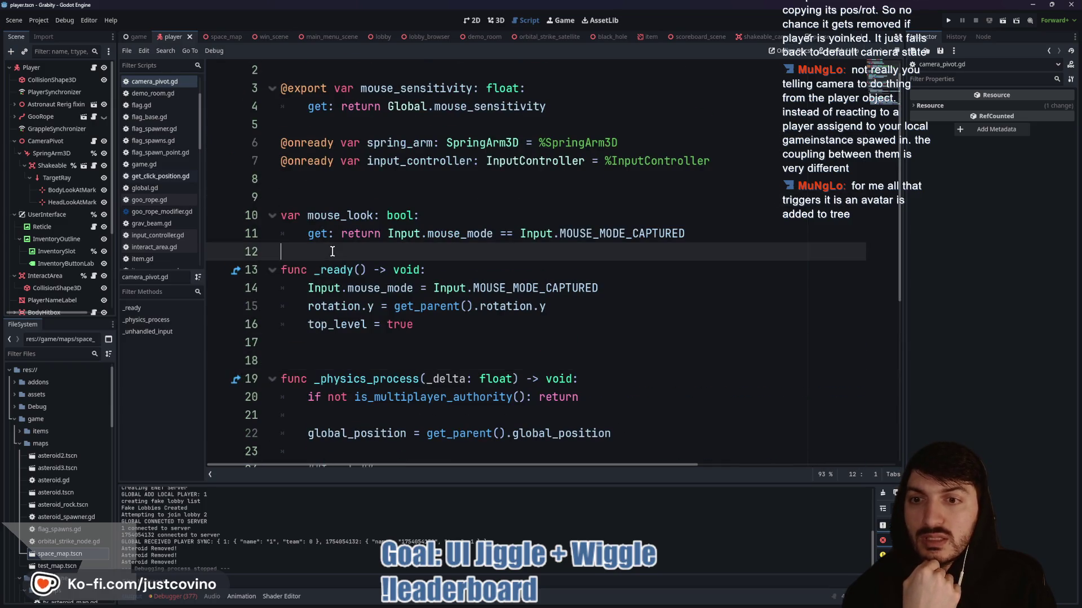
key("Return")
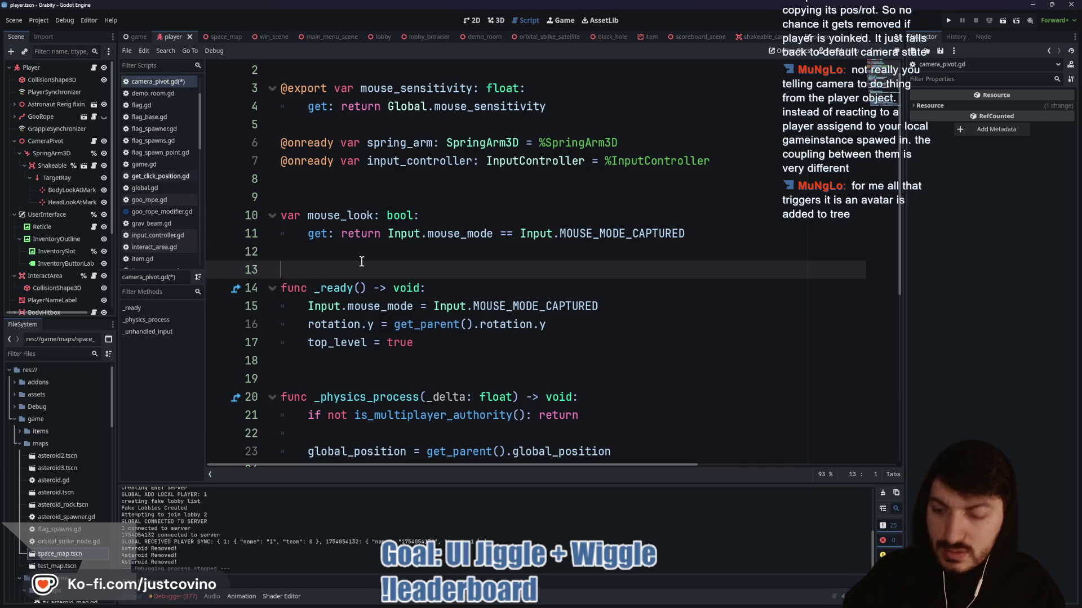
key("ctrl+s")
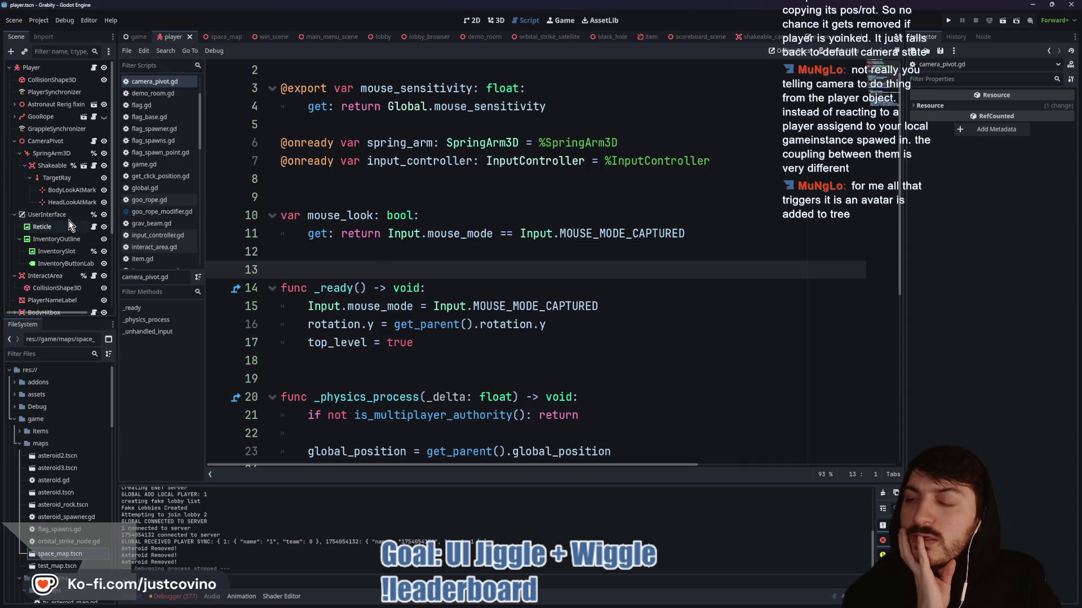
left_click(62, 141)
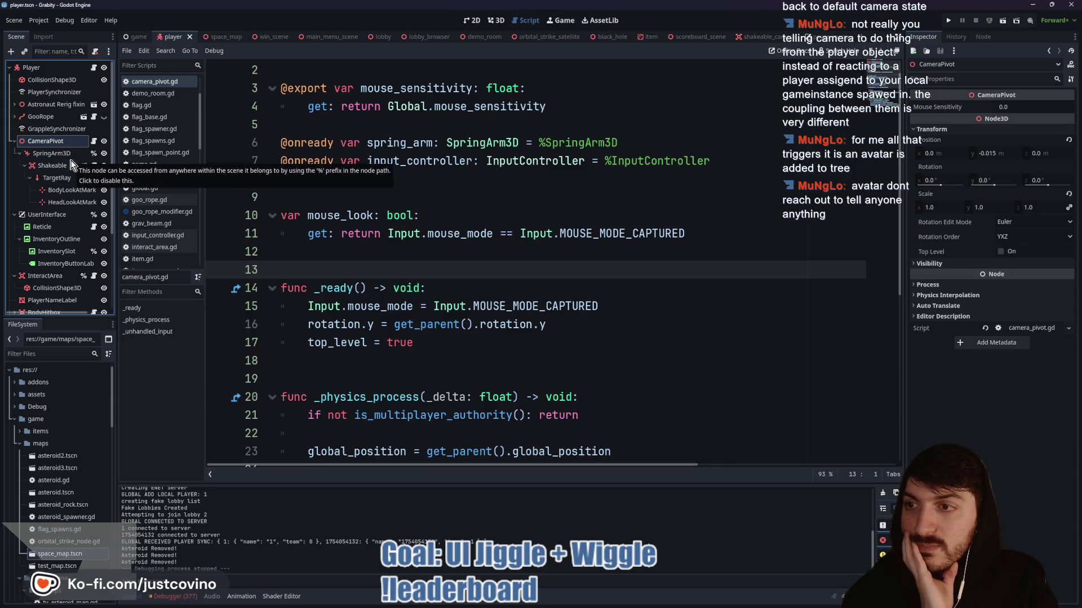
left_click(94, 68)
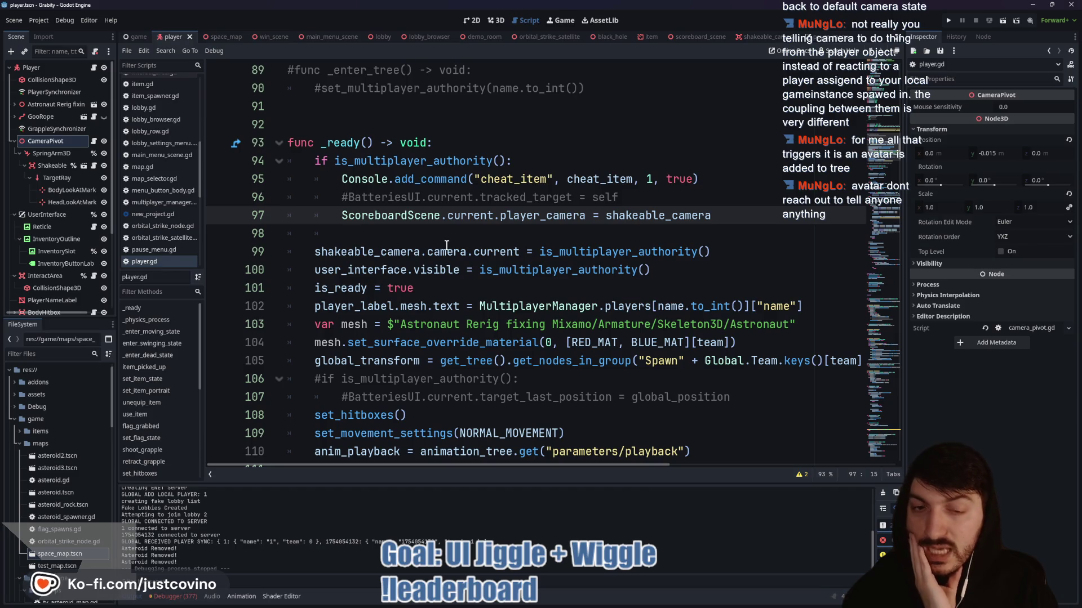
scroll(453, 232, "down", 2)
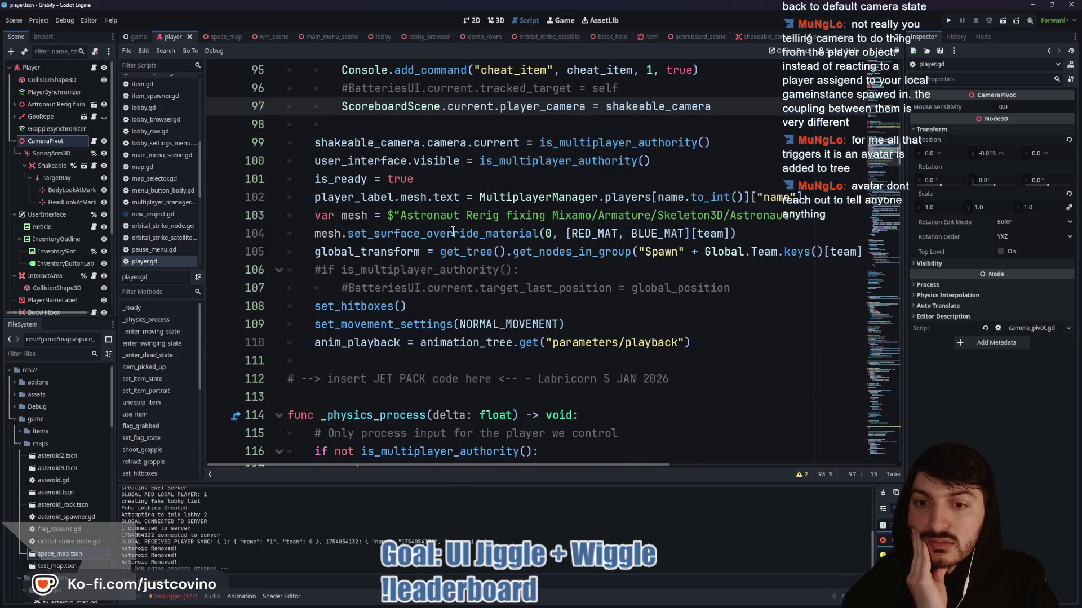
scroll(453, 232, "down", 2)
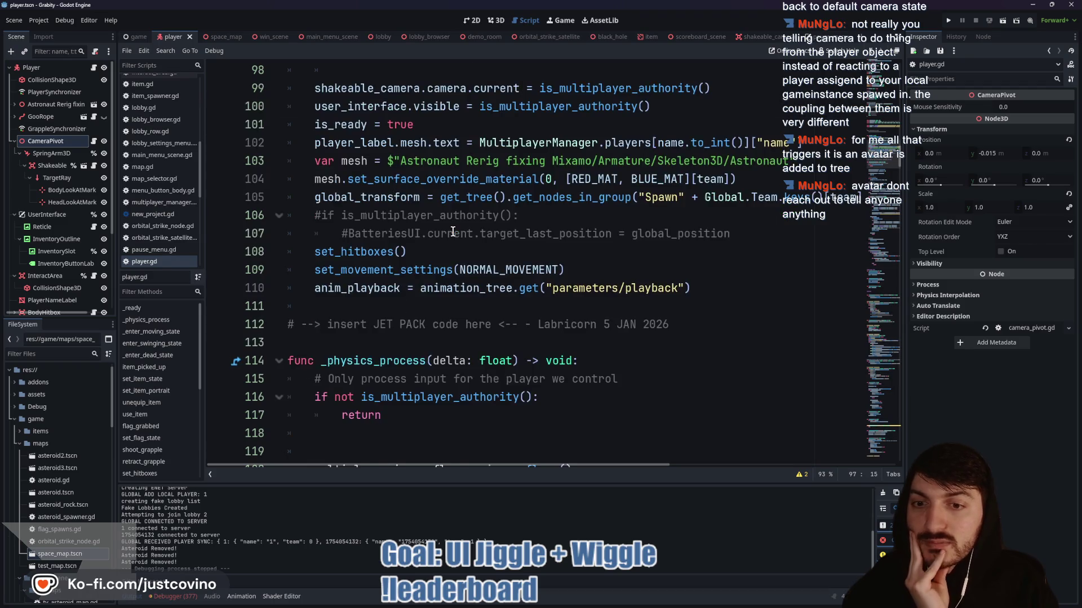
scroll(439, 214, "up", 4)
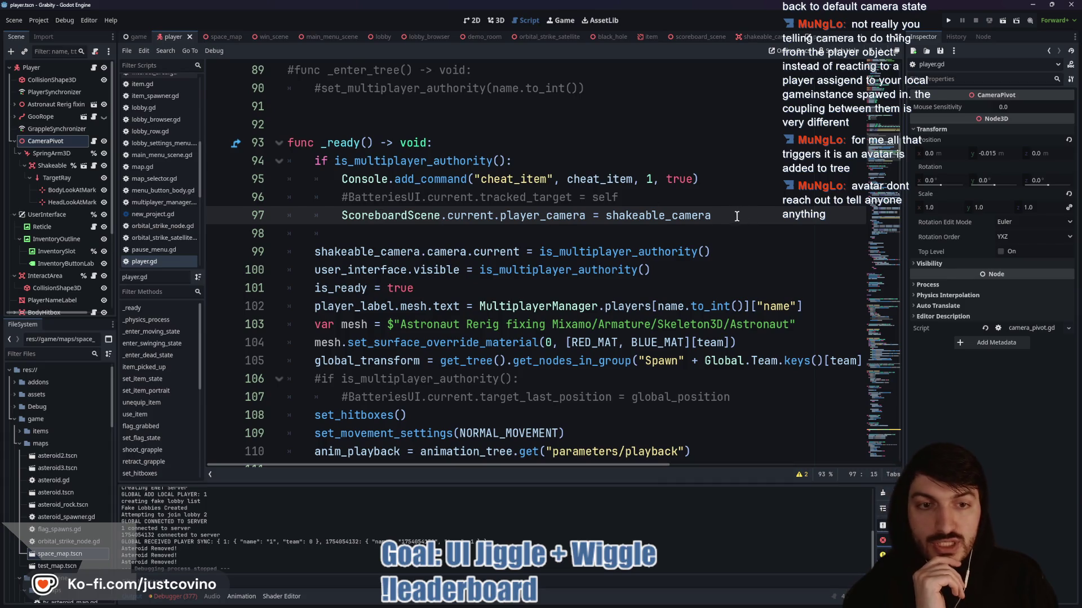
left_click(737, 216)
key("shift+Home")
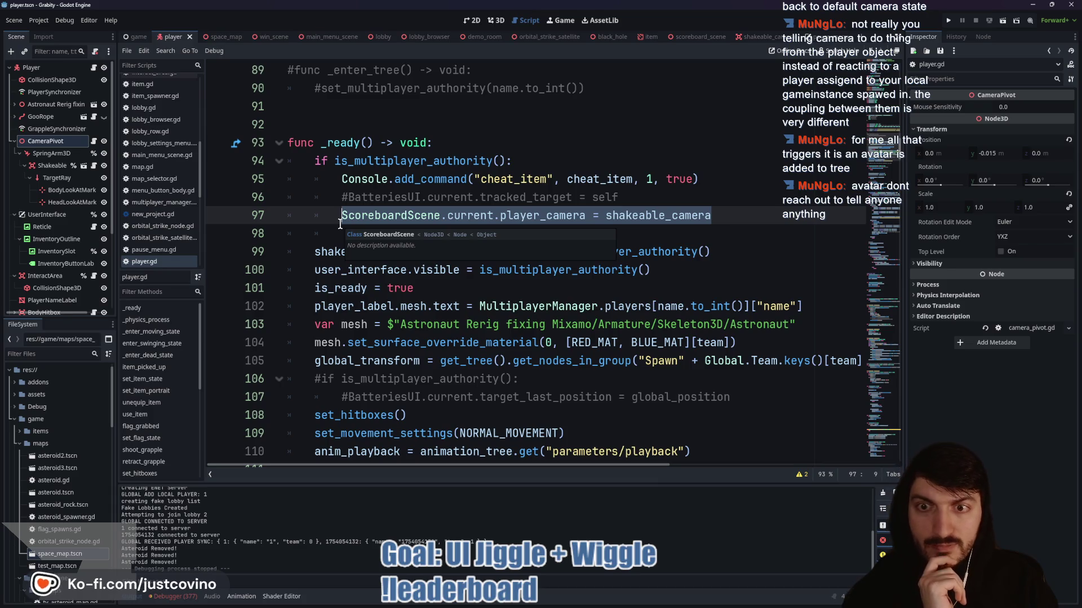
double_click(570, 215)
double_click(658, 215)
left_click(407, 217)
double_click(407, 218)
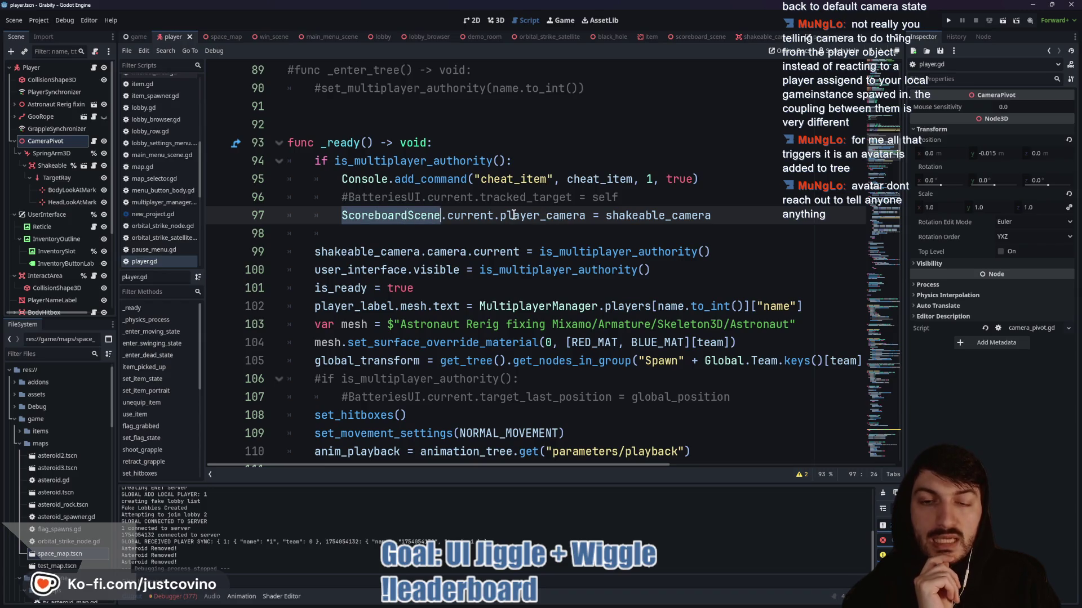
double_click(551, 217)
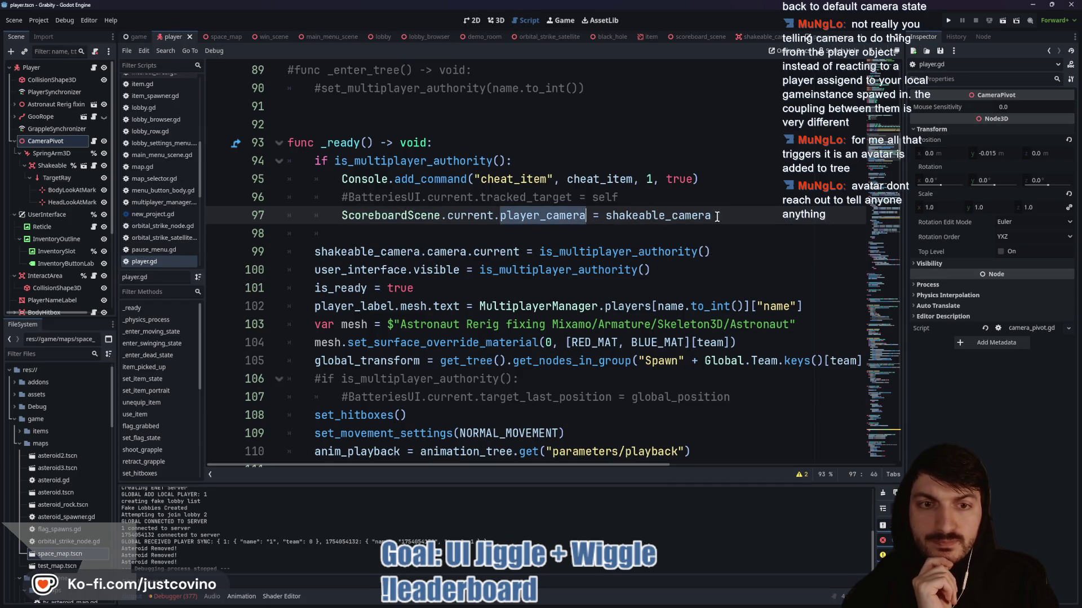
double_click(656, 216)
scroll(590, 229, "up", 1)
scroll(591, 228, "up", 15)
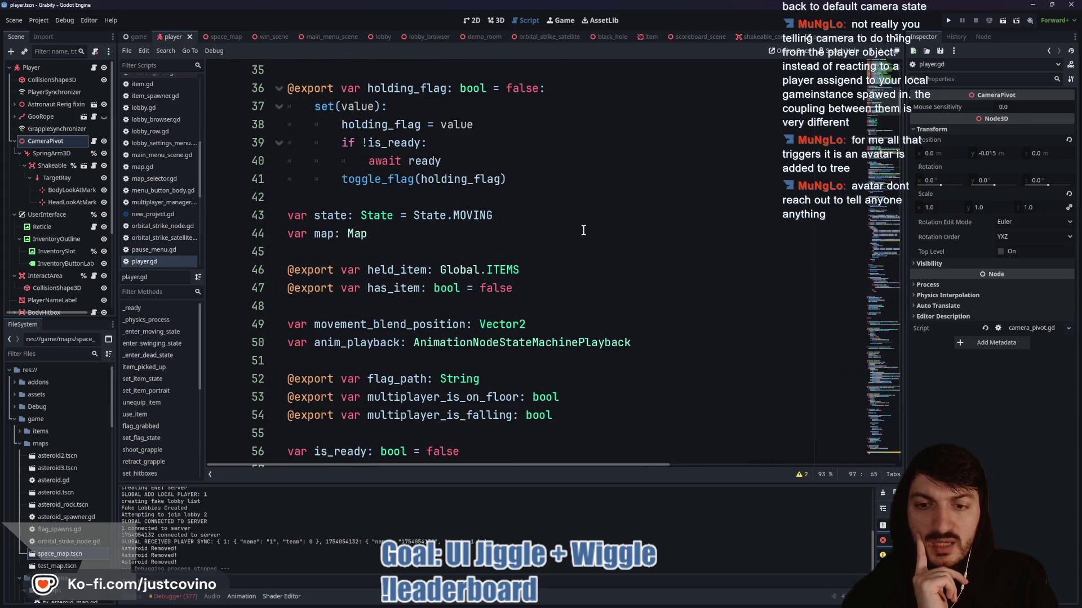
scroll(584, 231, "down", 15)
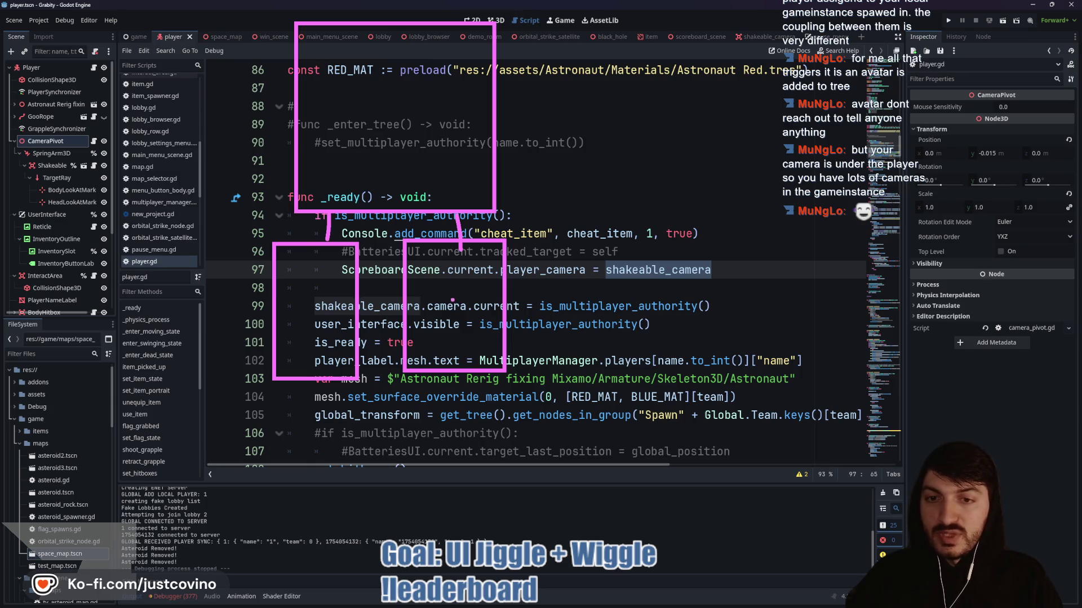
left_click_drag(446, 291, 478, 337)
left_click_drag(305, 282, 299, 325)
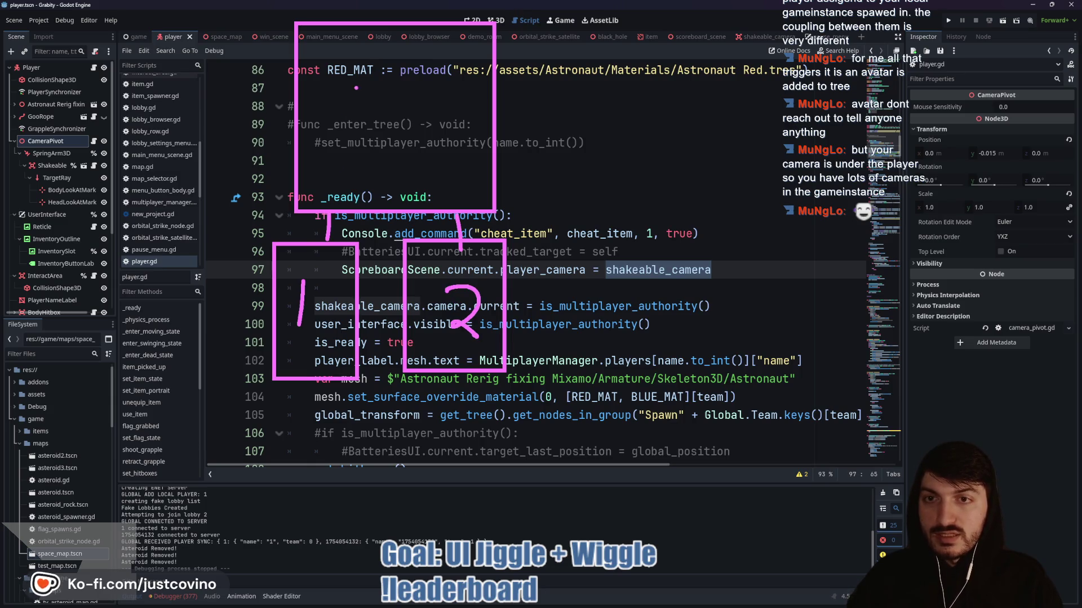
left_click_drag(367, 57, 367, 124)
left_click_drag(387, 229, 478, 336)
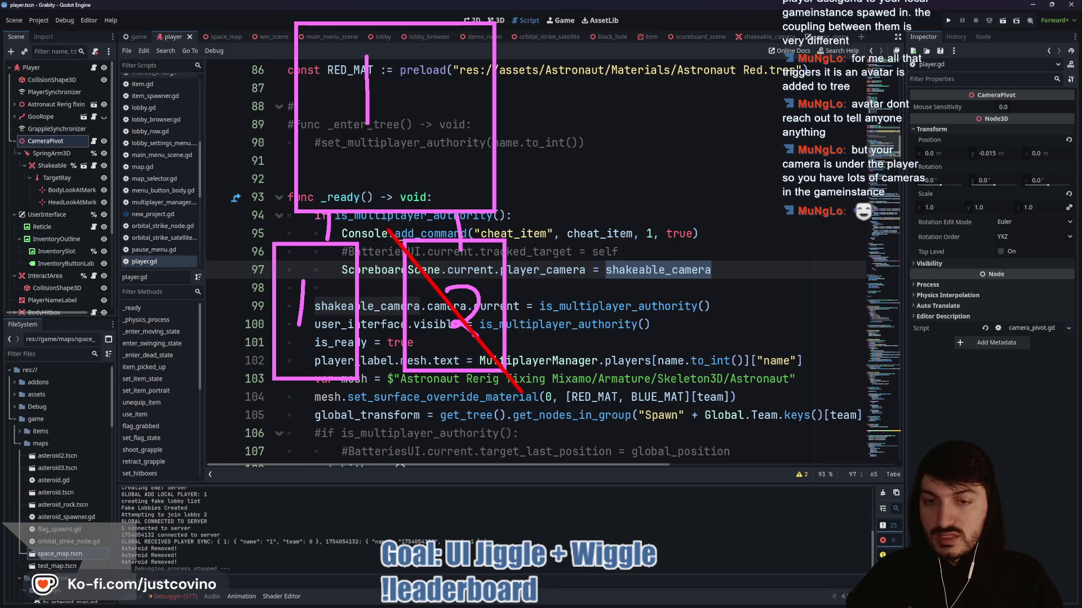
left_click_drag(528, 217, 404, 373)
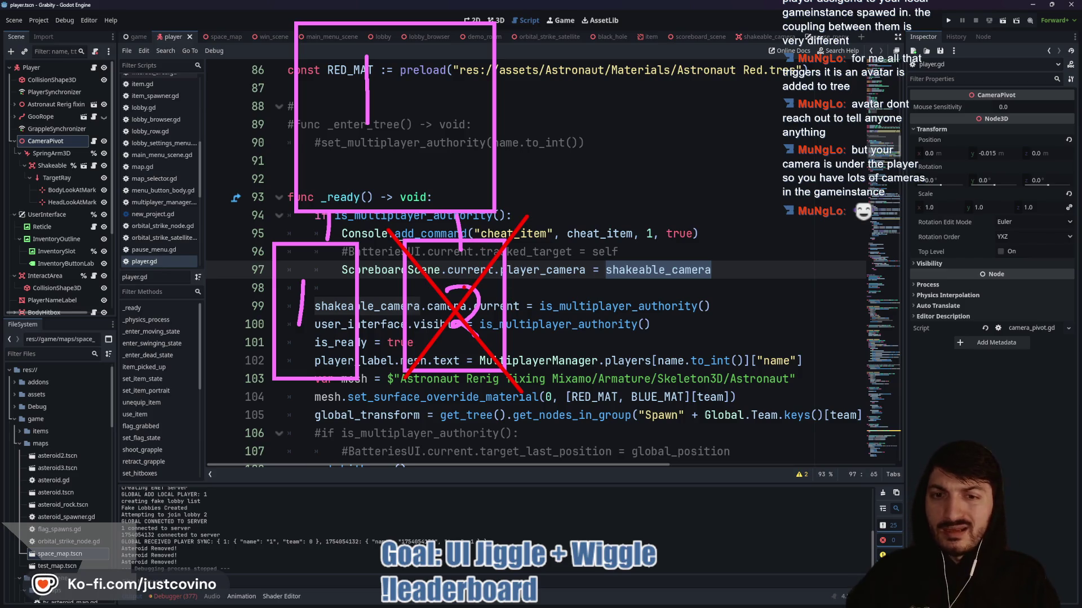
key("Escape")
left_click(439, 286)
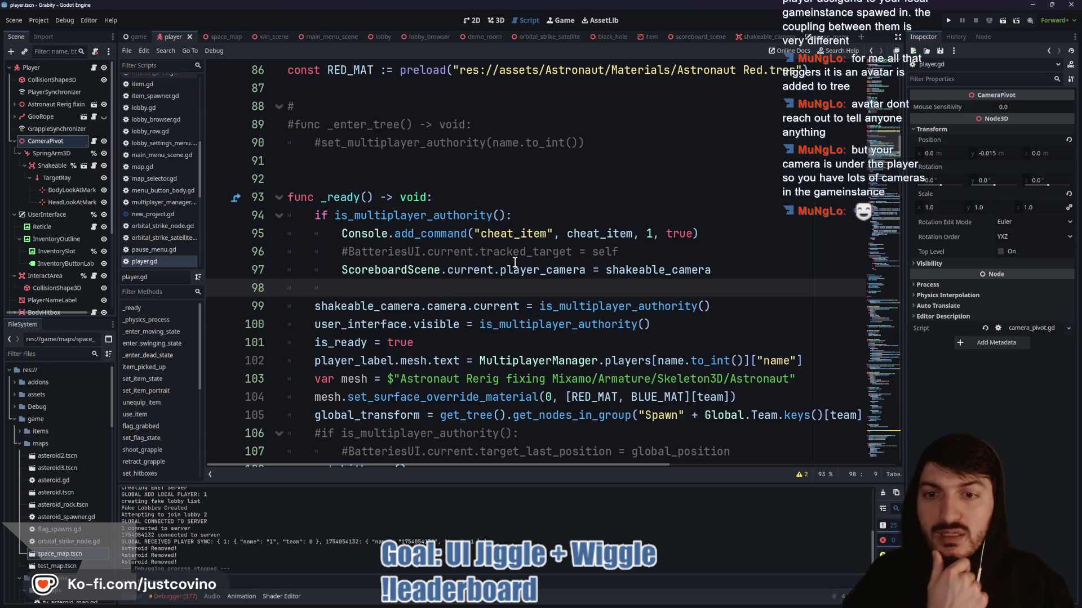
double_click(411, 276)
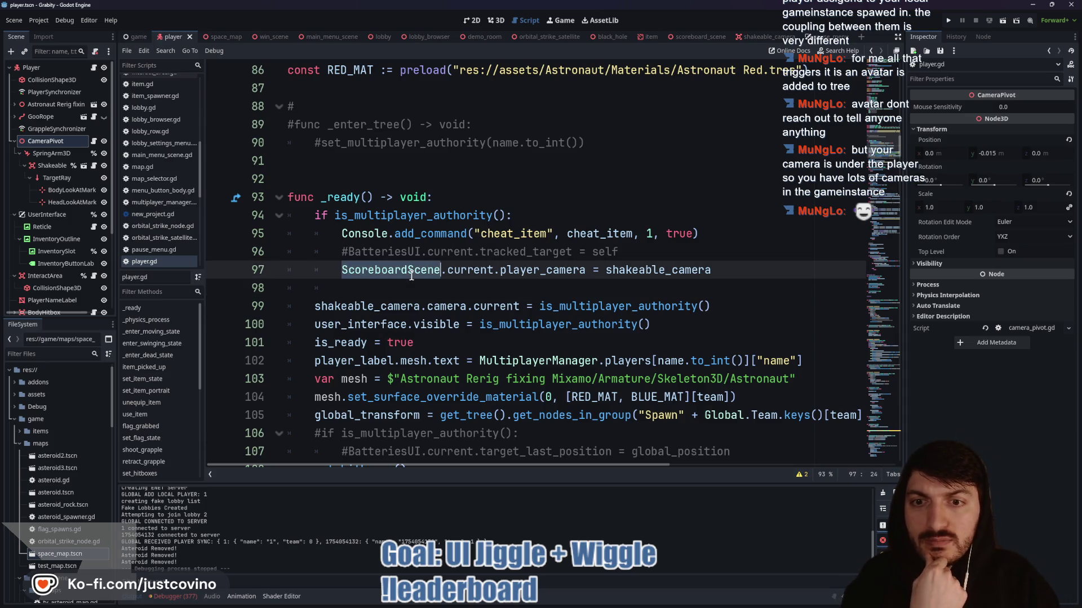
- On player.gd line 97, replace shakeable_camera with camera_pivot using autocomplete
double_click(473, 270)
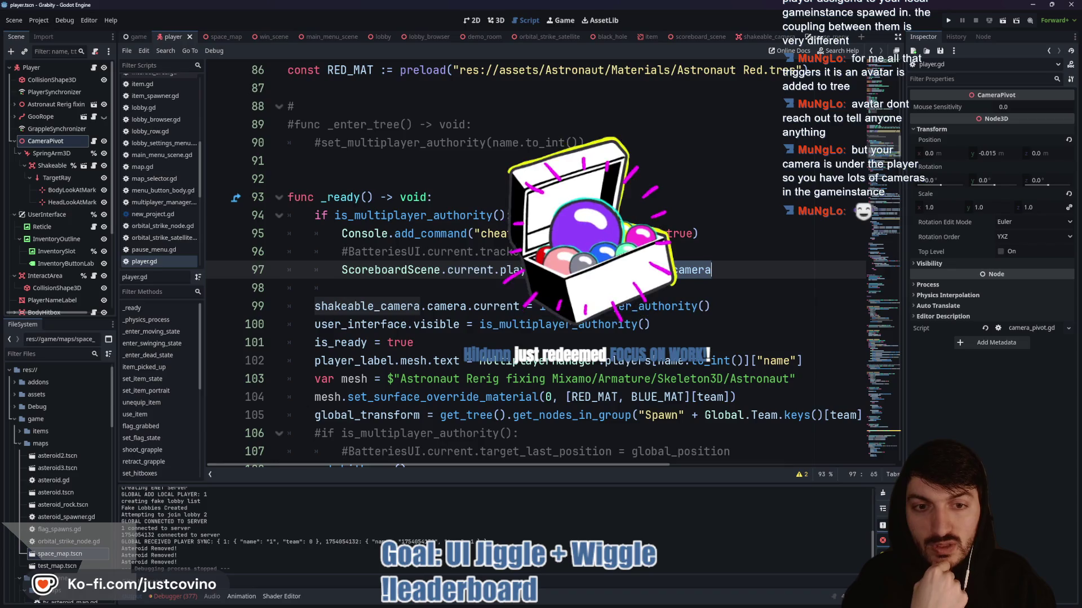
double_click(613, 275)
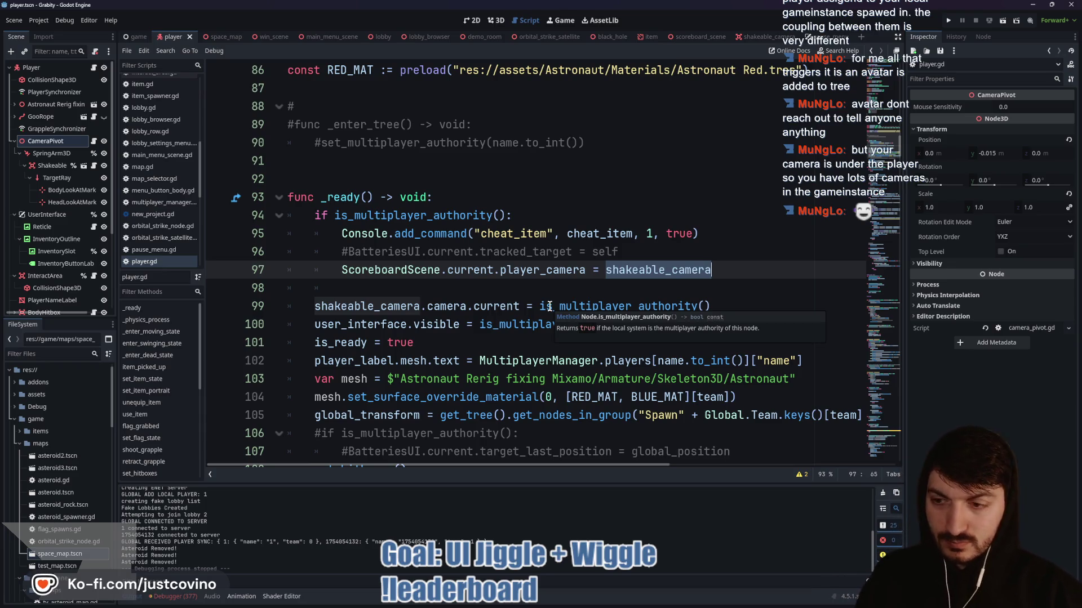
type("camer")
key("Return")
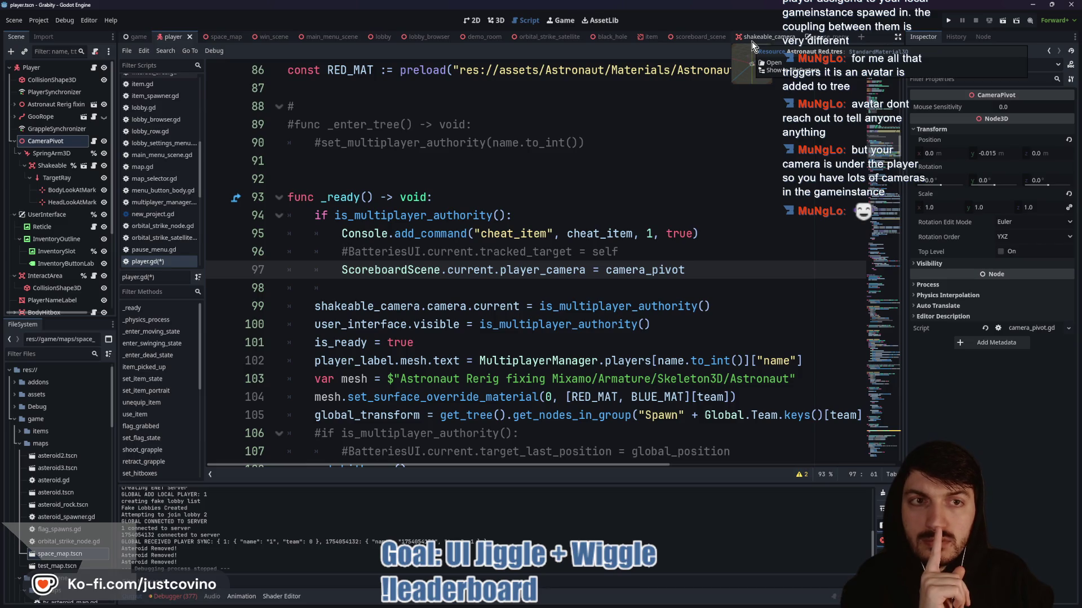
left_click(699, 36)
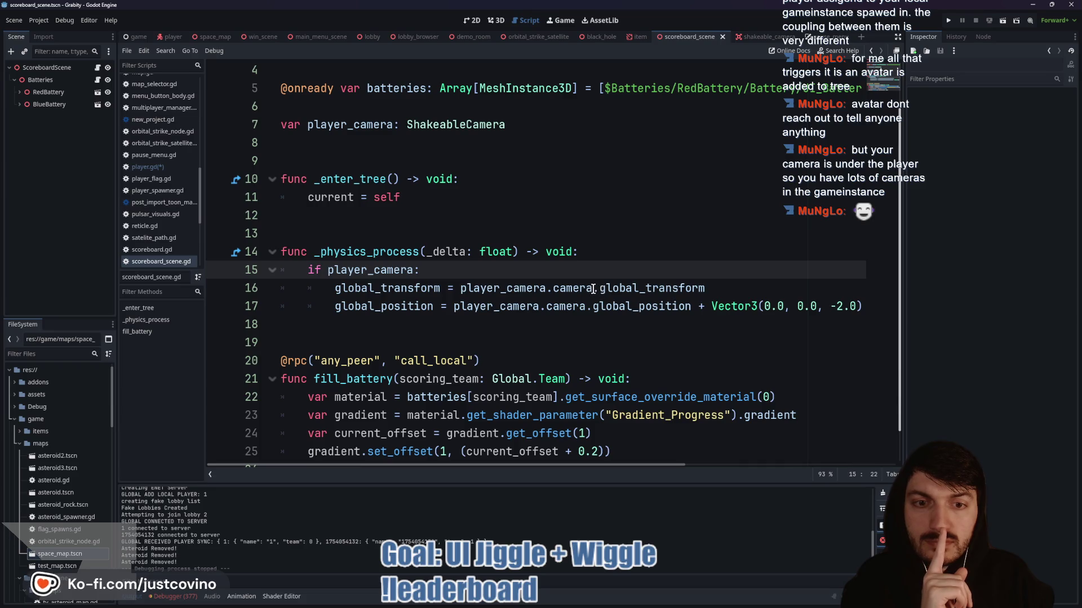
- Remove '.camera' from lines 16 and 17 of scoreboard_scene.gd and run the project
left_click_drag(593, 289, 553, 287)
key("BackSpace")
key("BackSpace")
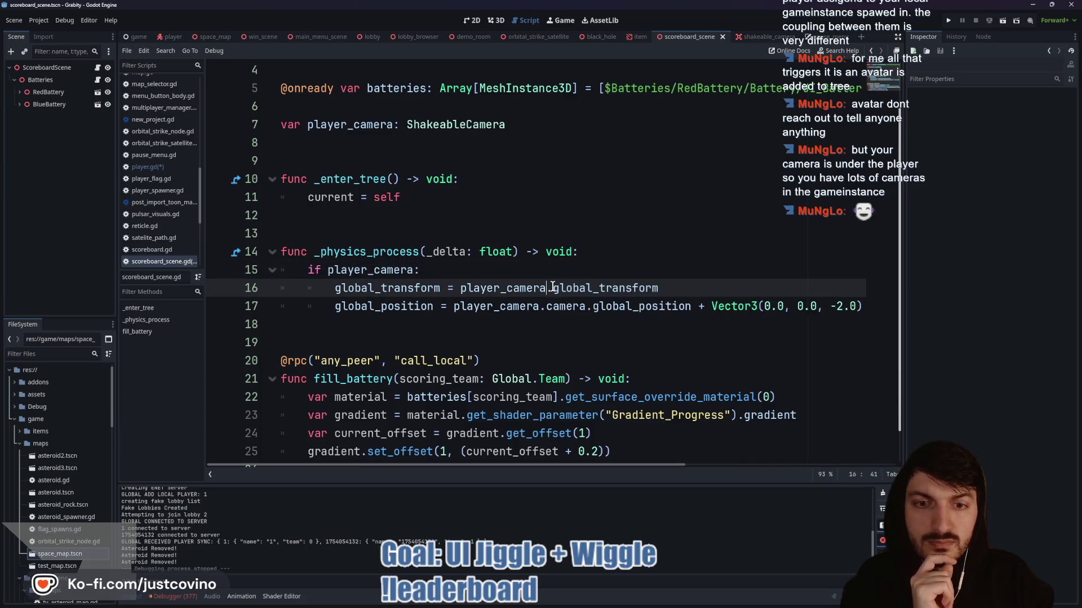
left_click_drag(587, 310, 566, 307)
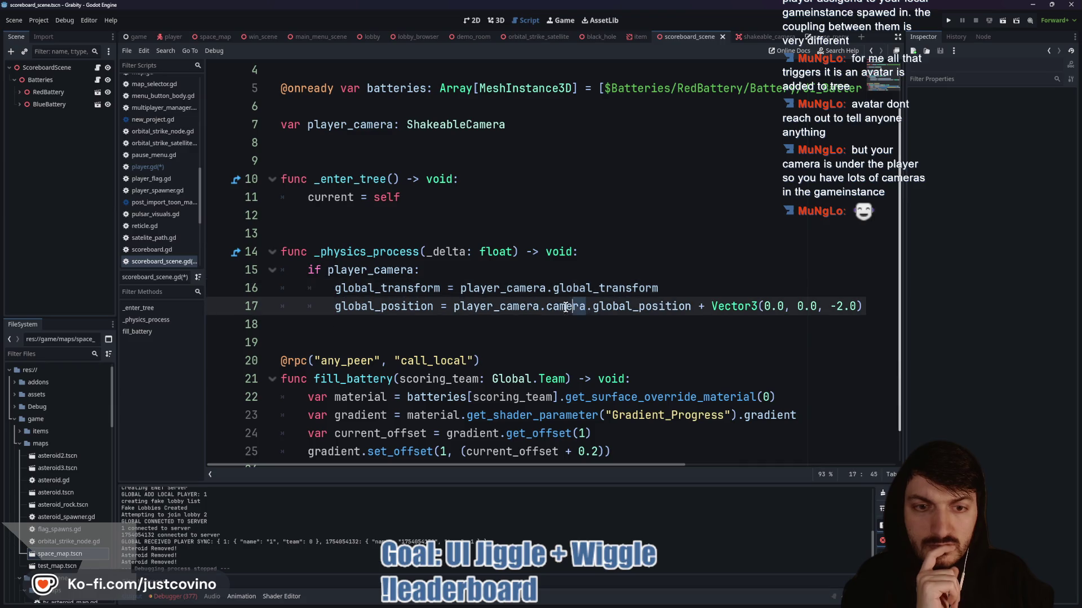
key("BackSpace")
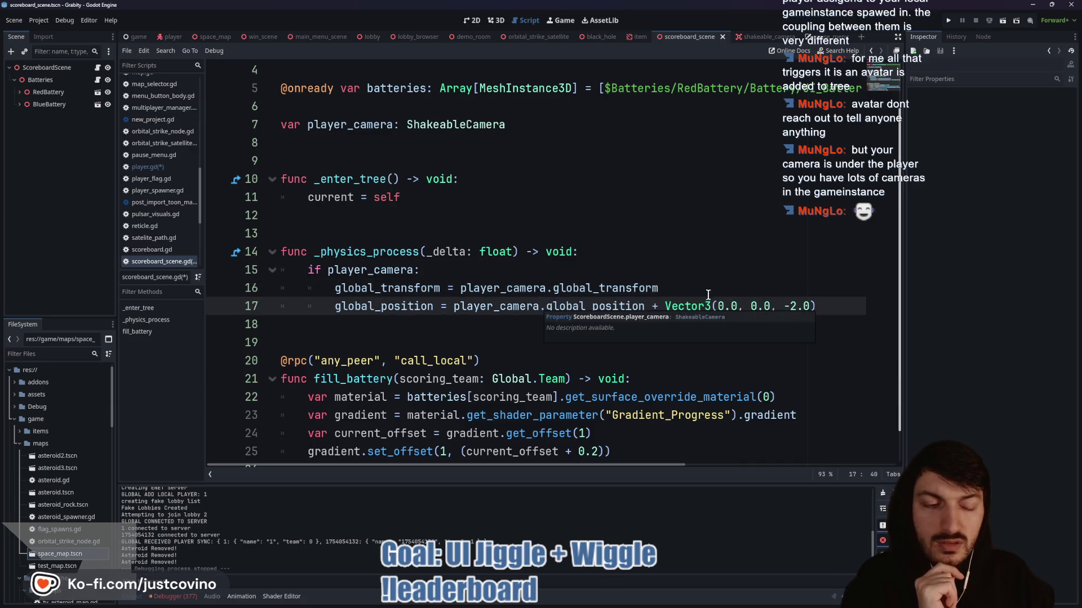
left_click(755, 287)
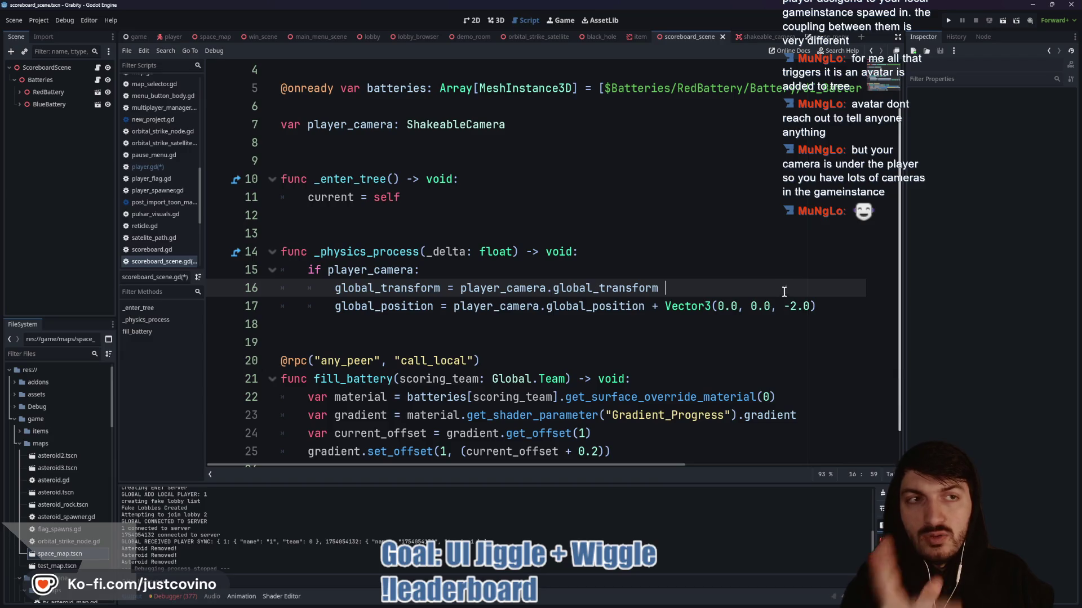
left_click(949, 20)
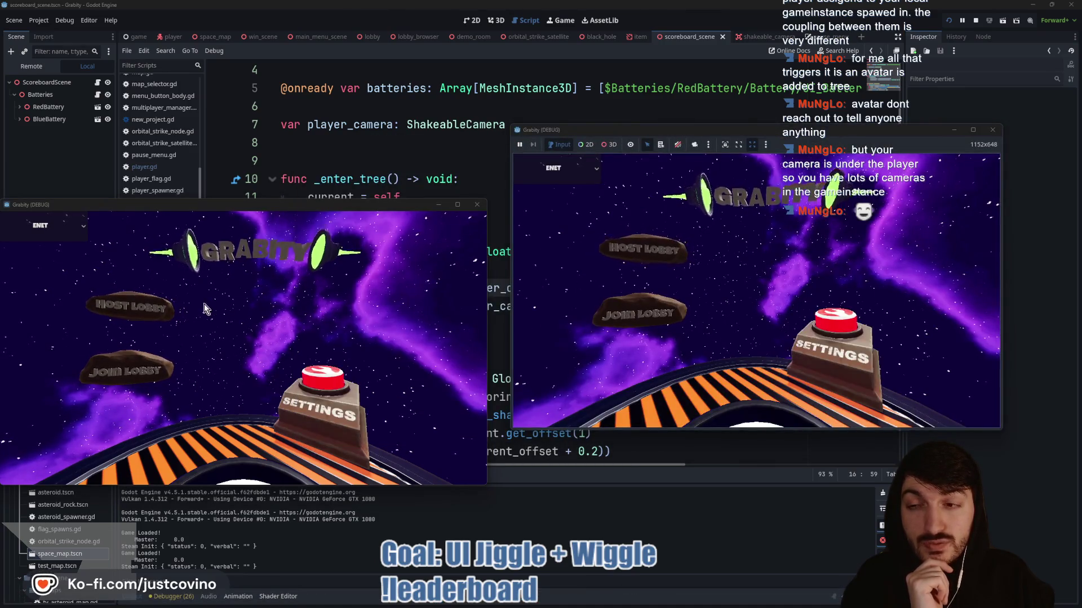
- Host a lobby in one debug window, join the fake lobby from the other, and start the match
left_click(133, 307)
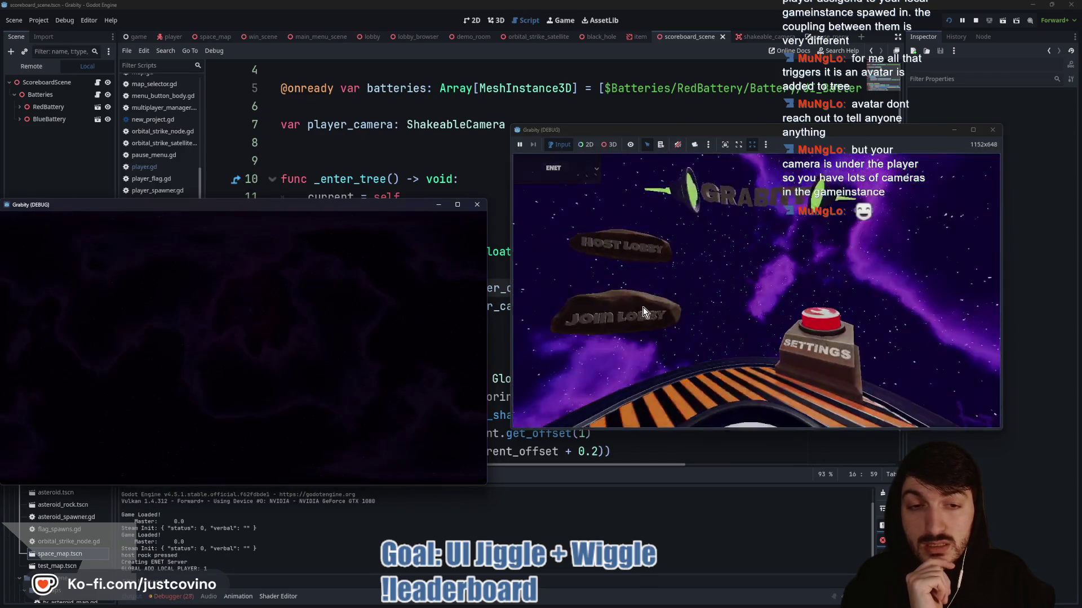
left_click(643, 307)
left_click(708, 305)
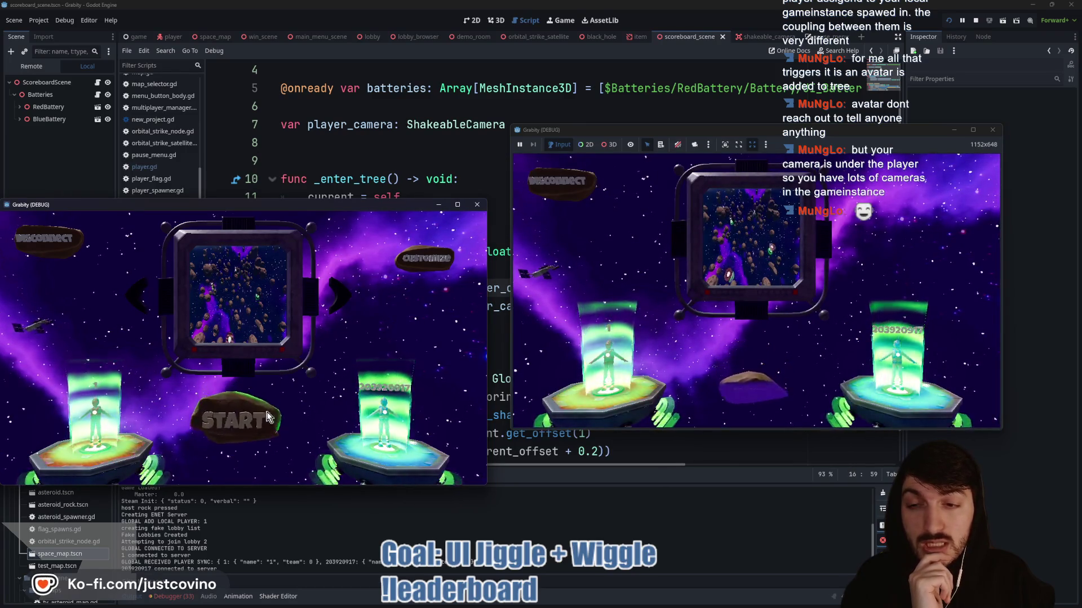
left_click(268, 417)
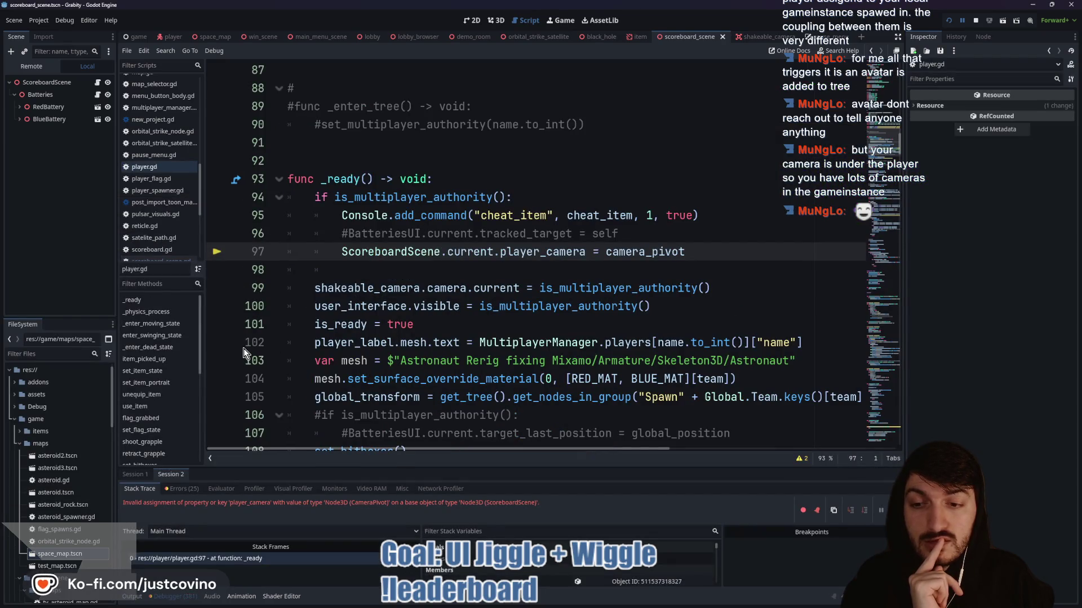
- Declare player_camera as Node3D on line 7 of scoreboard_scene.gd and save
left_click(556, 253, "ctrl")
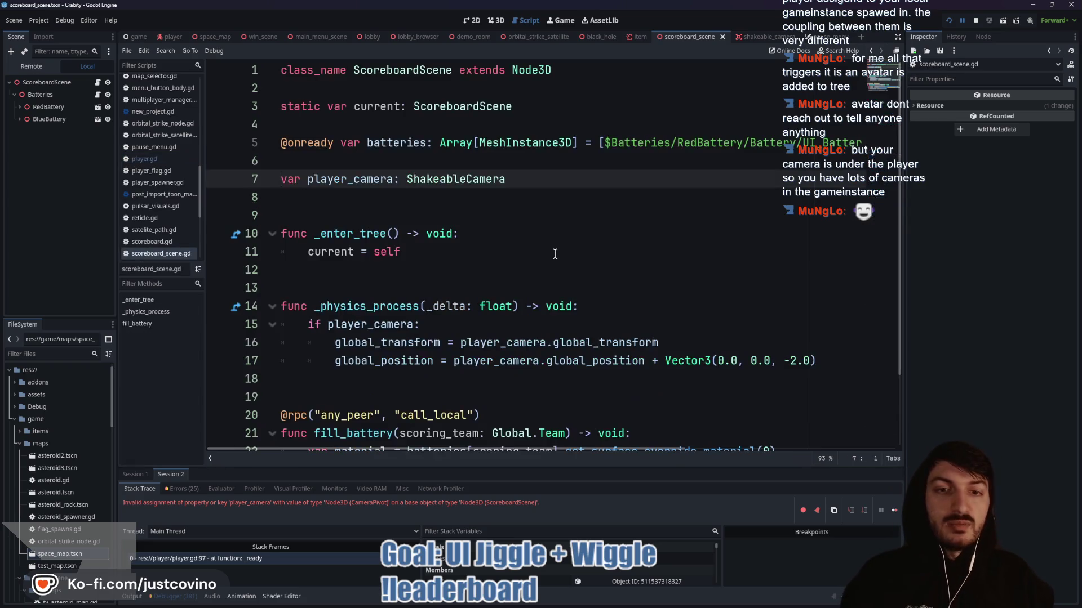
type("Node3D")
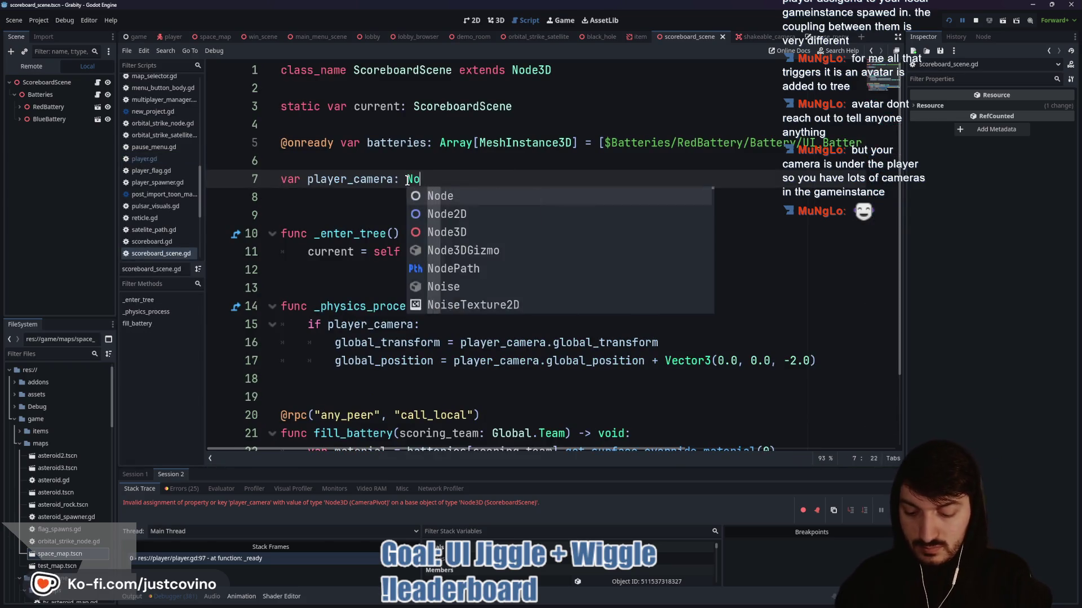
key("Down")
key("ctrl+s")
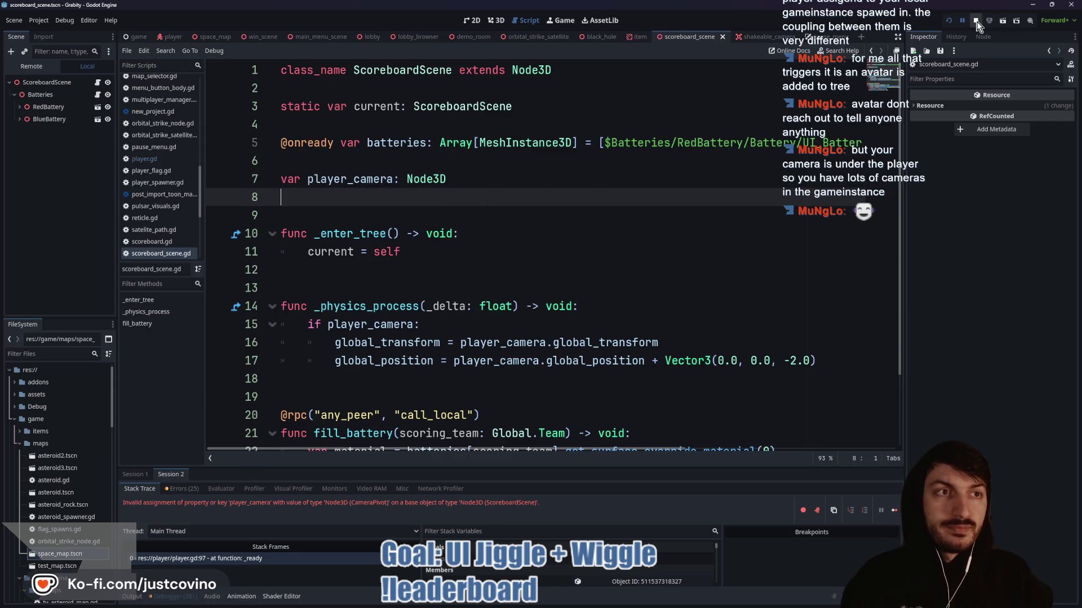
- Rerun the project, host and join the fake lobby, start the match, move forward, then stop it
left_click(949, 20)
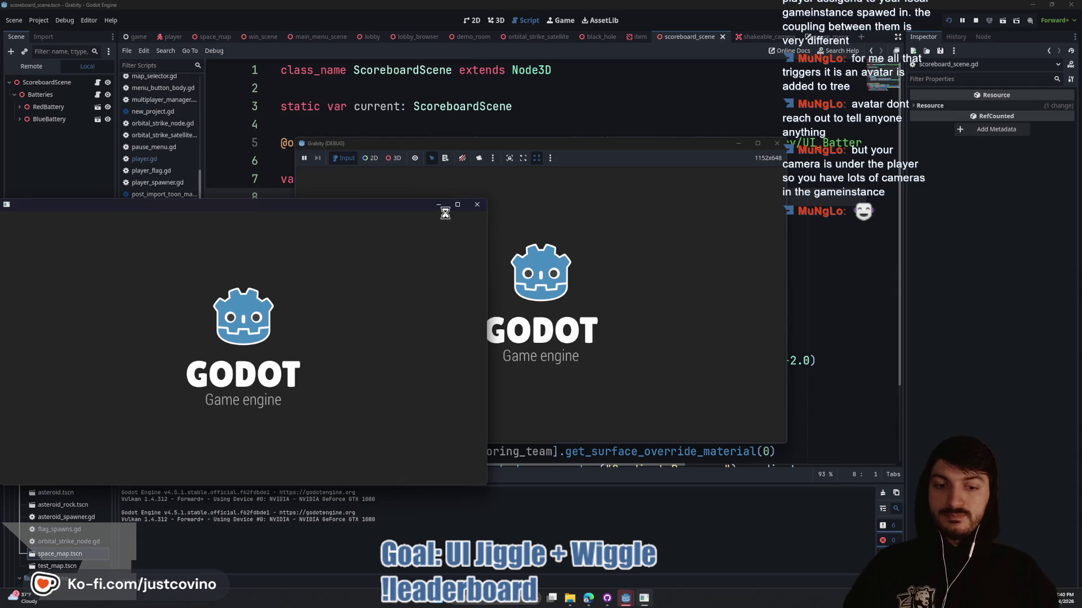
left_click(193, 317)
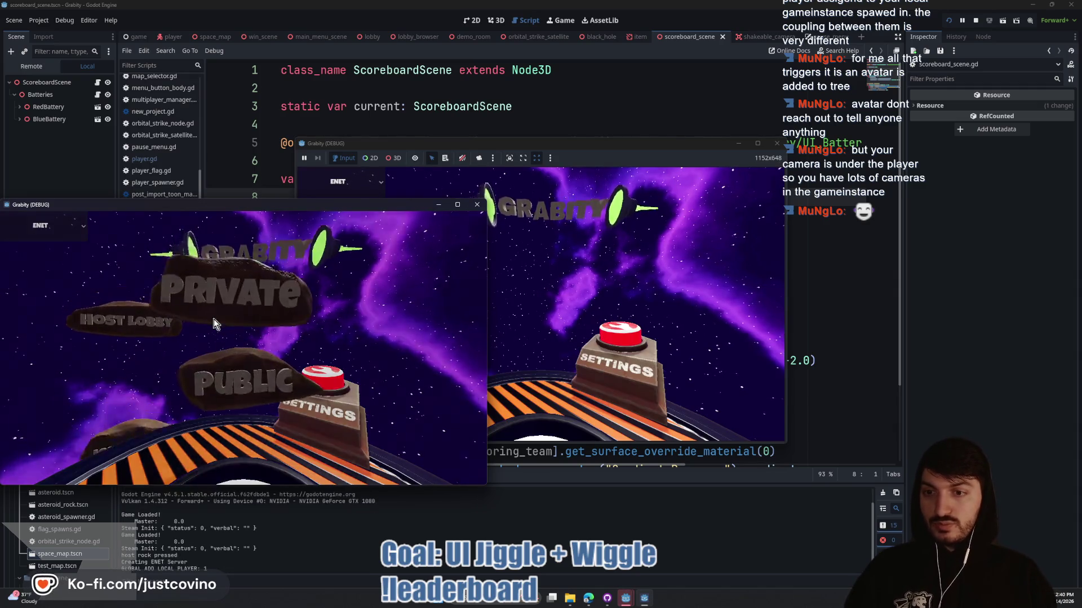
left_click(647, 337)
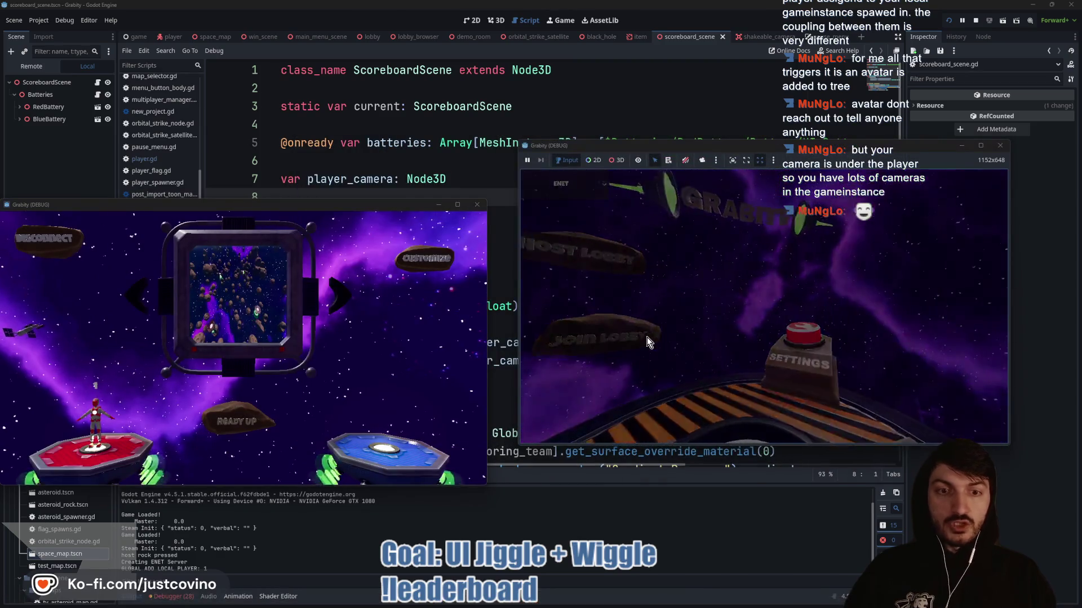
left_click(702, 306)
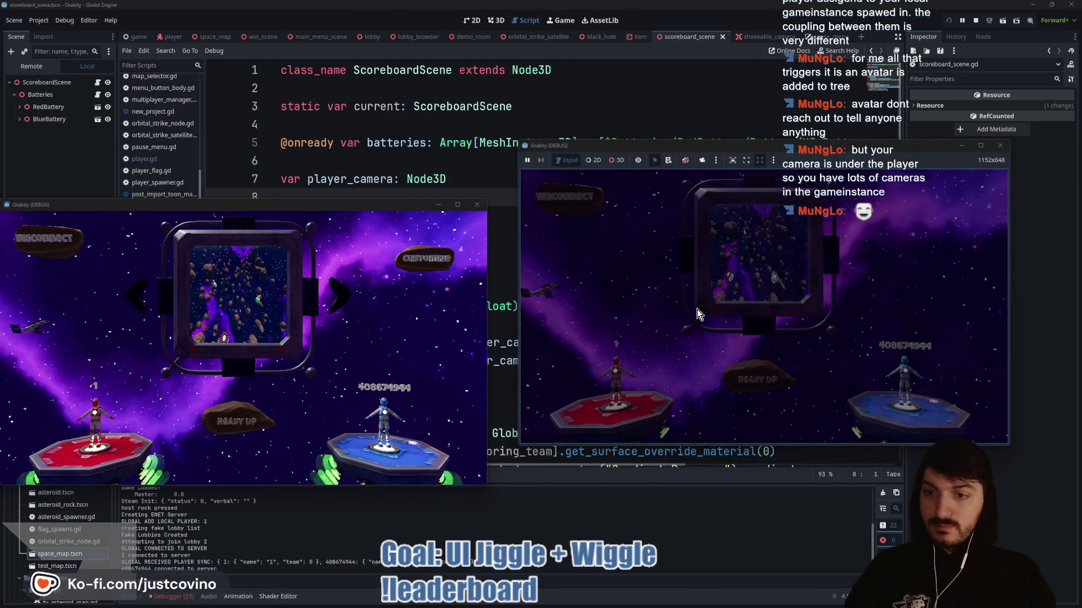
left_click(246, 423)
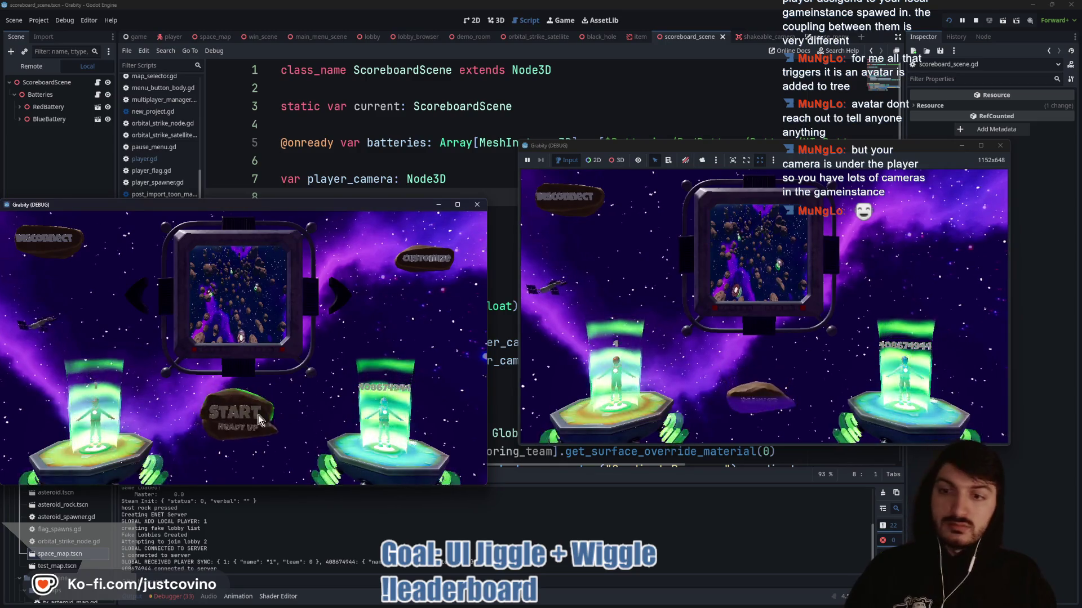
left_click(244, 425)
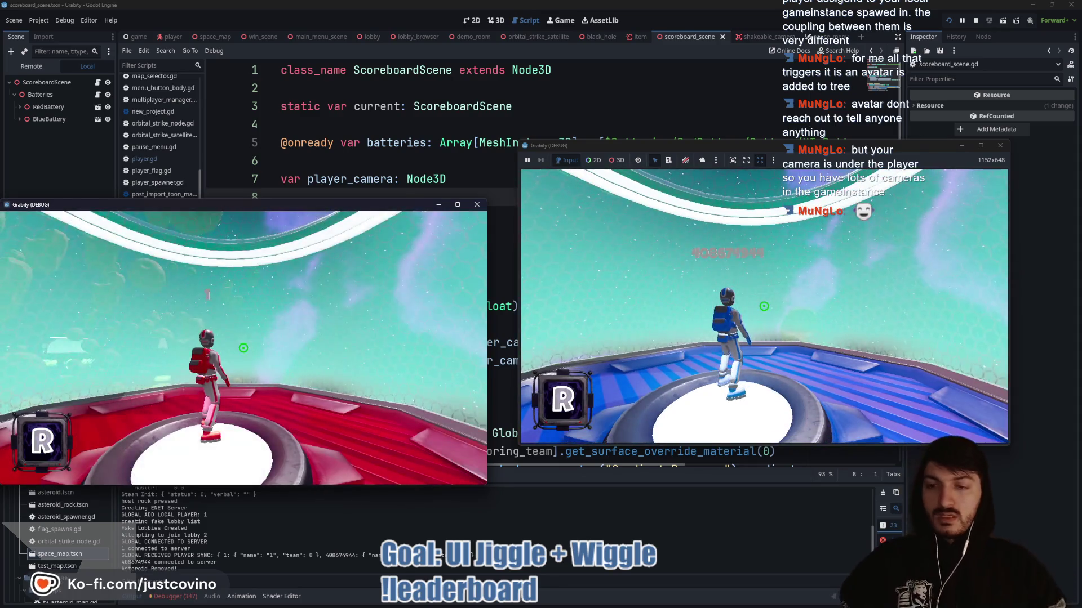
key("w")
key("F8")
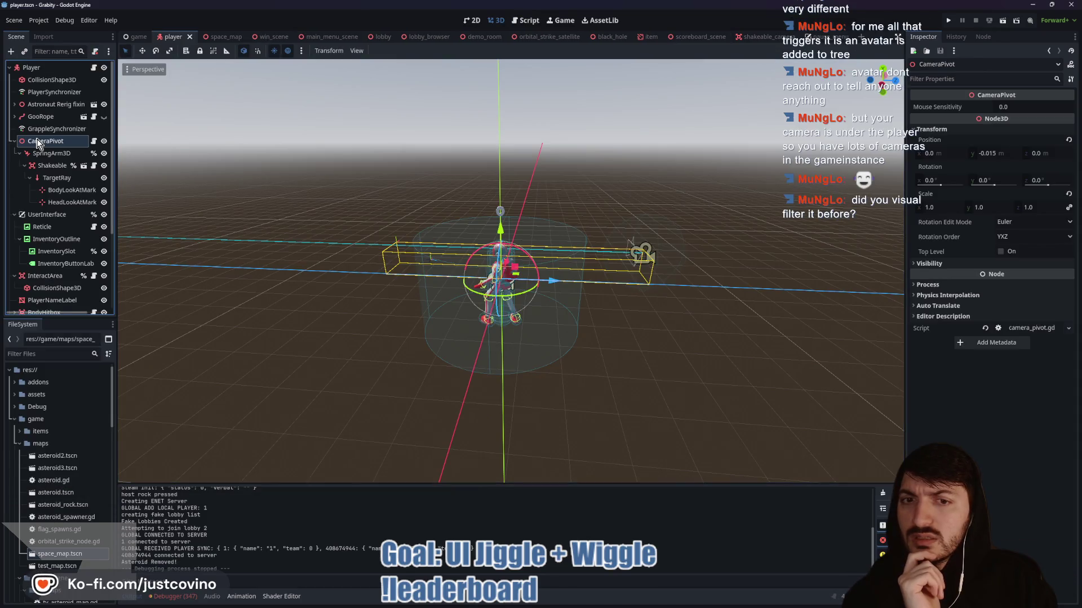
- Orbit the player scene view and inspect the Player root node
mouse_move(507, 304)
left_mouse_down()
mouse_move(386, 303)
mouse_move(620, 316)
mouse_move(746, 300)
left_mouse_up()
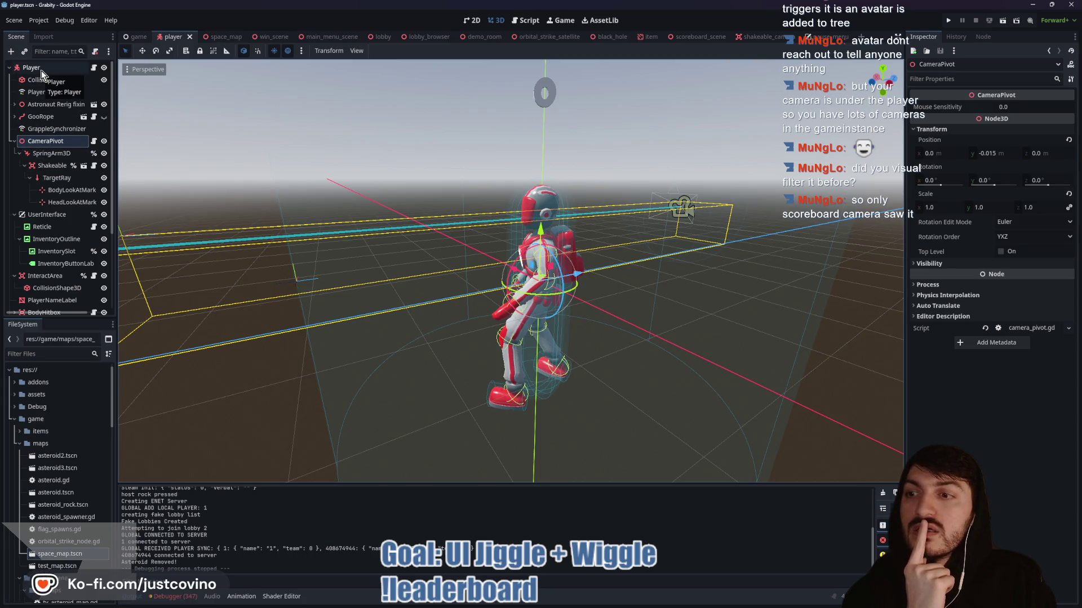
left_click(42, 70)
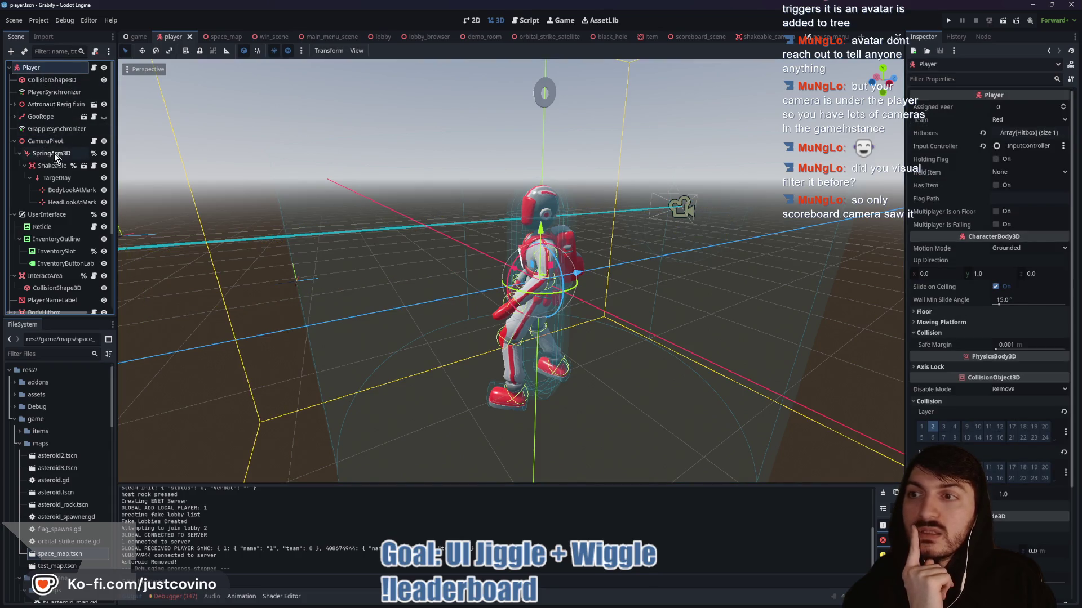
scroll(54, 153, "down", 3)
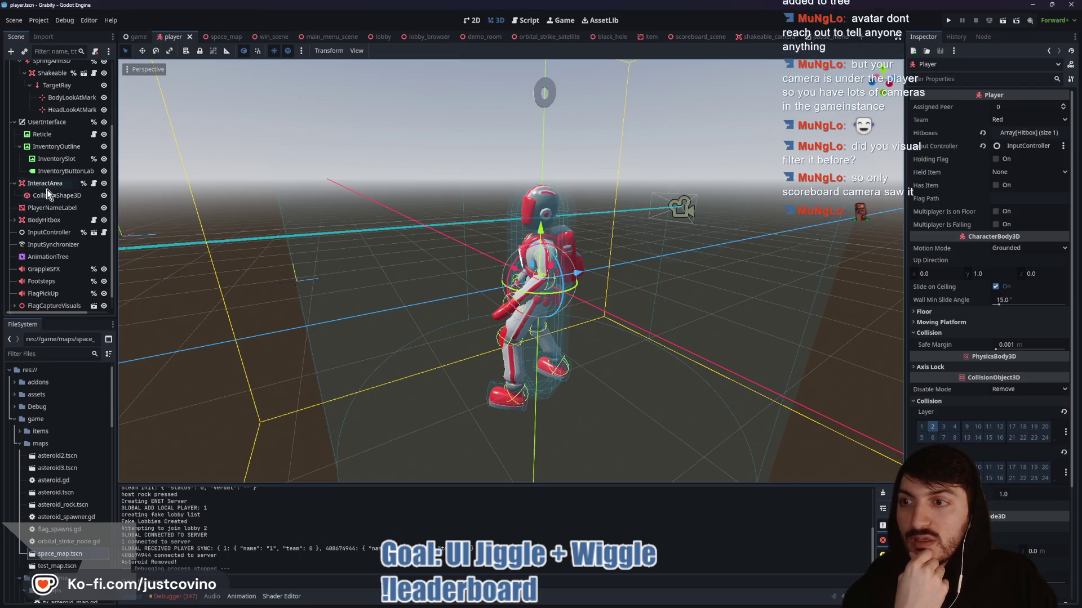
scroll(51, 196, "up", 5)
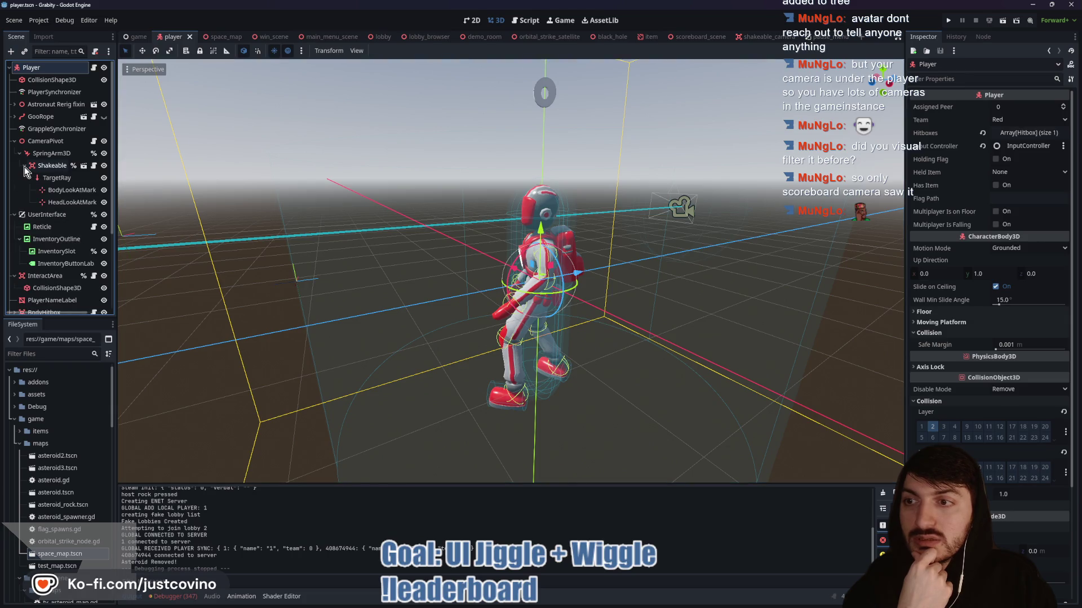
- In the Shakeable camera scene, toggle Camera3D's cull mask layer 10, save, and run the project
left_click(49, 167)
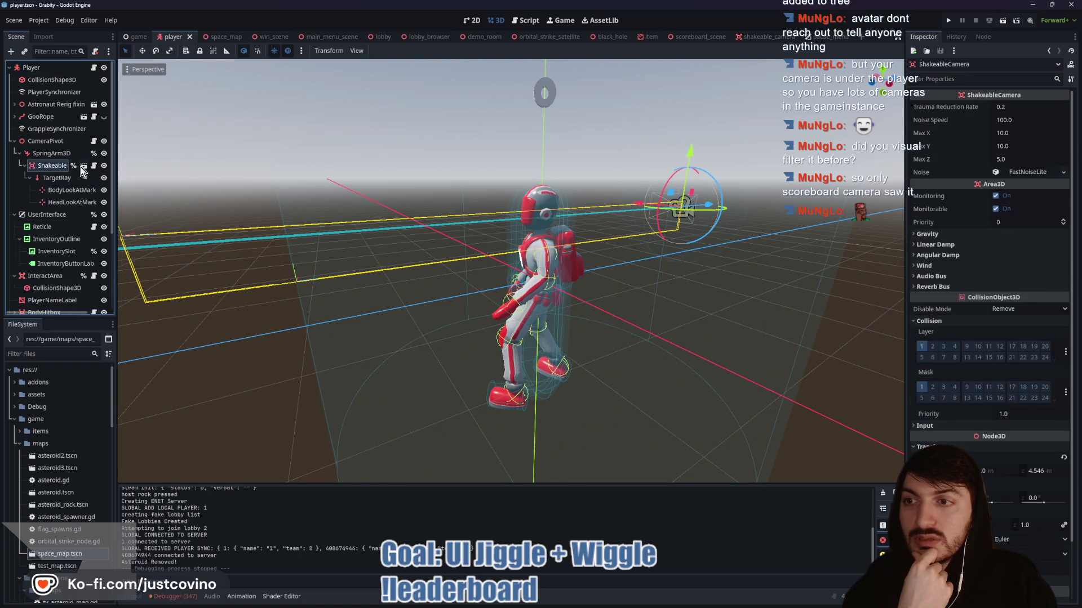
left_click(84, 166)
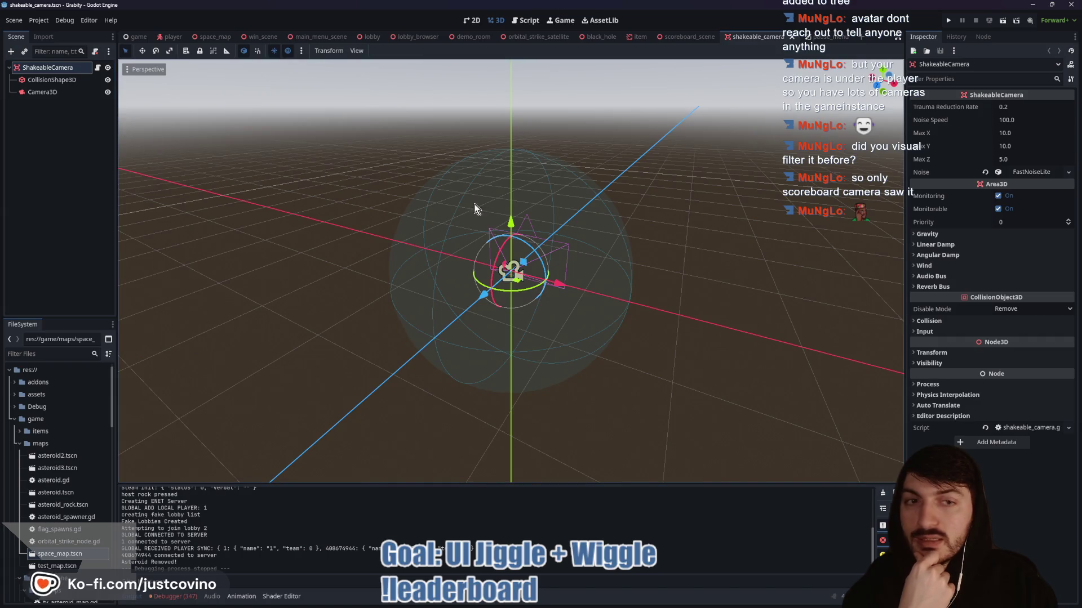
left_click(535, 259)
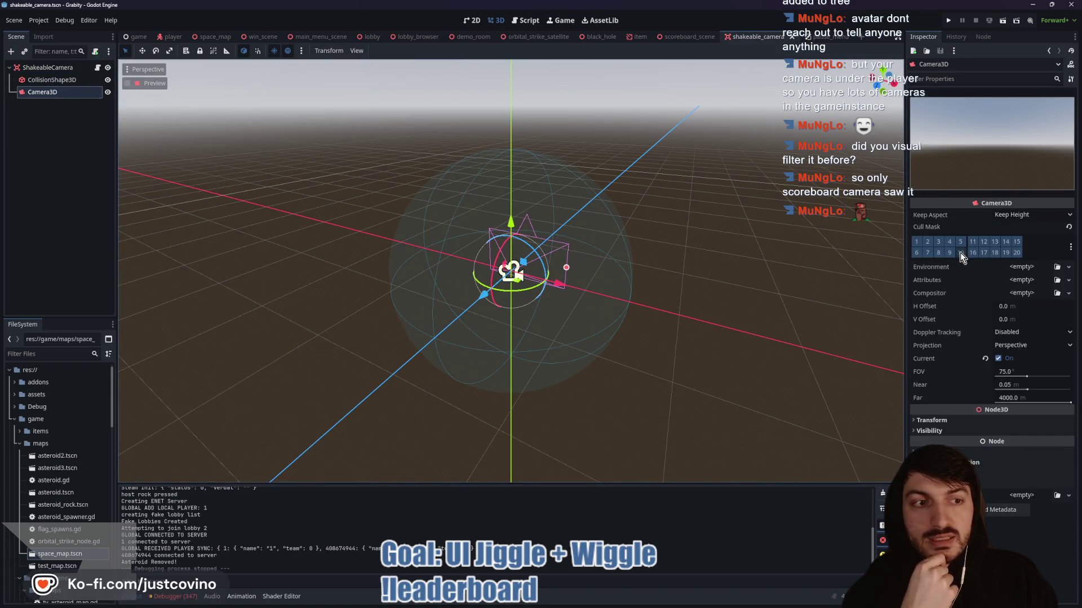
left_click(961, 254)
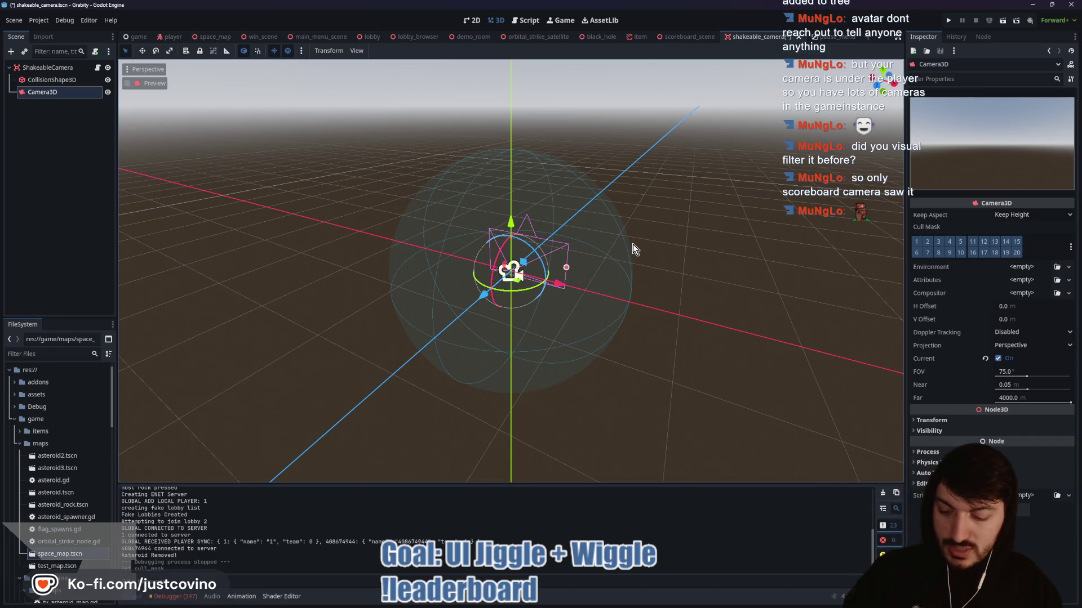
left_click(948, 20)
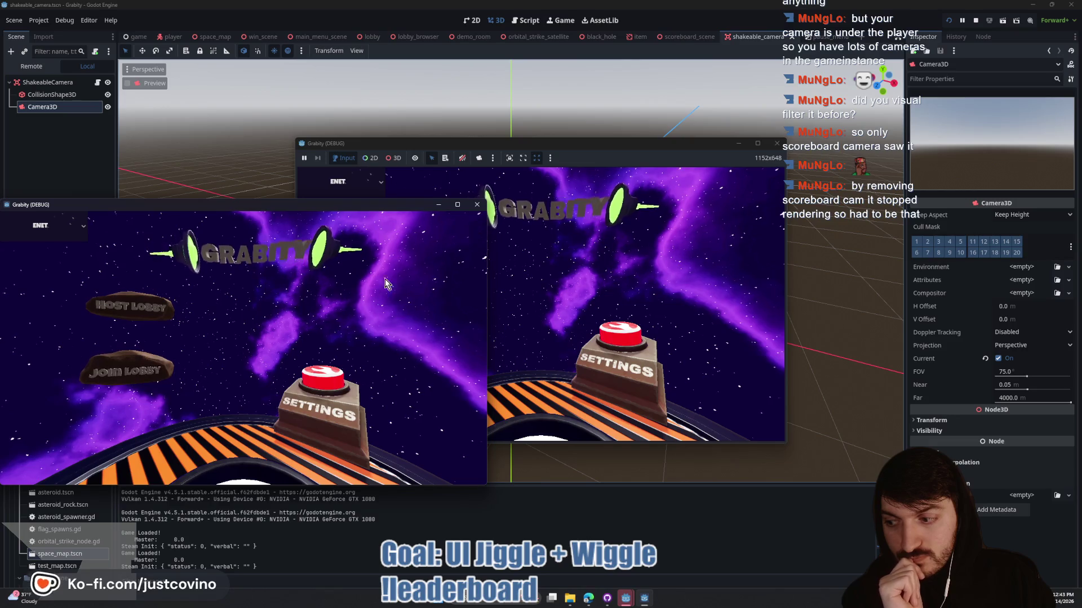
- Host a private lobby, join it from the second window, and ready up the host player
left_click(174, 307)
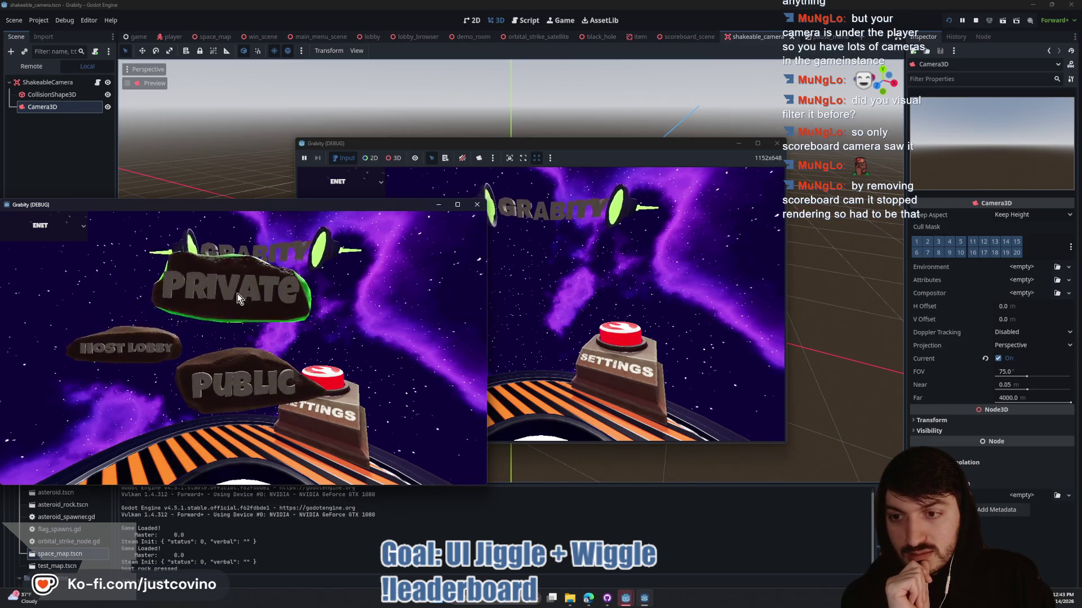
left_click(230, 284)
left_click_drag(588, 147, 778, 147)
left_click(613, 336)
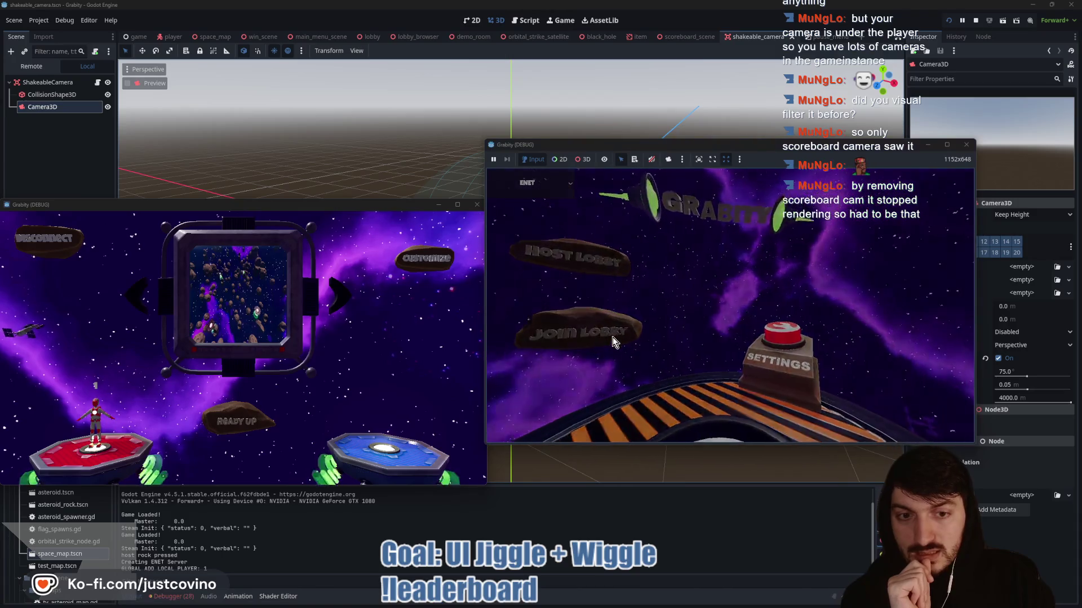
left_click(745, 321)
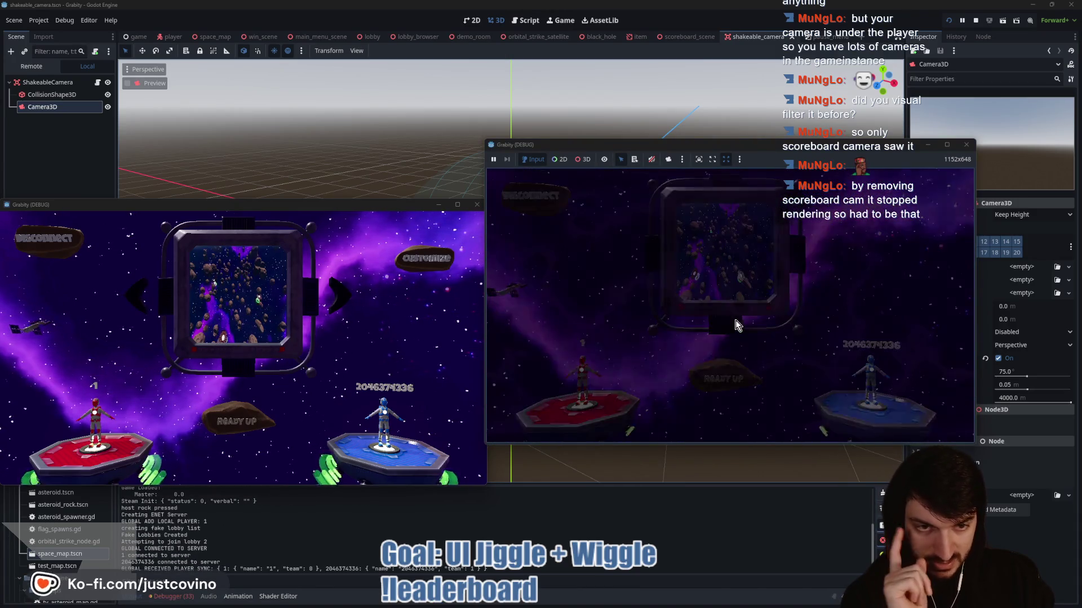
left_click(244, 412)
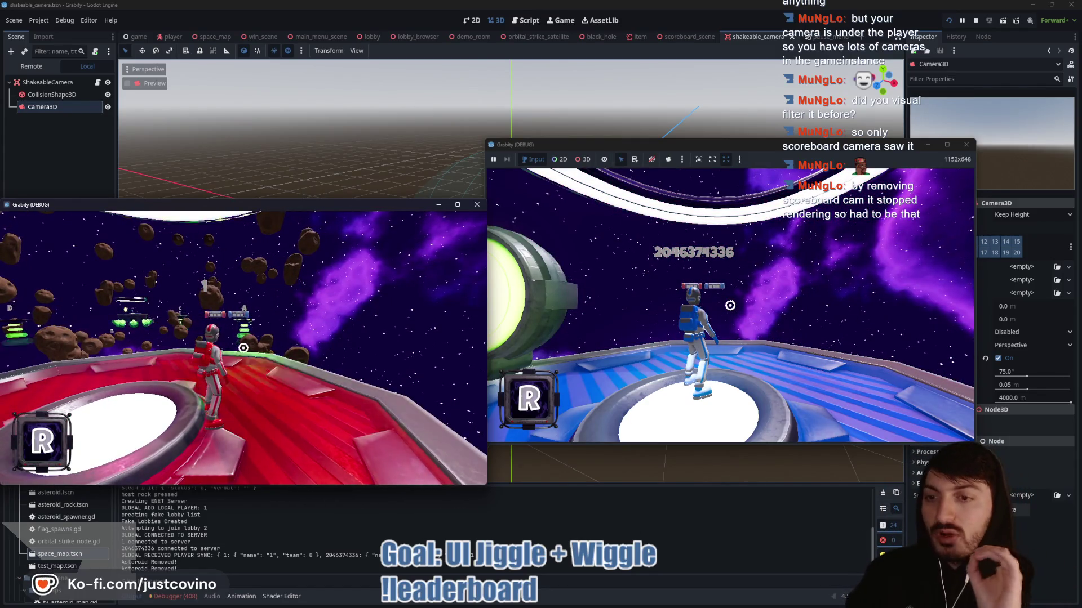
- Walk the character across the central platform, then stop the running game with F8
key("super")
key("super")
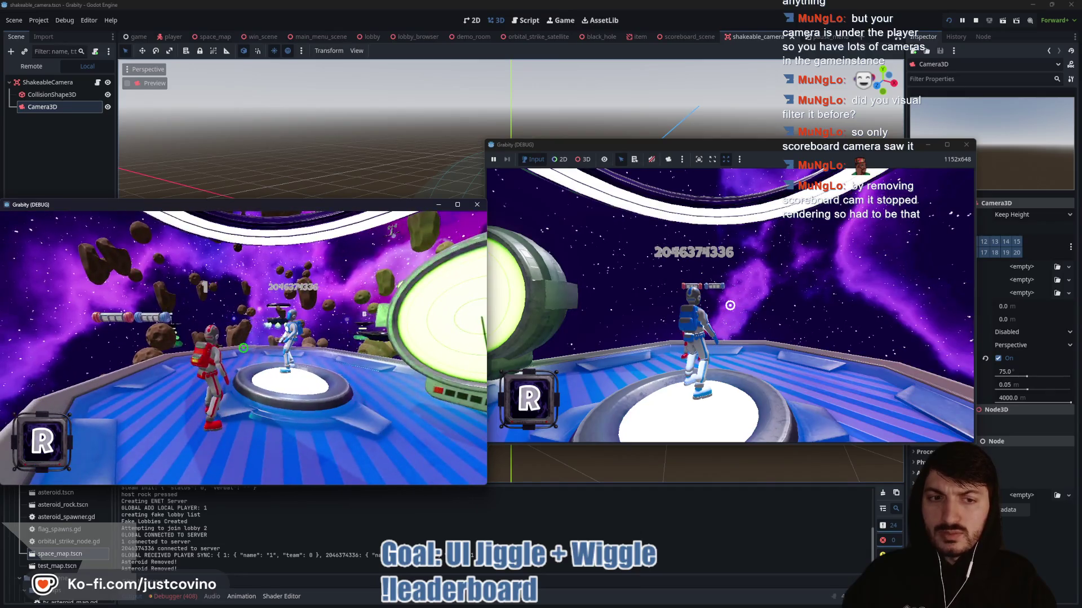
left_click(648, 601)
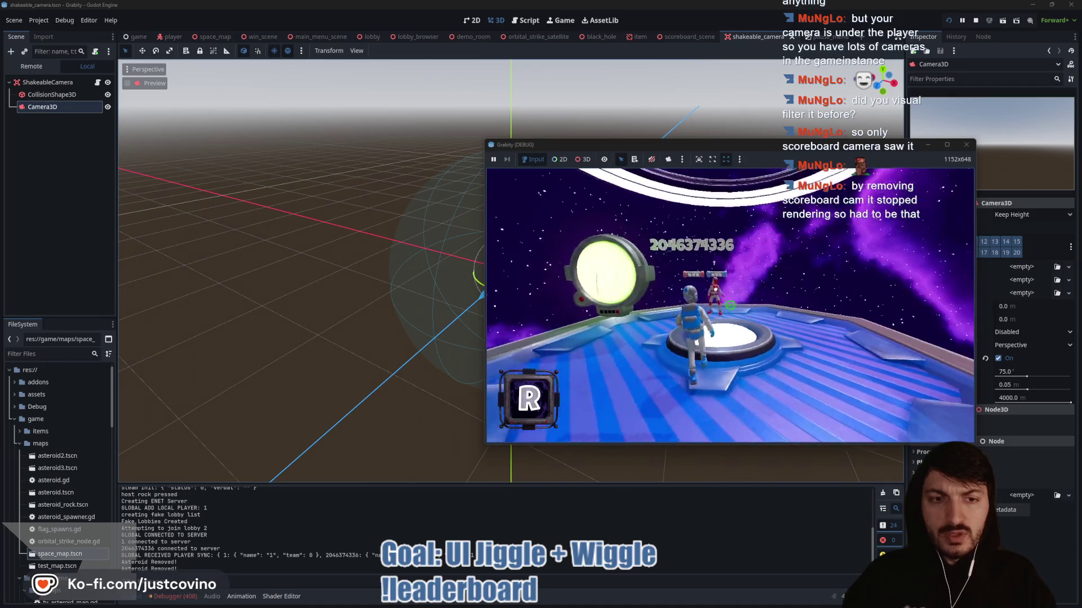
key("s")
key("w")
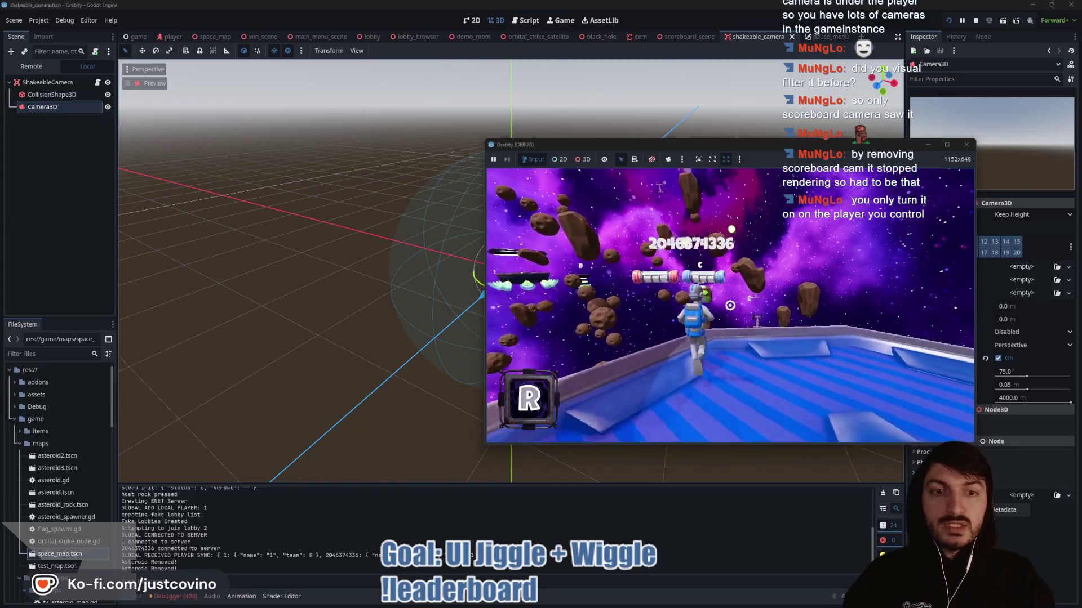
key("w")
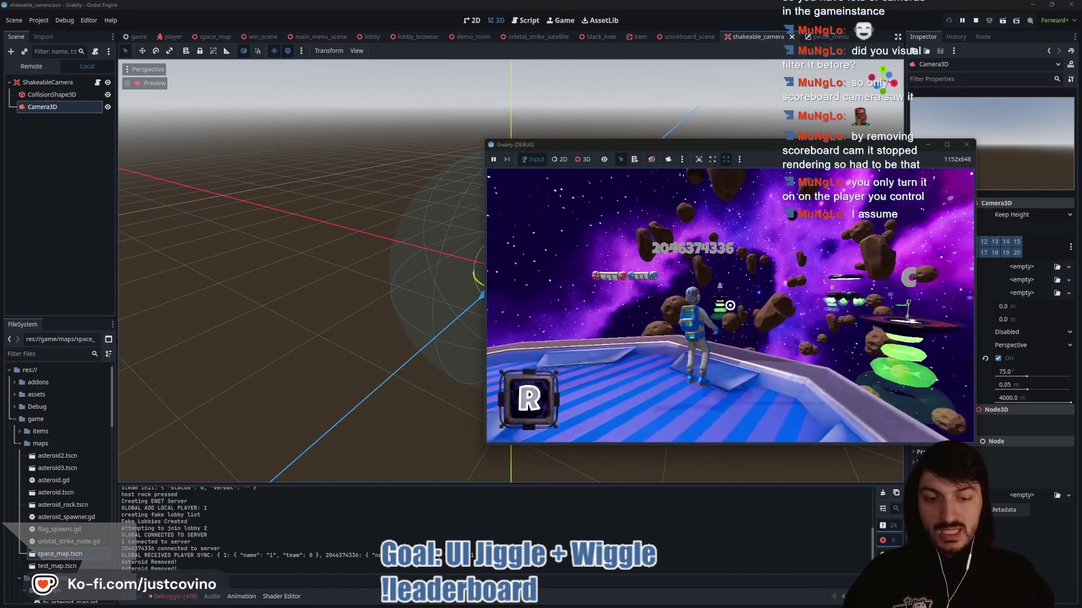
key("F8")
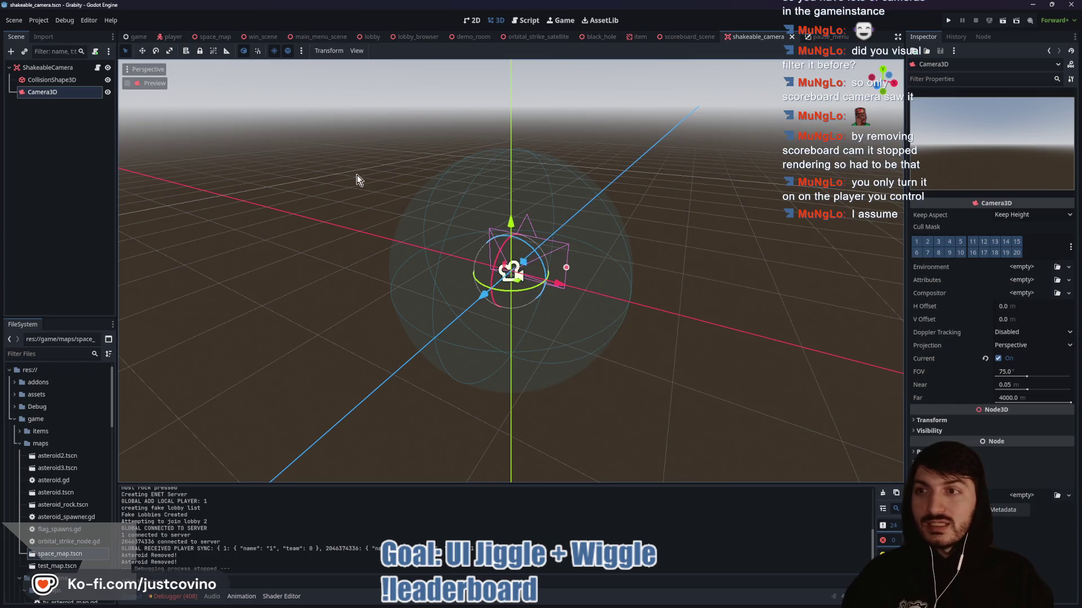
- In the player scene, inspect TargetRay and CameraPivot while orbiting around the character
left_click(174, 36)
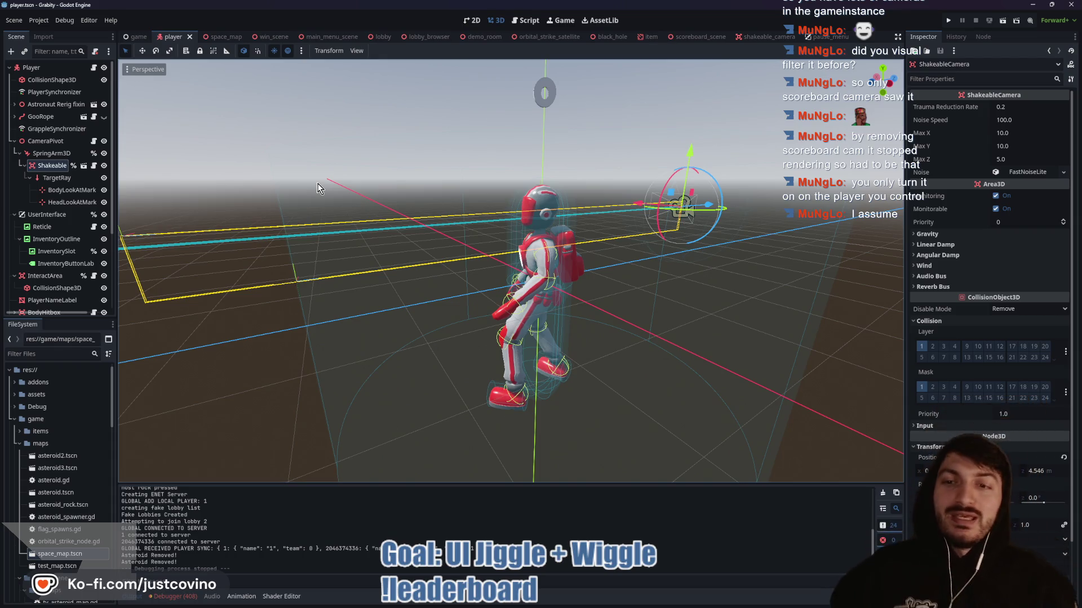
left_click(57, 178)
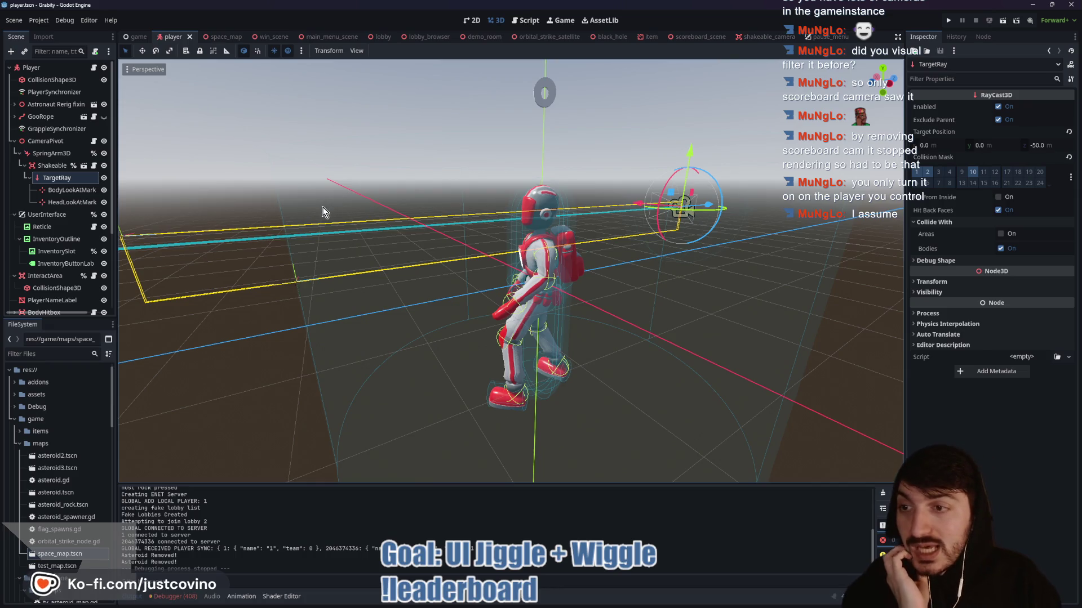
scroll(401, 188, "down", 4)
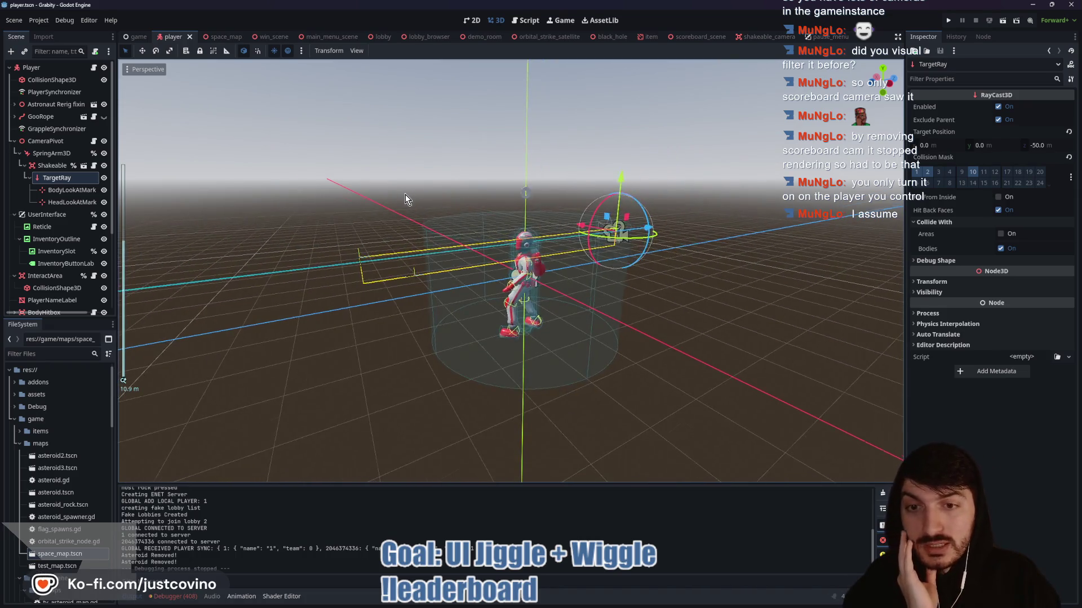
left_click_drag(405, 194, 515, 254)
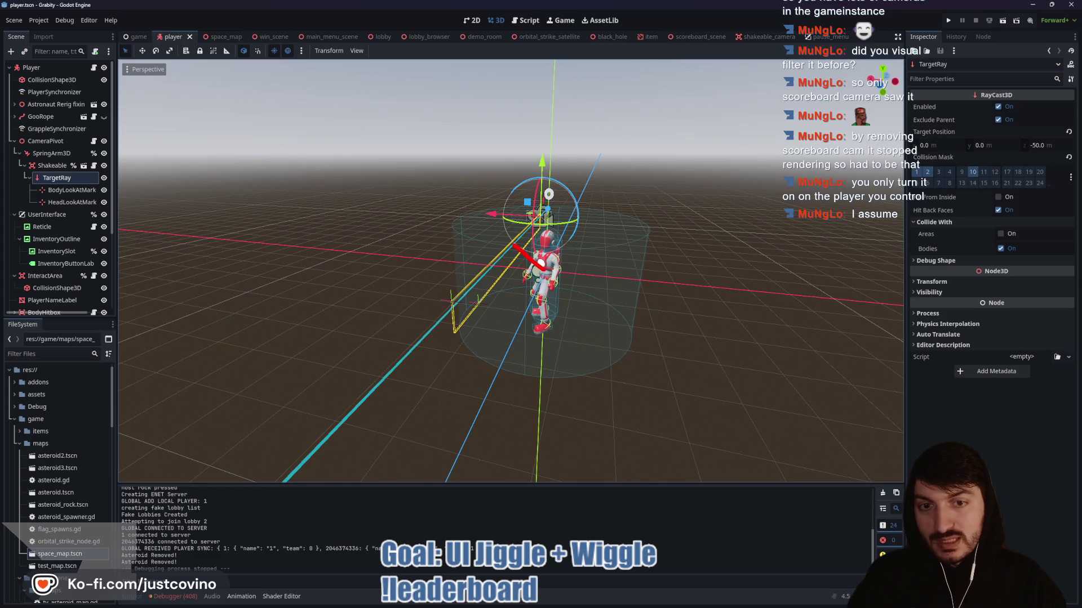
left_click_drag(515, 253, 586, 259)
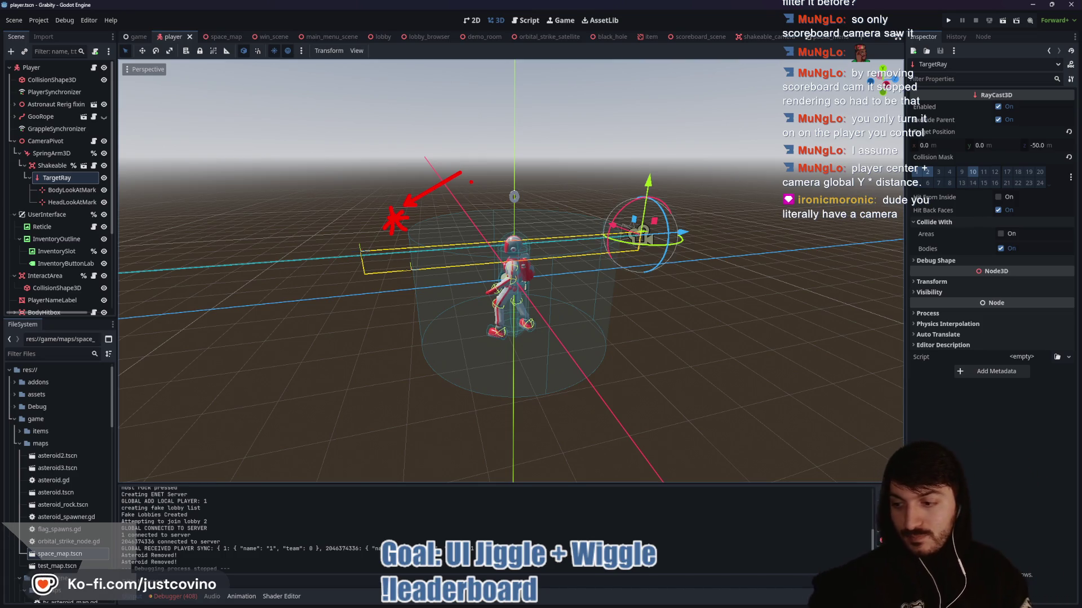
key("Escape")
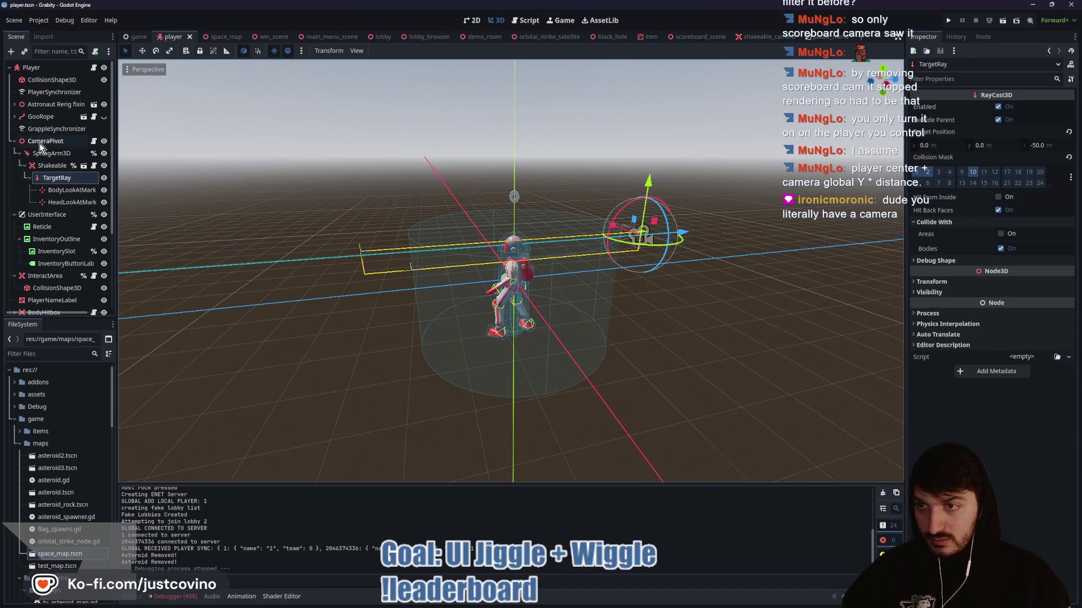
left_click(40, 145)
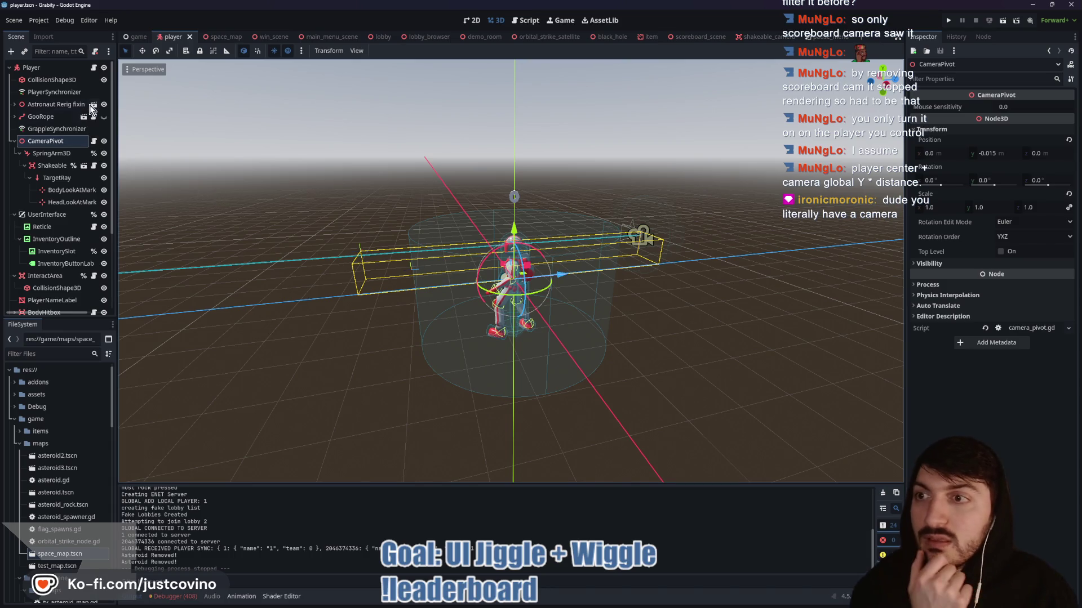
- Open the scoreboard_scene.gd script from the scoreboard scene
left_click(749, 38)
left_click(696, 37)
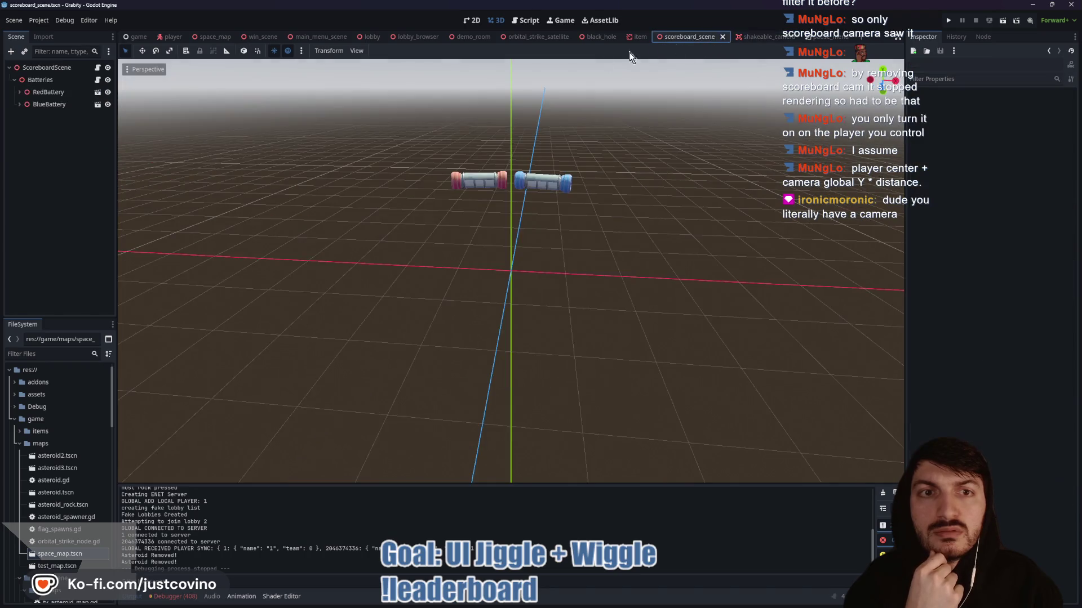
left_click(98, 68)
left_click(429, 213)
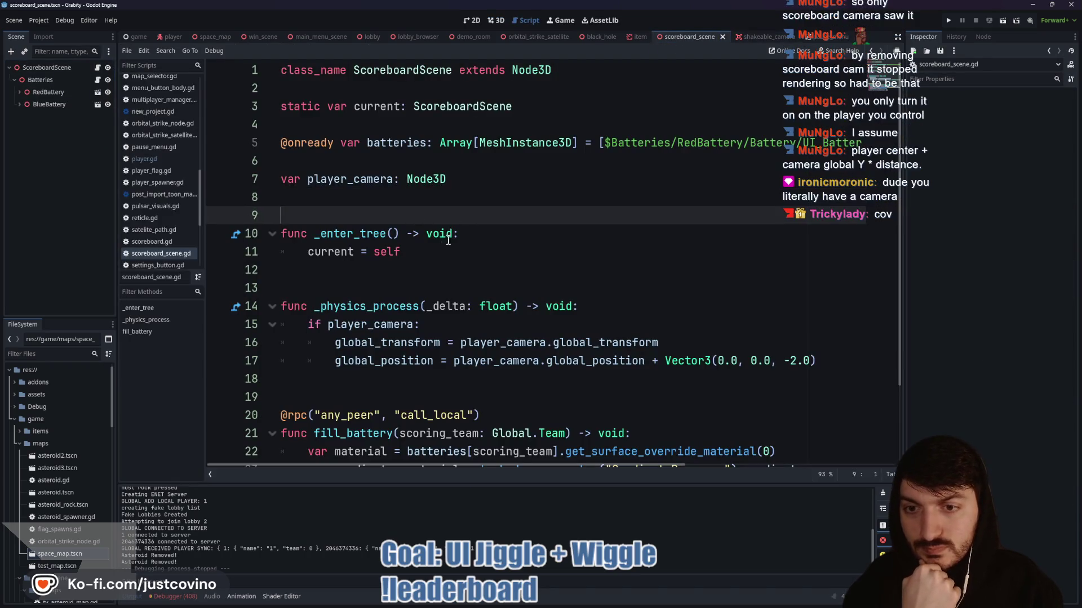
- Replace the Vector3(0.0, 0.0, -2.0) offset on line 17 with player_camera.camera.global_basis.y * 1.0
scroll(484, 242, "down", 2)
left_click(692, 254)
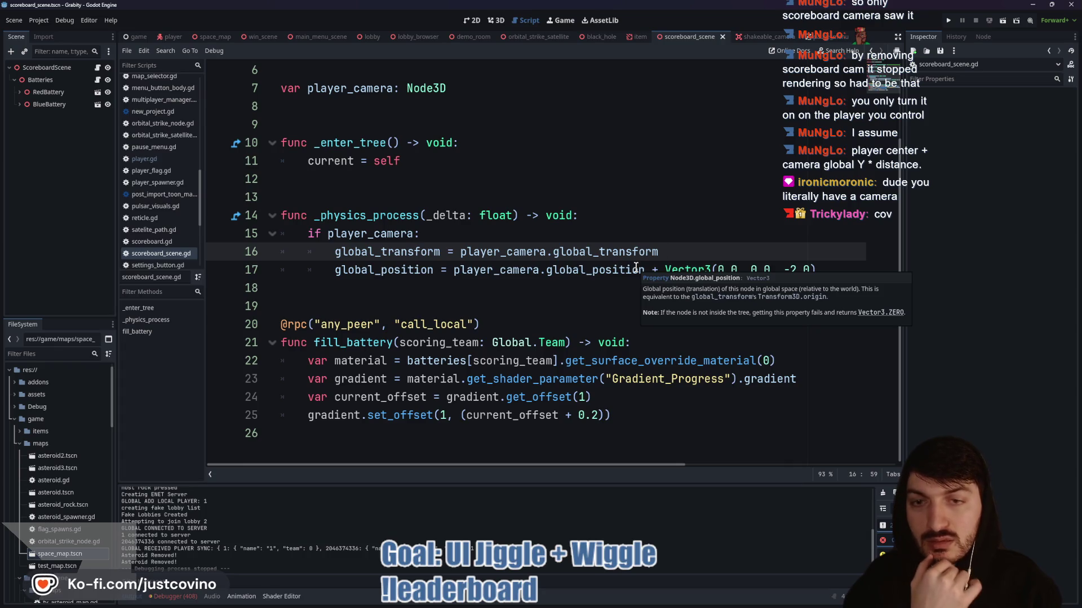
left_click(662, 273)
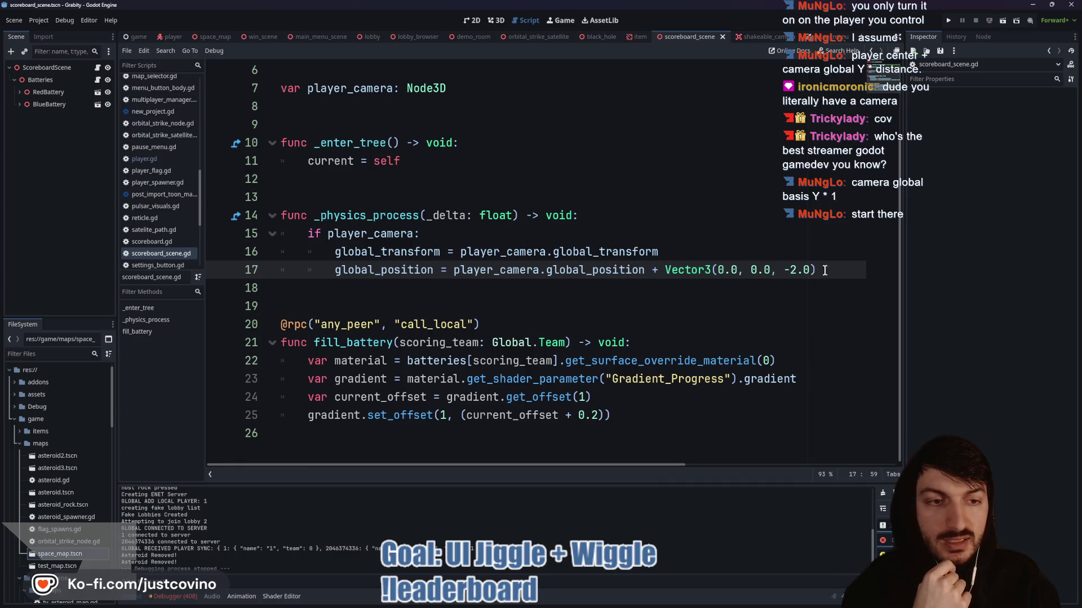
mouse_move(824, 271)
left_mouse_down()
mouse_move(656, 270)
mouse_move(668, 270)
left_mouse_up()
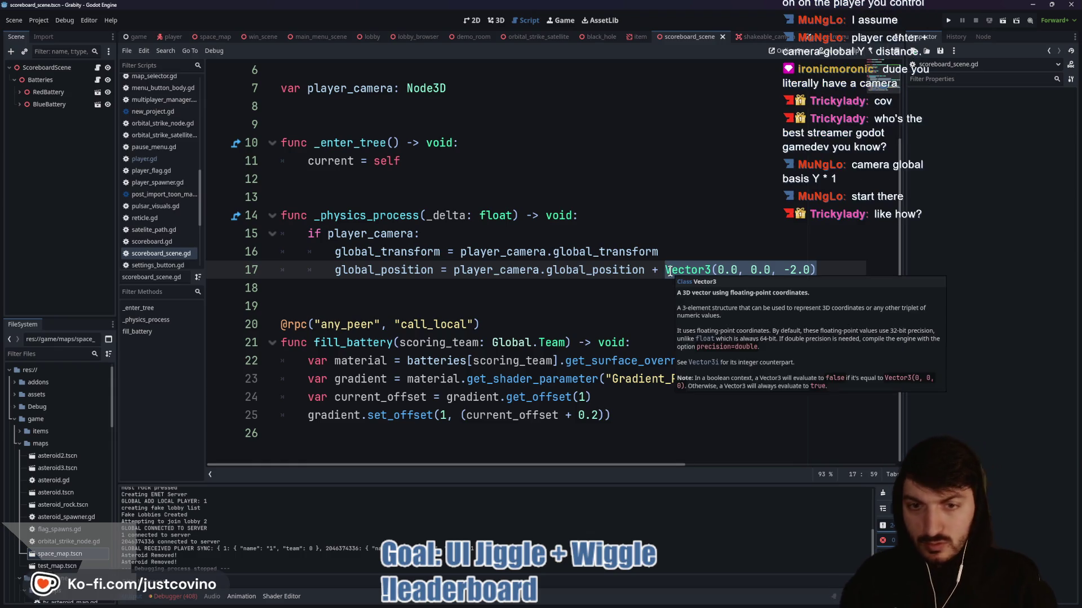
type("player_camera.ca")
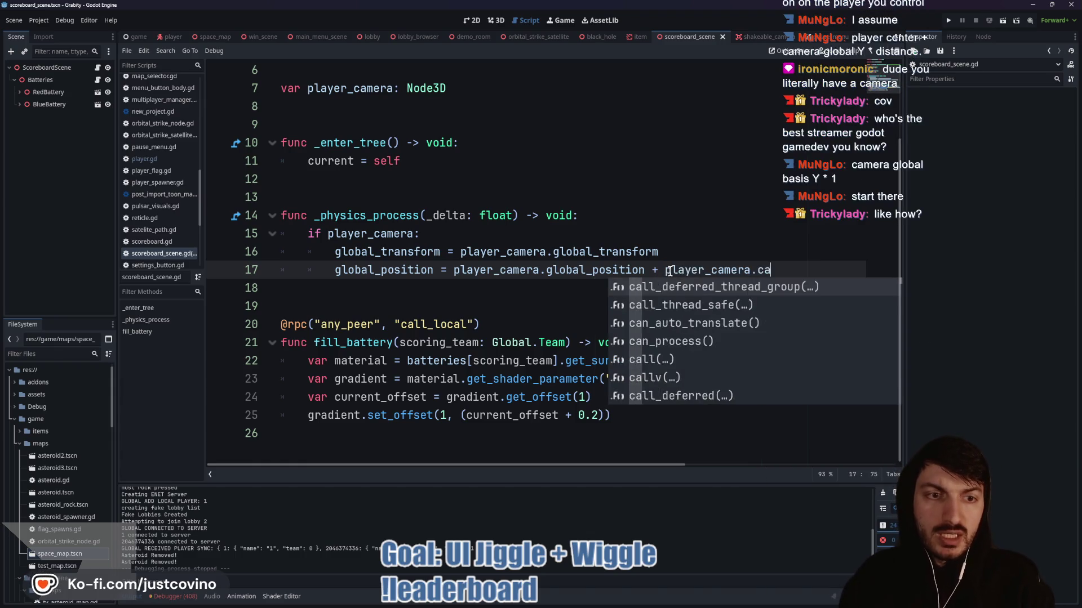
type("mera.global")
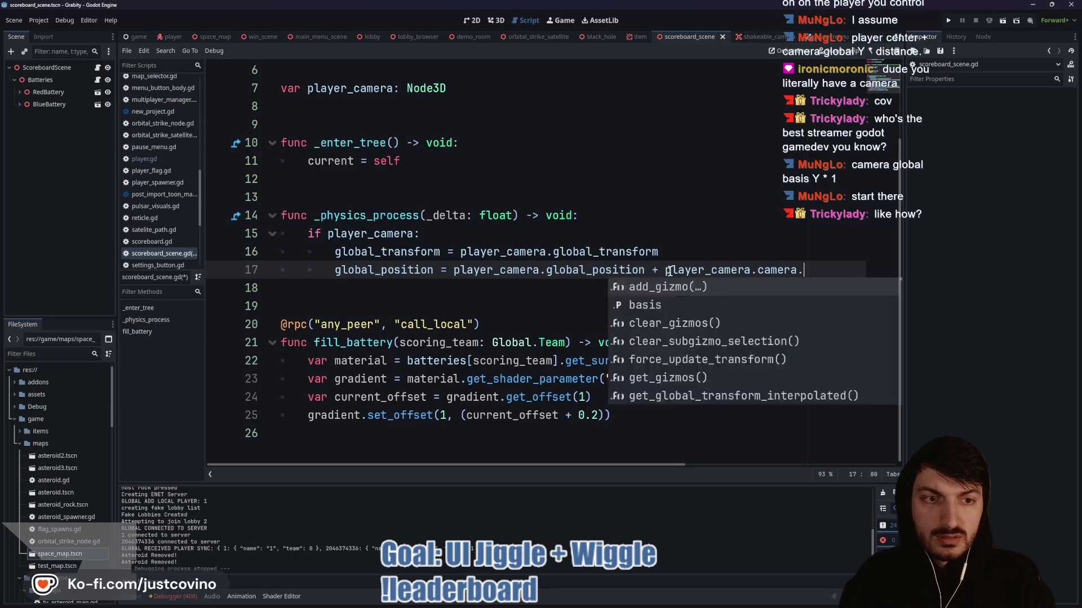
type("_ba")
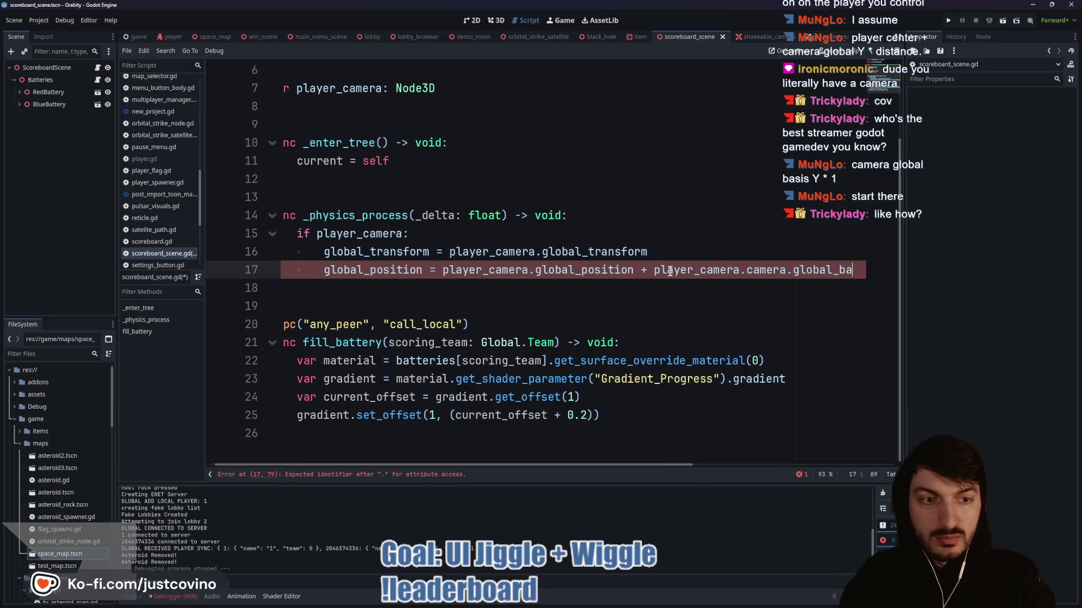
type("sis.y * 1")
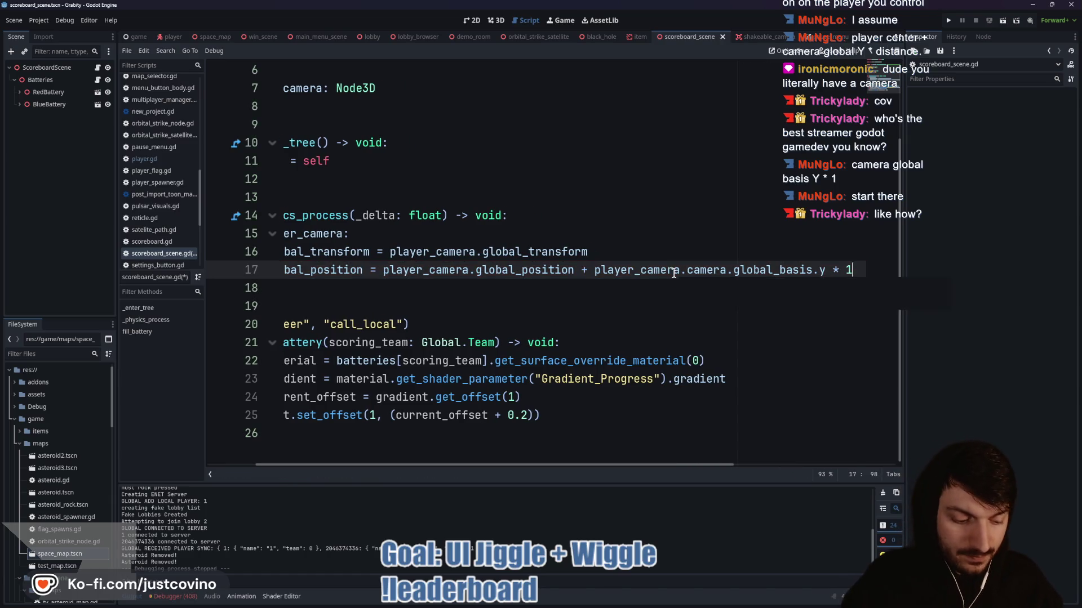
type(".0")
- Wrap the camera offset term in parentheses, then switch to the player scene
left_click(582, 271)
left_click(880, 272, "shift")
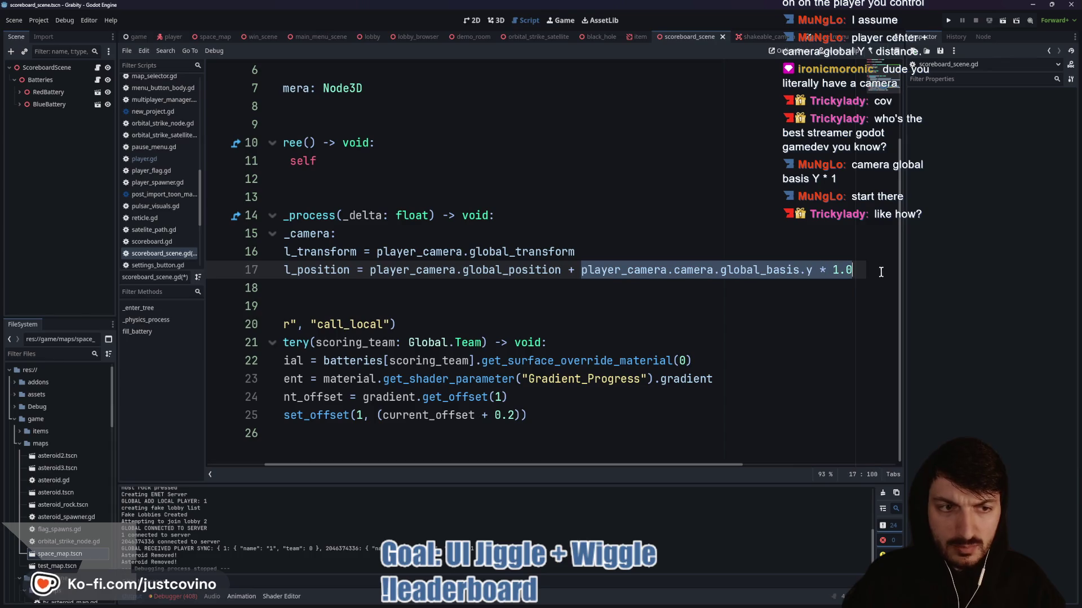
type("(")
left_click(655, 270)
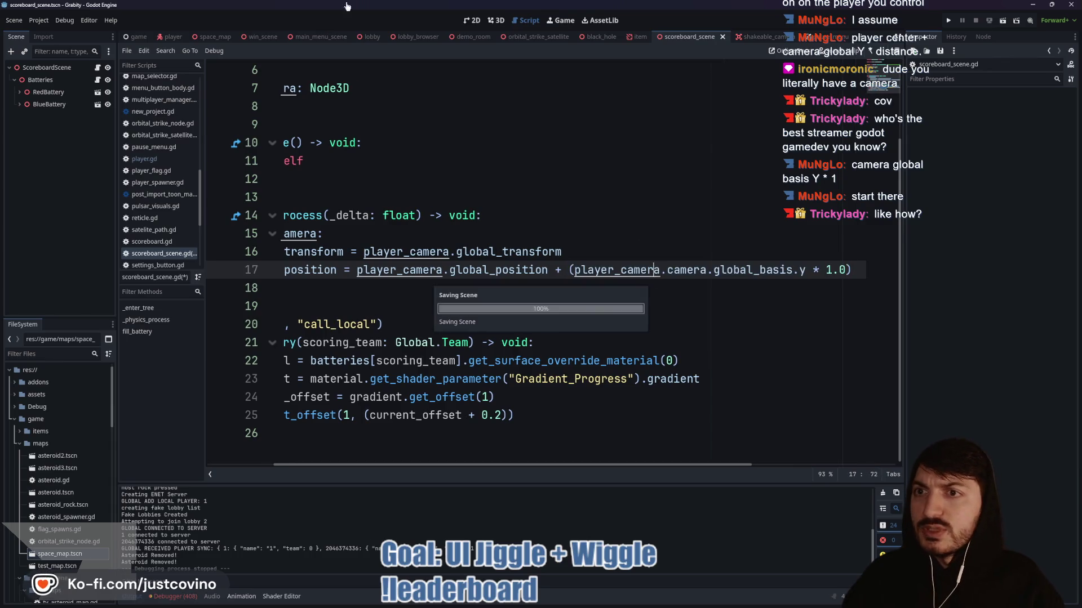
left_click(170, 36)
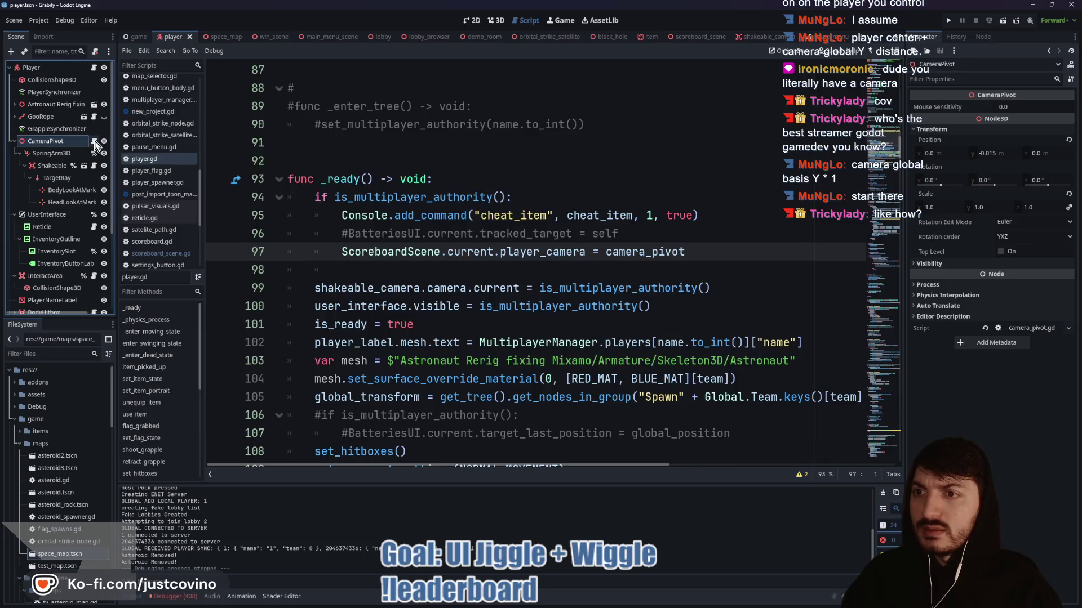
left_click(94, 140)
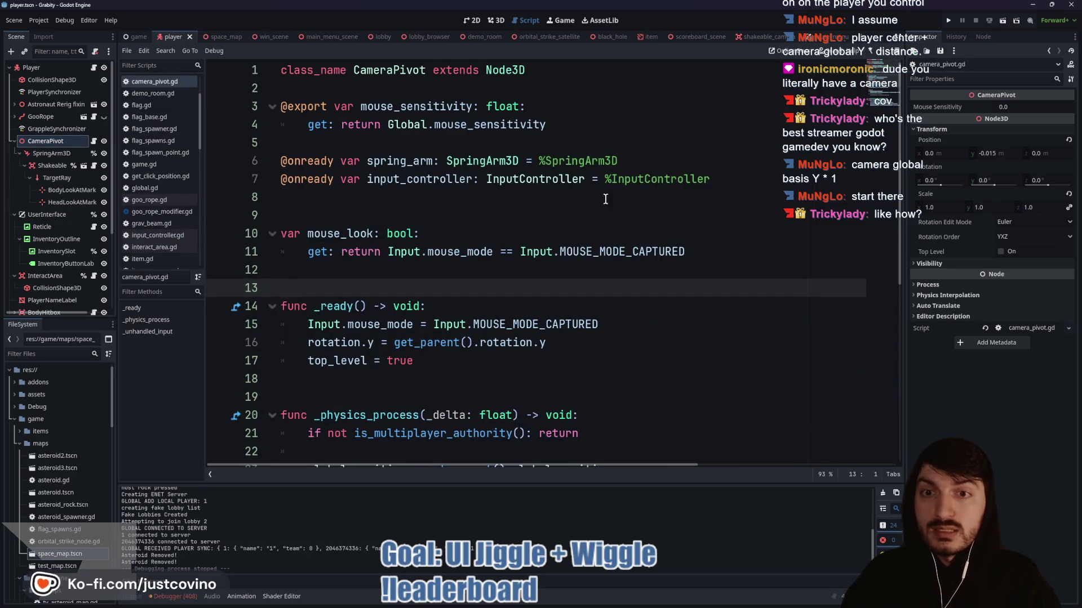
left_click(752, 179)
key("Return")
type("@onready var")
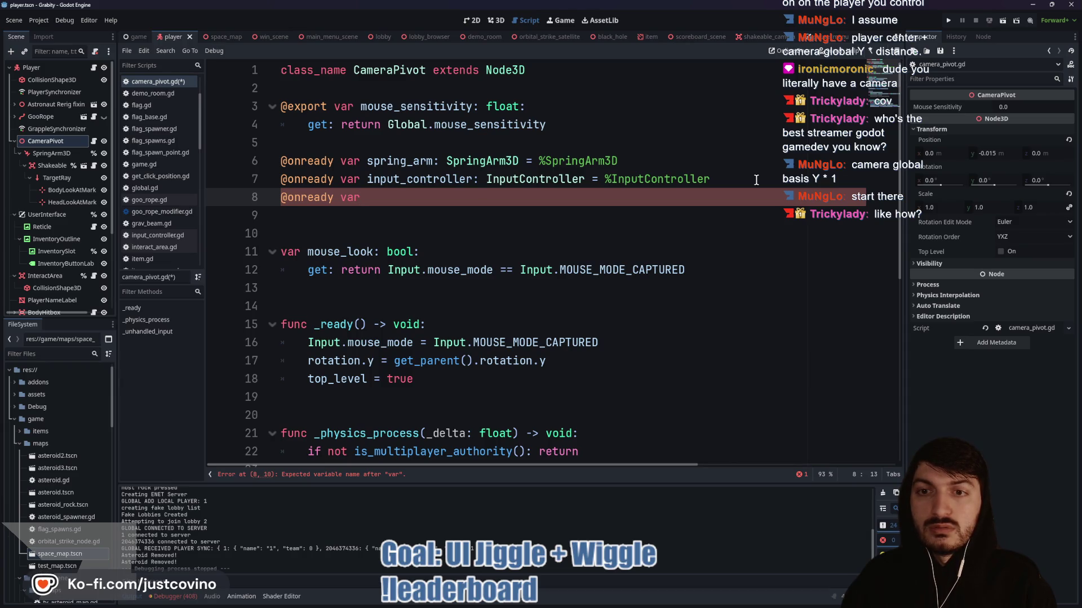
type("camera = $camera")
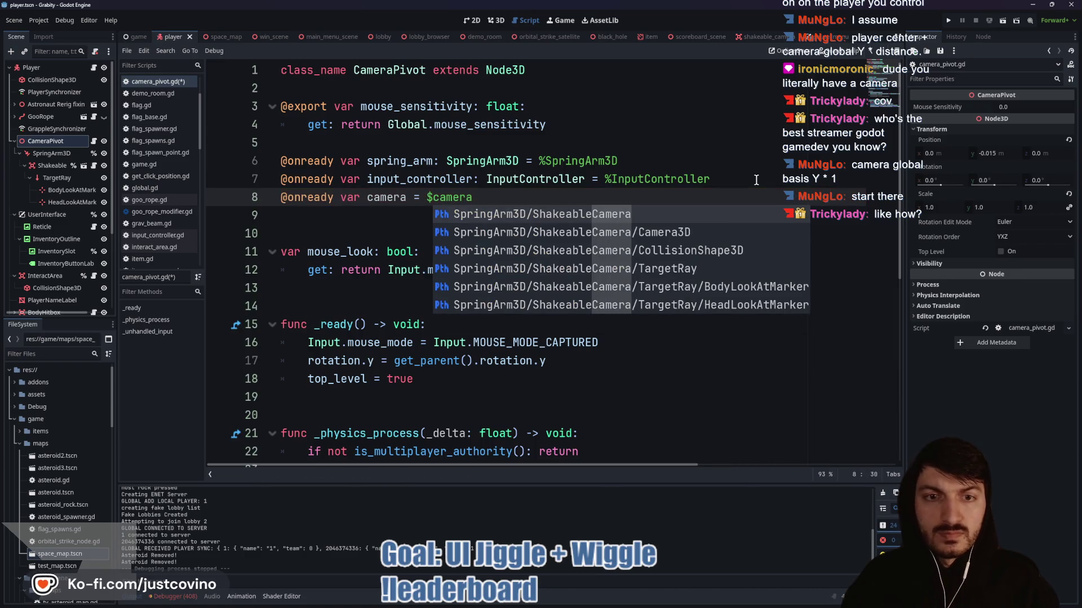
left_click(495, 232)
left_click(460, 217)
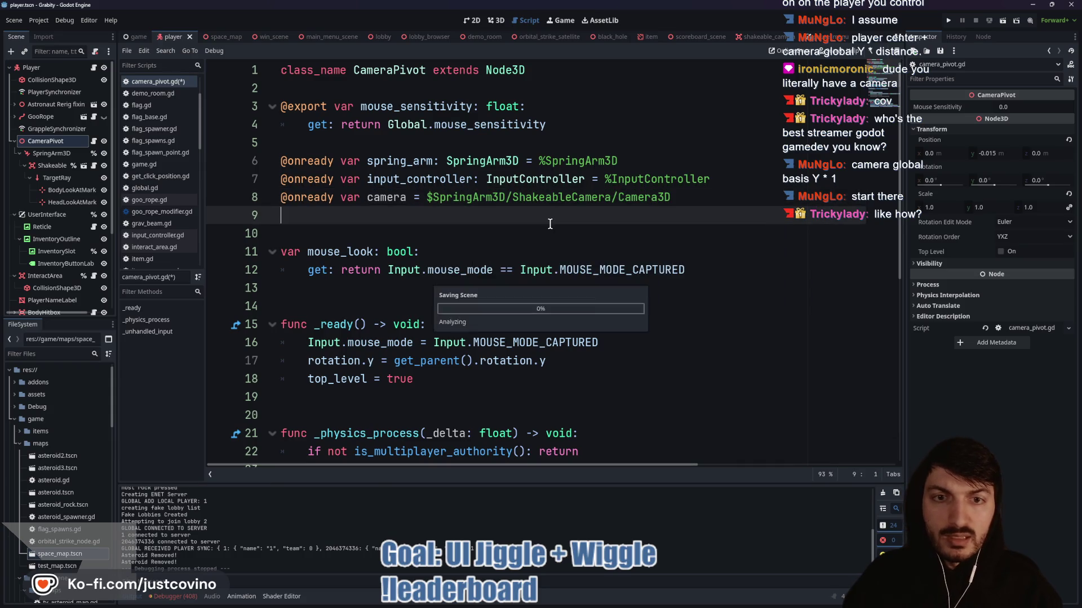
key("F5")
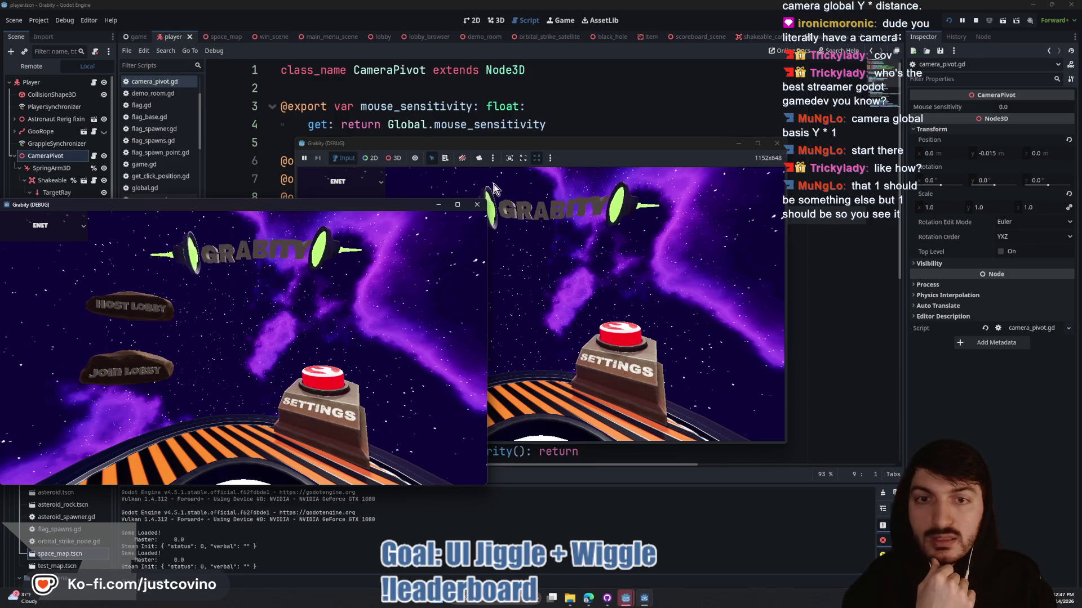
- Place the two game windows side by side, host a lobby in one and join a fake lobby in the other
mouse_move(398, 207)
left_mouse_down()
mouse_move(687, 195)
mouse_move(884, 204)
left_mouse_up()
left_click_drag(604, 140, 318, 146)
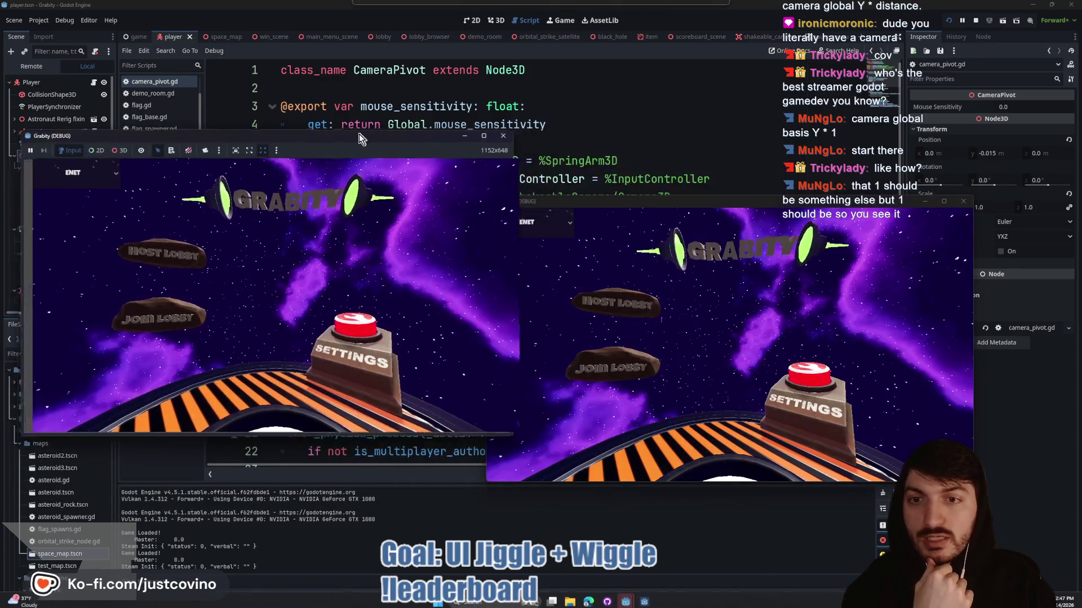
left_click(130, 239)
left_click_drag(631, 201, 640, 144)
left_click(637, 318)
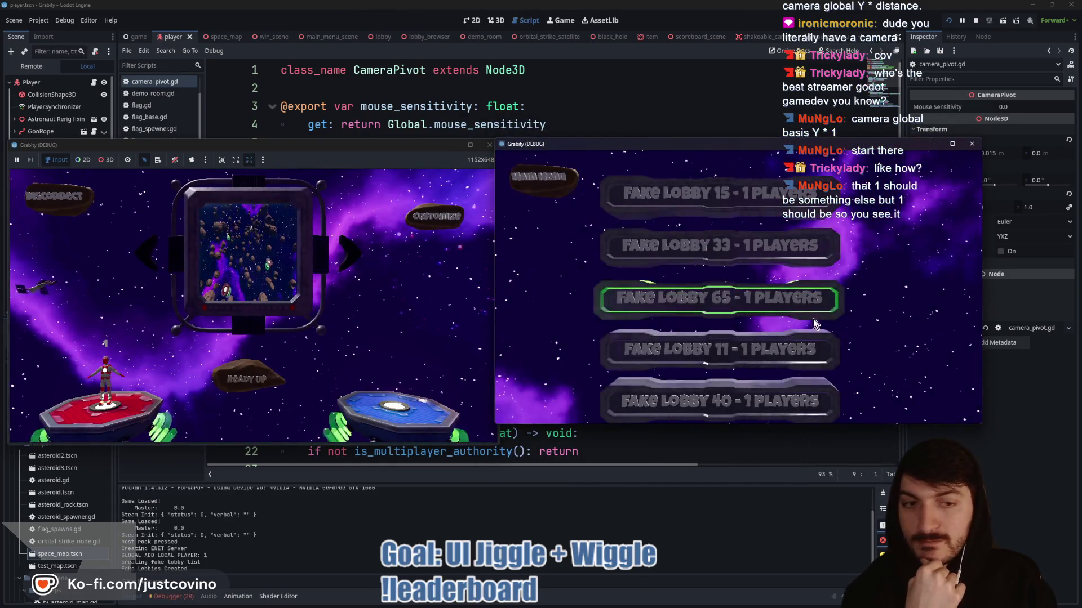
left_click(731, 300)
- Ready up both players, start the match, play it, and stop the game with F8
left_click(731, 360)
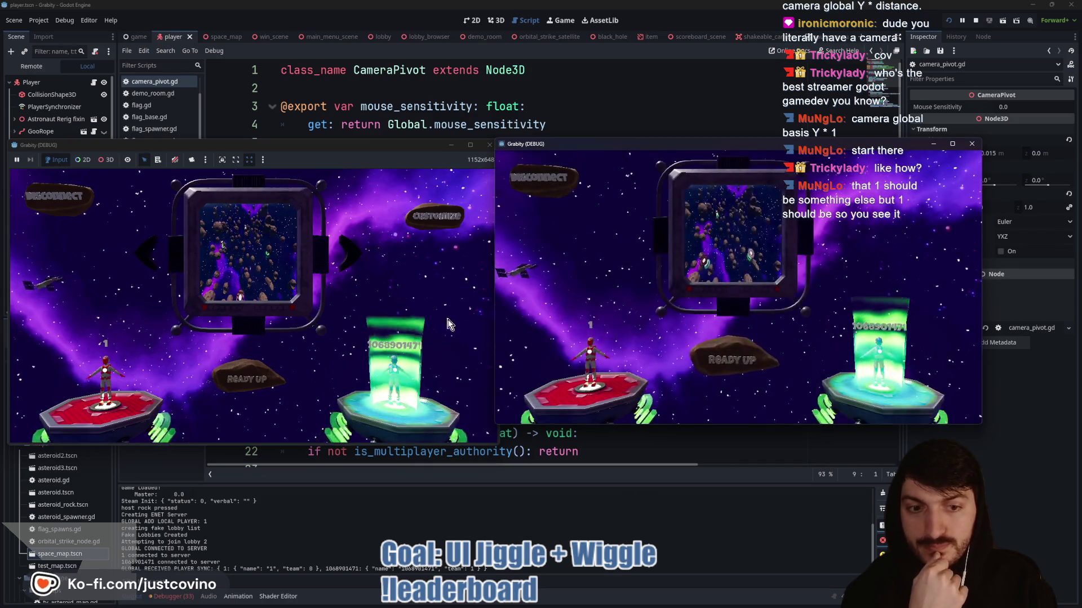
left_click(258, 372)
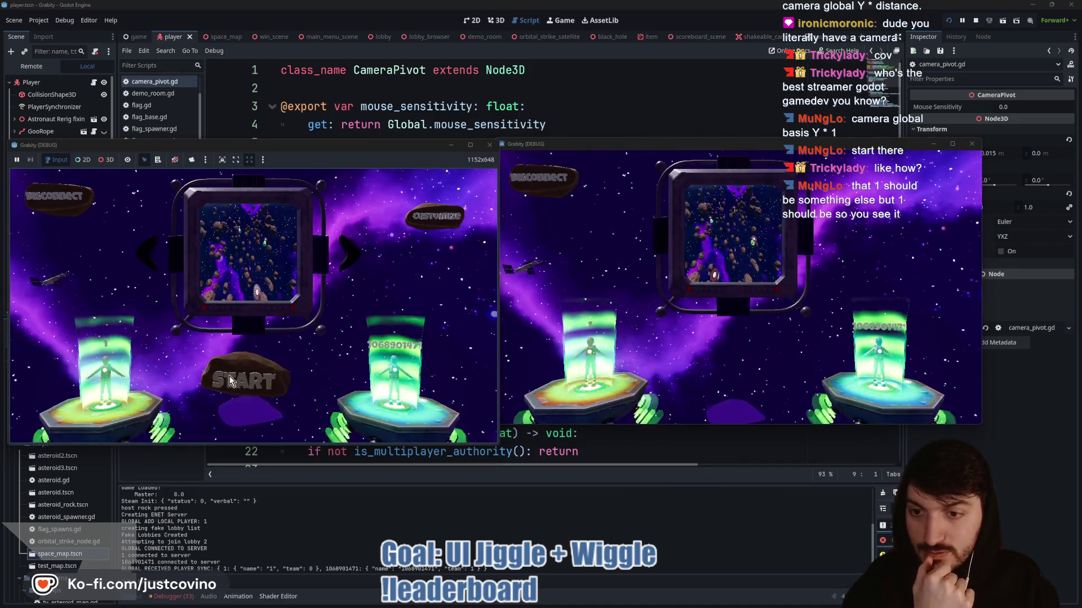
left_click(229, 377)
left_click(229, 376)
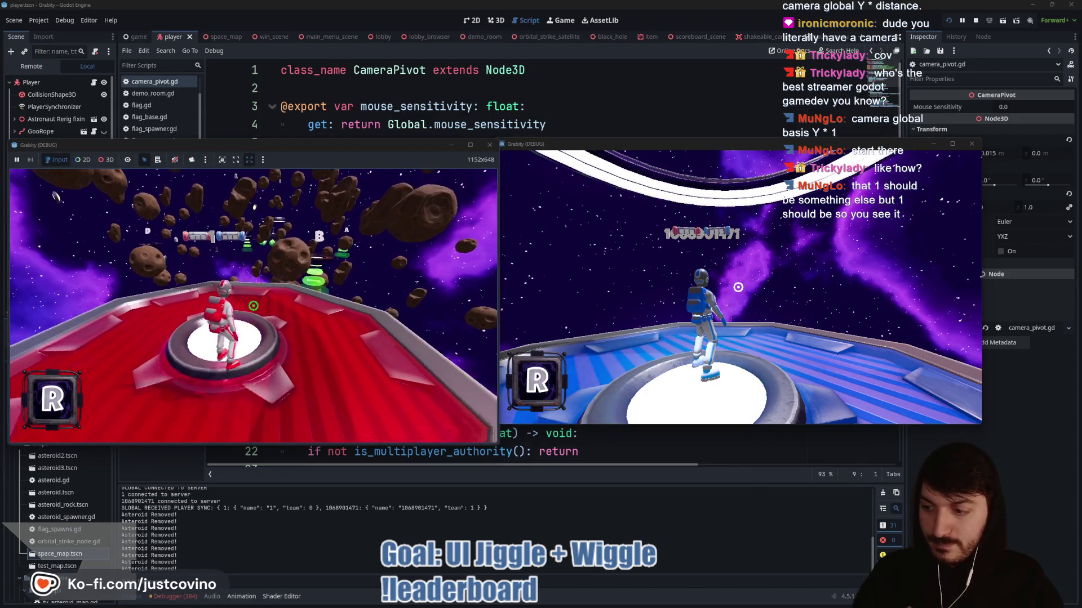
key("F8")
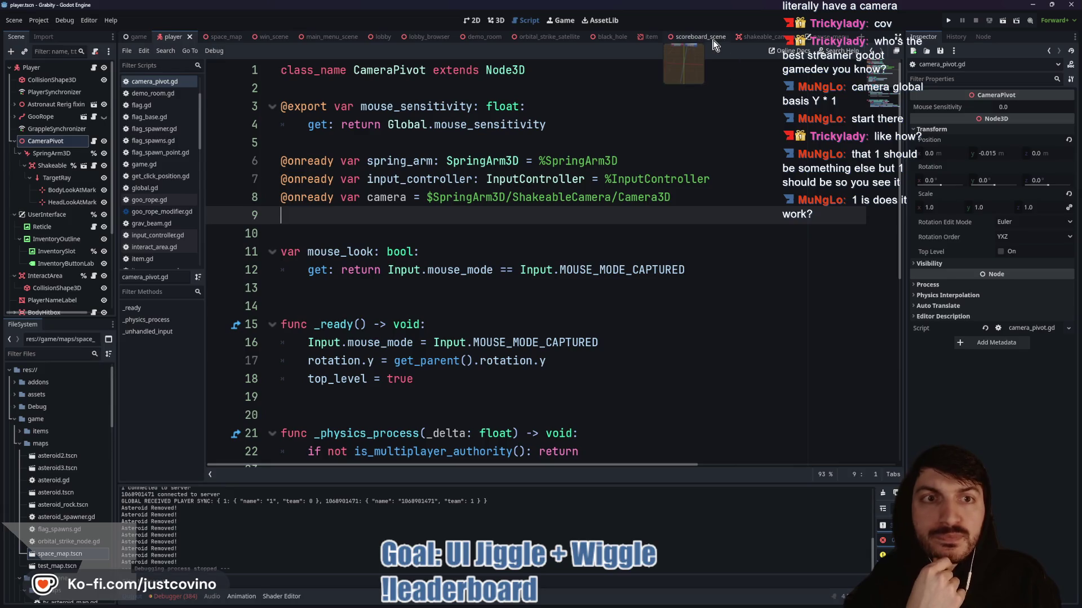
- Change the scoreboard script's line 17 offset multiplier from 1.0 to 1.5, then to 2.5
key("ctrl+Tab")
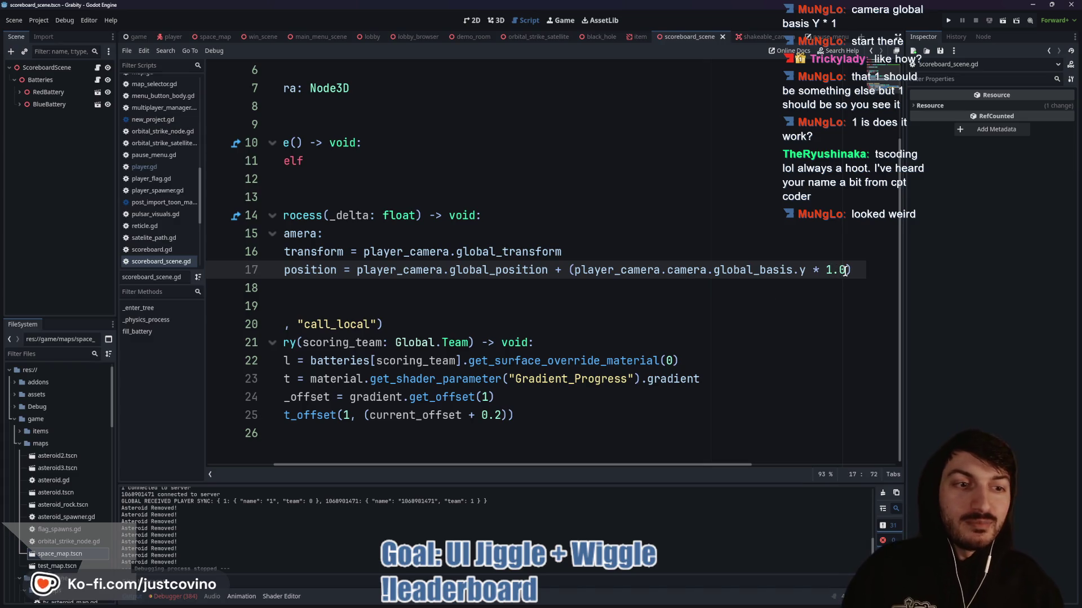
left_click_drag(846, 271, 829, 271)
type("5")
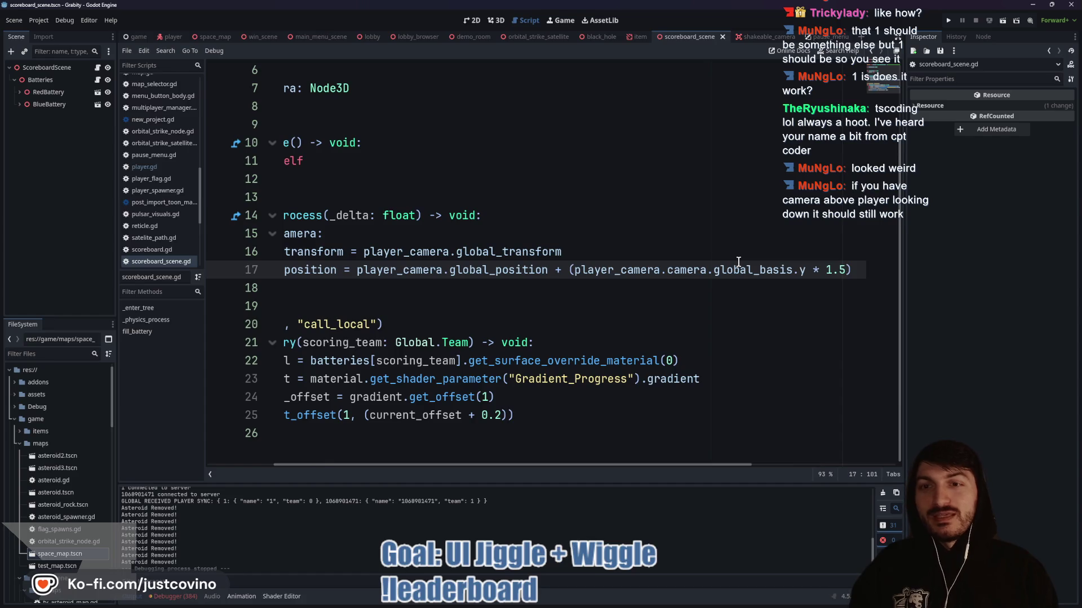
left_click(609, 242)
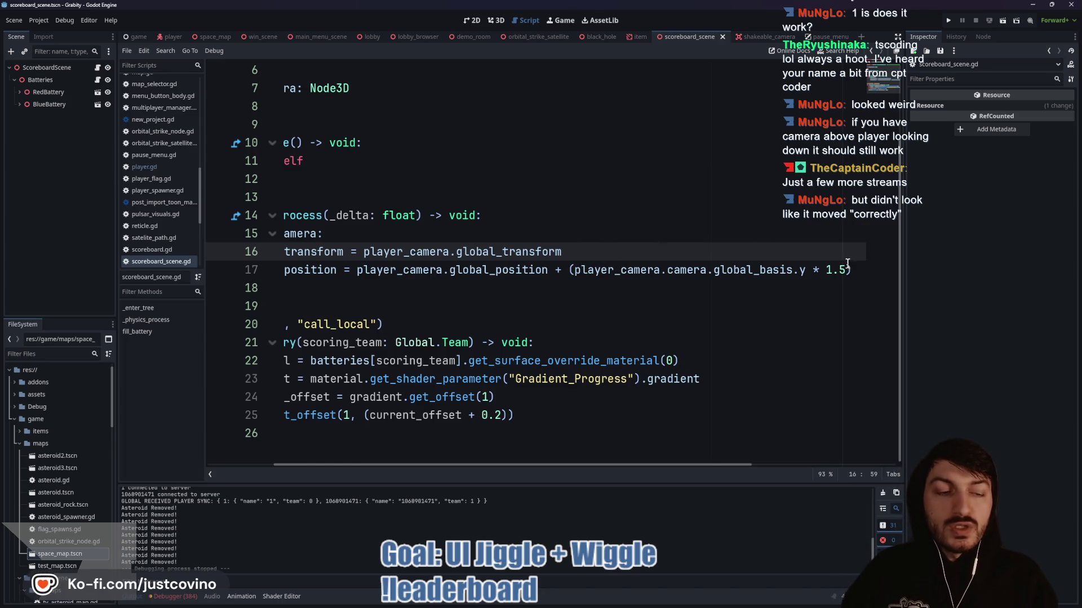
left_click(832, 270)
type("2")
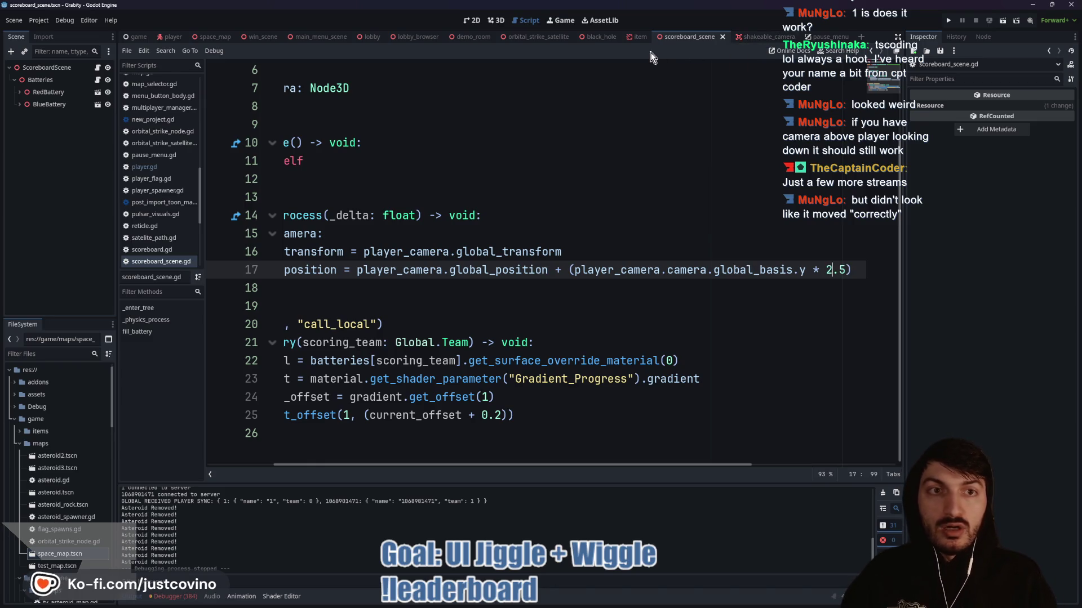
left_click(493, 19)
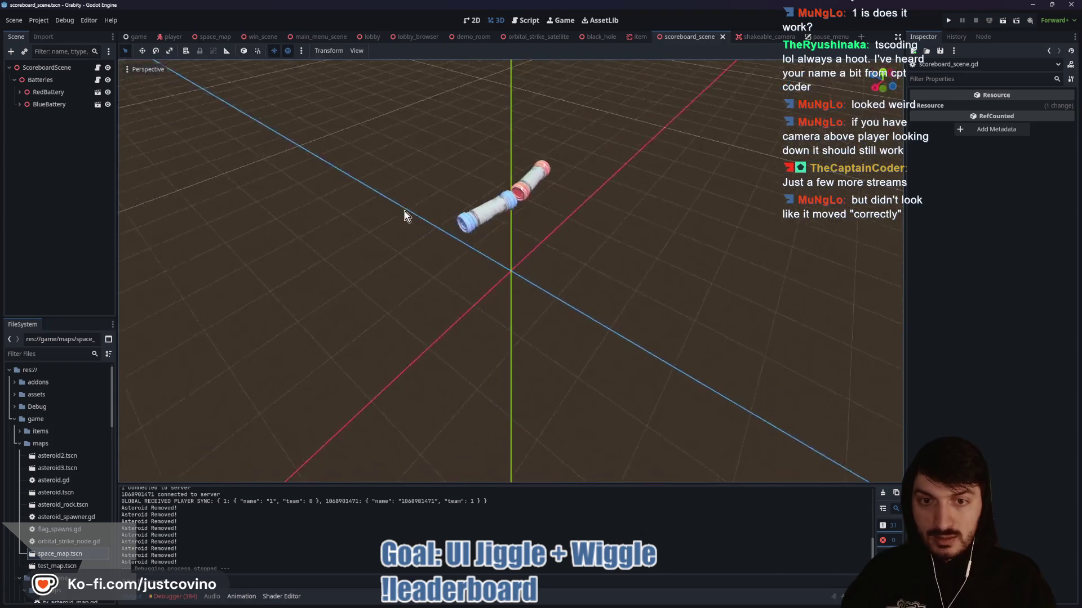
- Orbit the 3D viewport to look at the scoreboard's batteries
mouse_move(404, 212)
left_mouse_down()
mouse_move(356, 127)
mouse_move(526, 181)
mouse_move(513, 226)
mouse_move(586, 279)
mouse_move(522, 263)
left_mouse_up()
mouse_move(470, 197)
left_mouse_down()
mouse_move(611, 254)
mouse_move(492, 201)
left_mouse_up()
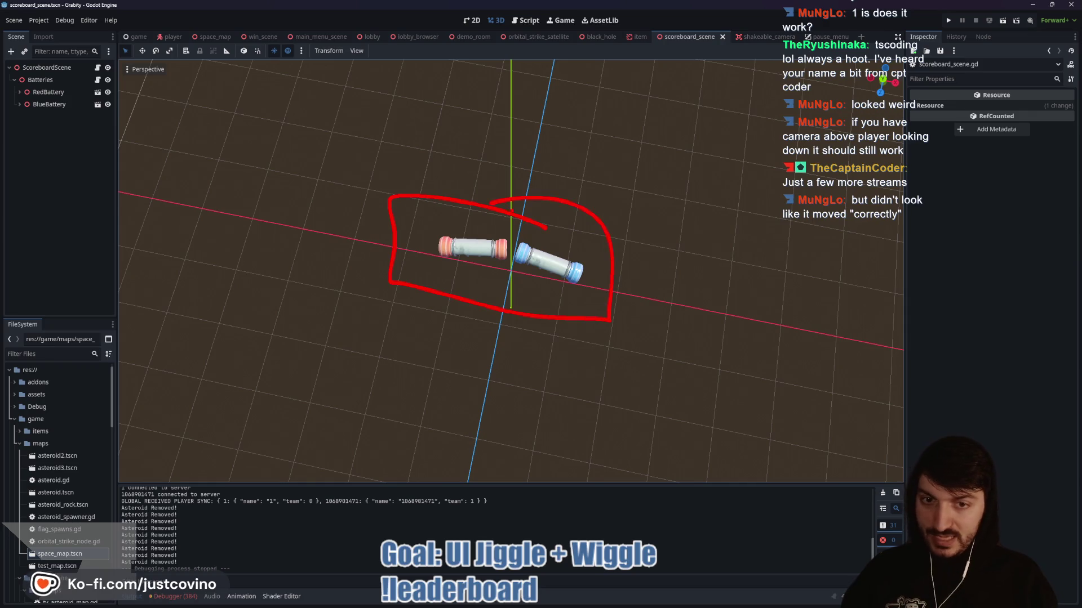
mouse_move(596, 248)
left_mouse_down()
mouse_move(574, 342)
mouse_move(603, 238)
mouse_move(640, 290)
left_mouse_up()
- Run the game, host a lobby in the first window and join Fake Lobby 77 from the second
left_click(948, 21)
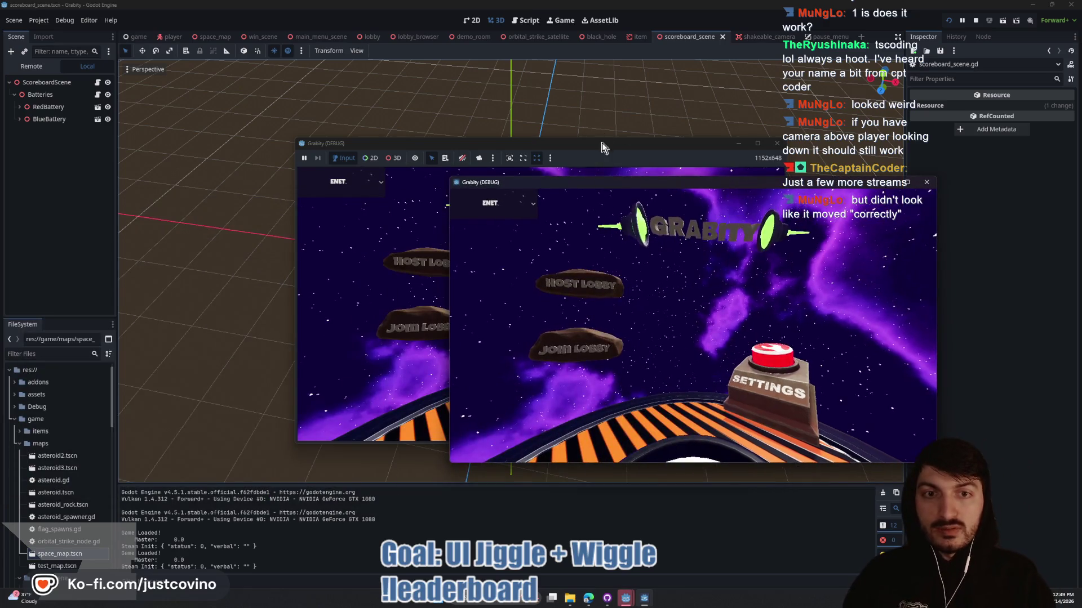
left_click_drag(602, 143, 334, 149)
left_click(279, 260)
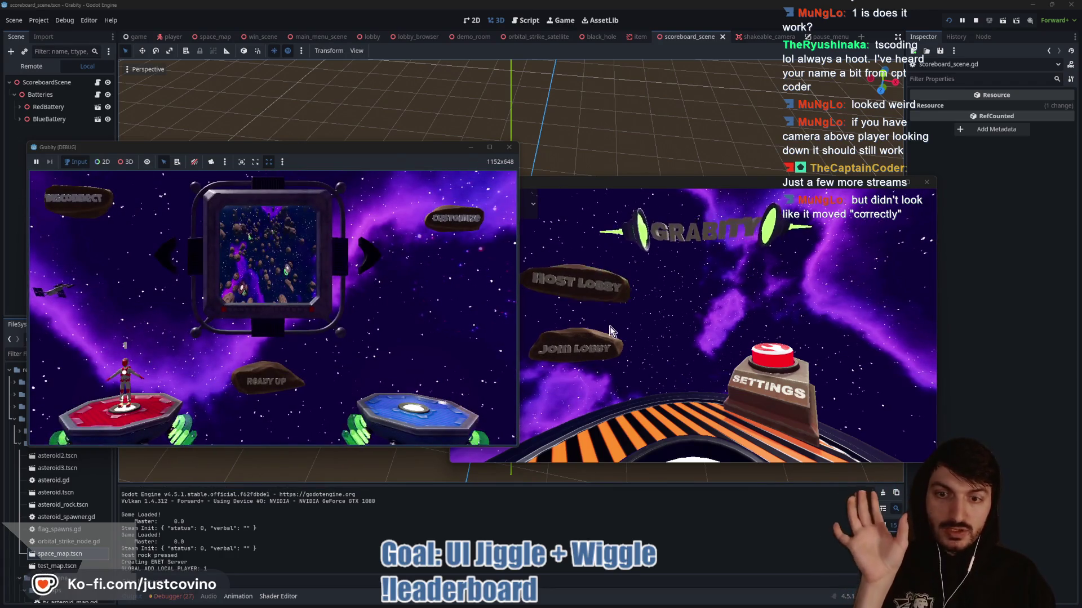
left_click(602, 342)
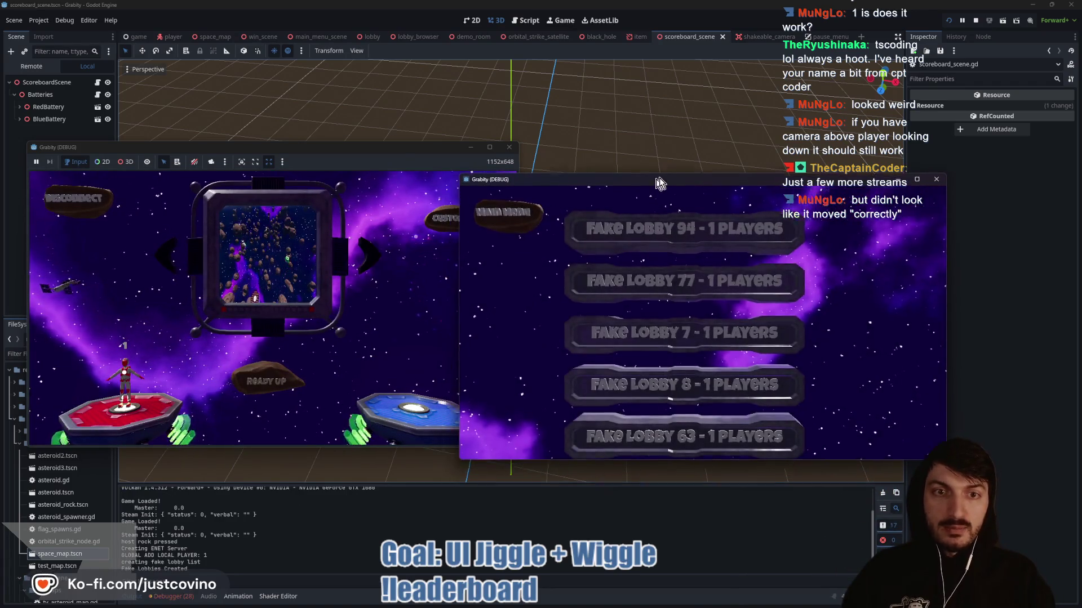
left_click_drag(660, 183, 719, 155)
left_click(707, 248)
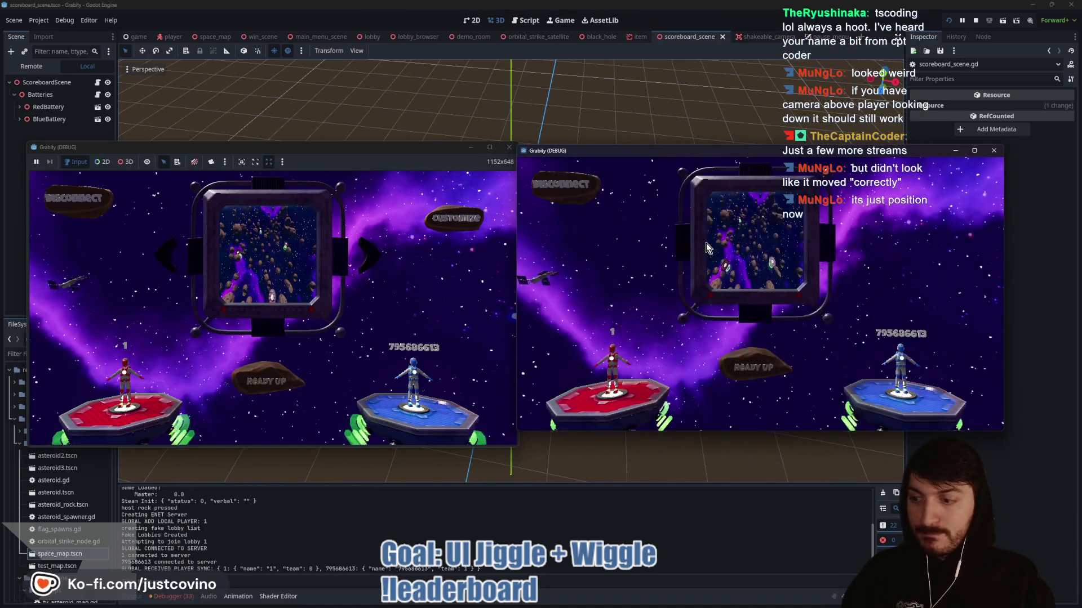
- Ready up the players, start and play the match, then stop the game with F8
left_click(261, 377)
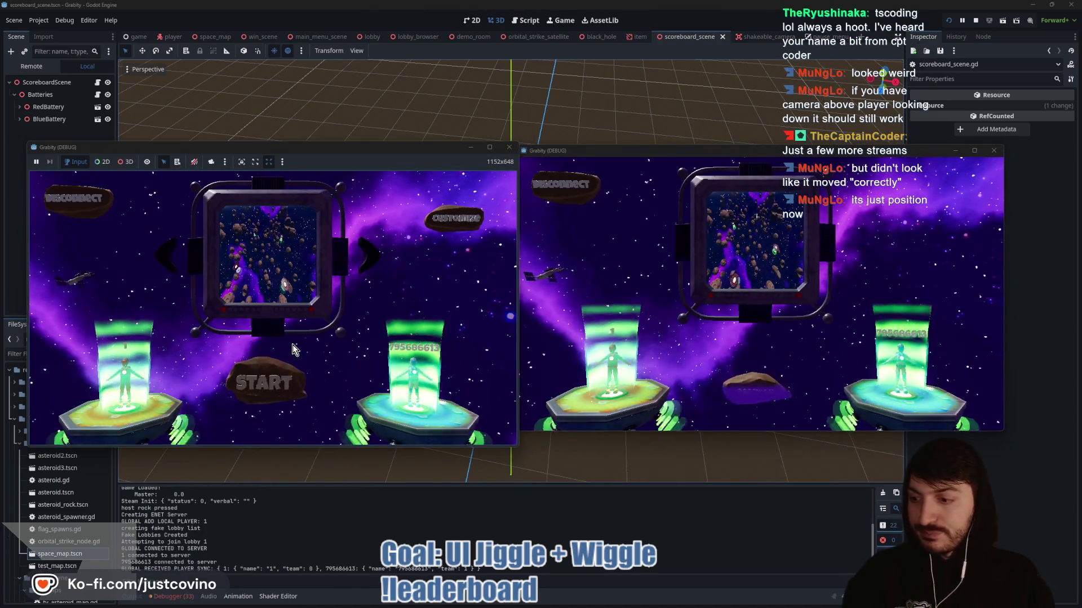
left_click(268, 367)
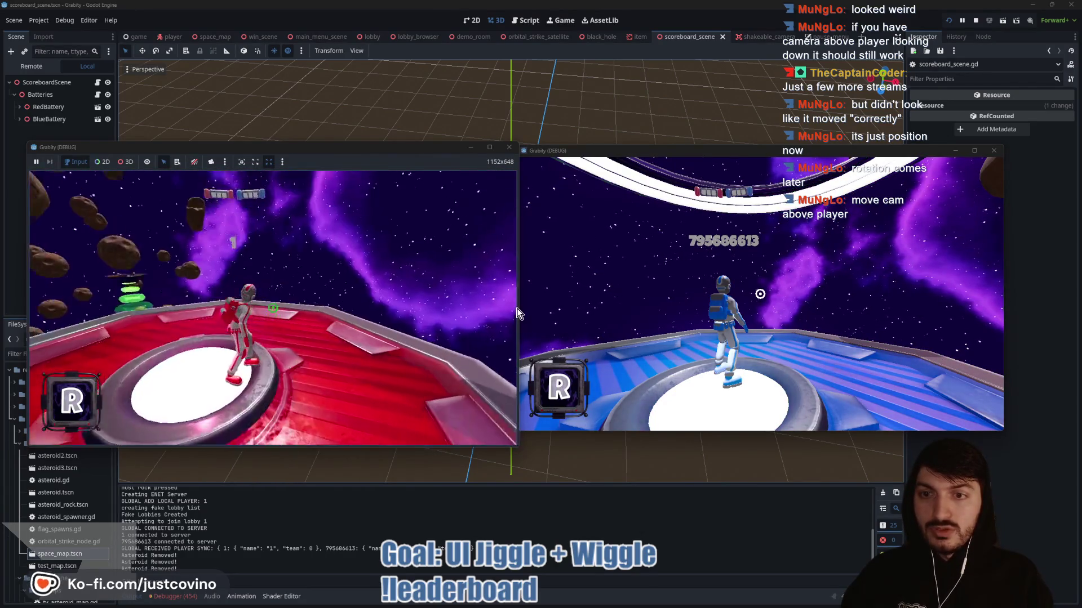
key("super")
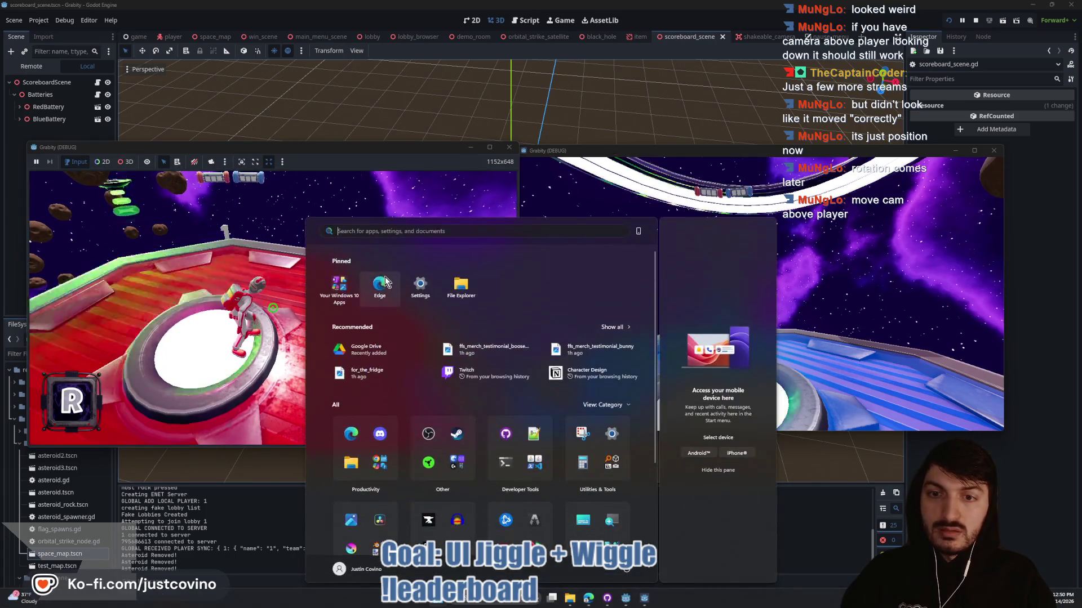
left_click(756, 292)
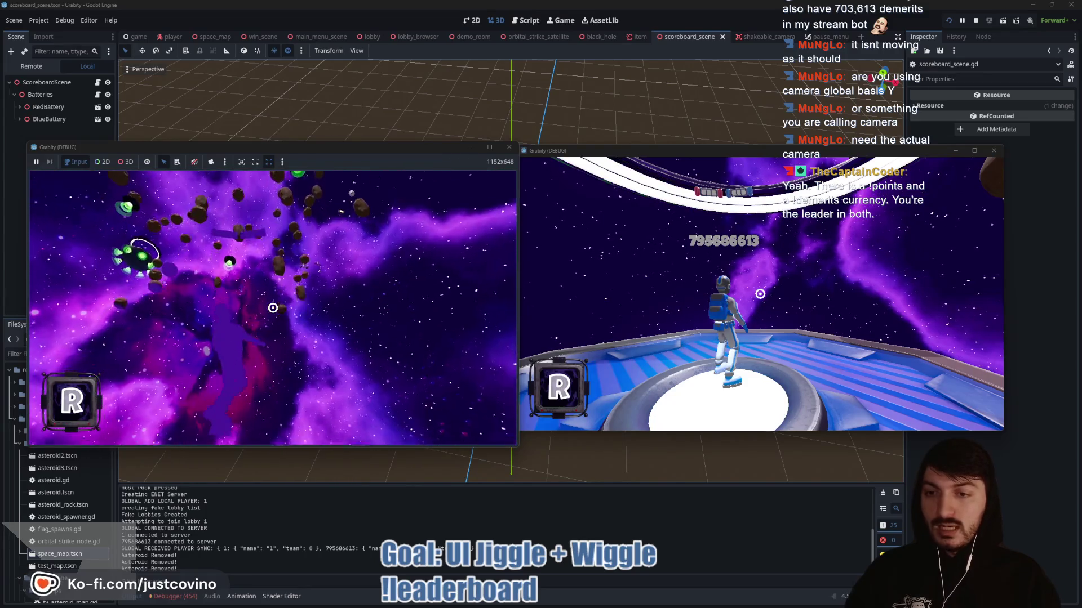
key("F8")
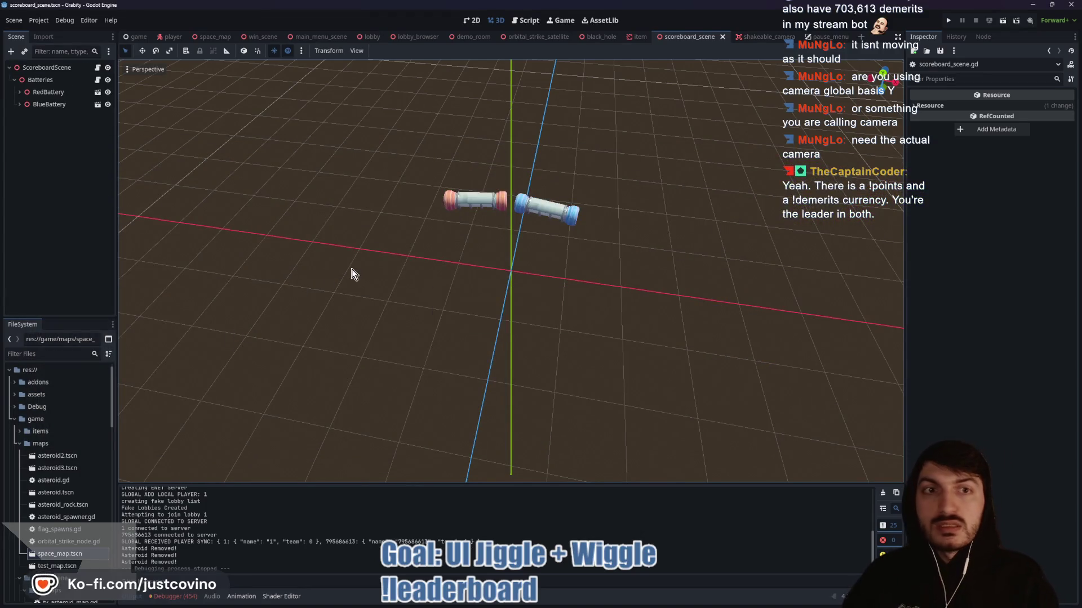
- Inspect the shakeable_camera scene's node hierarchy
left_click(752, 37)
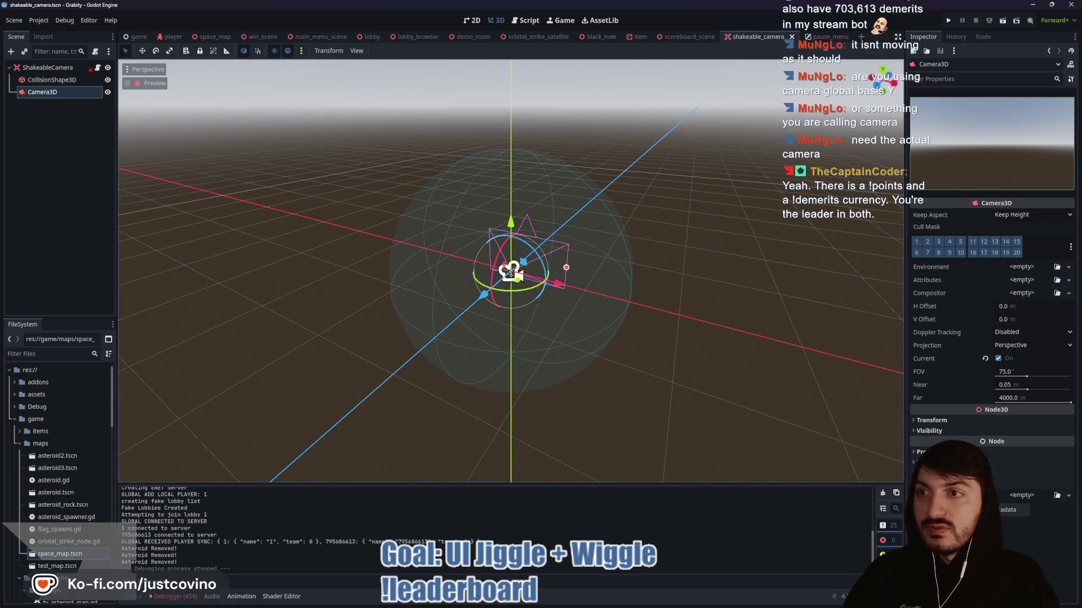
left_click_drag(82, 66, 385, 66)
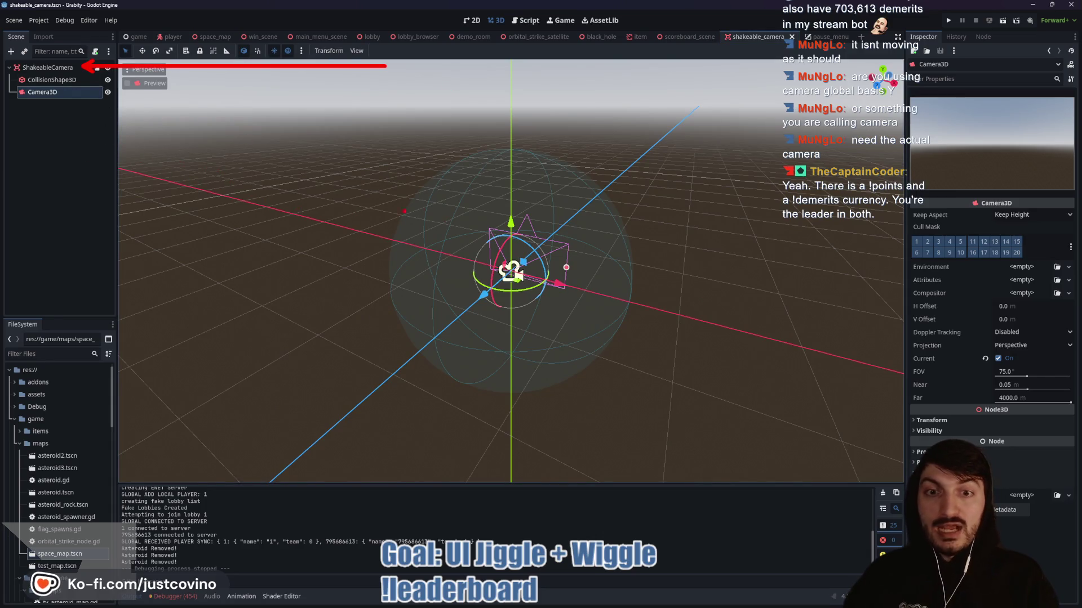
left_click_drag(136, 172, 49, 99)
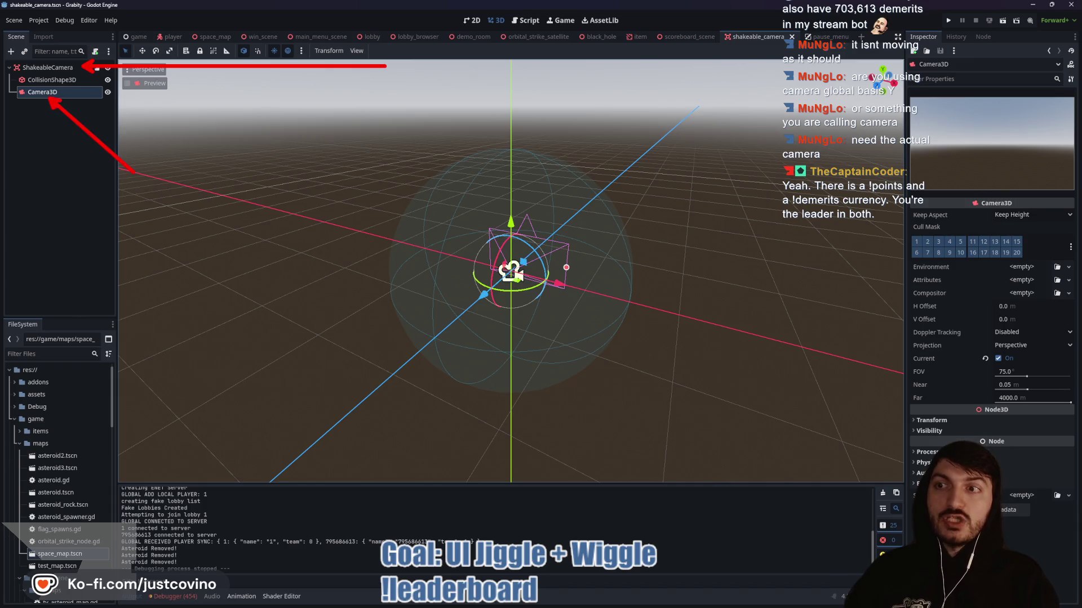
key("Escape")
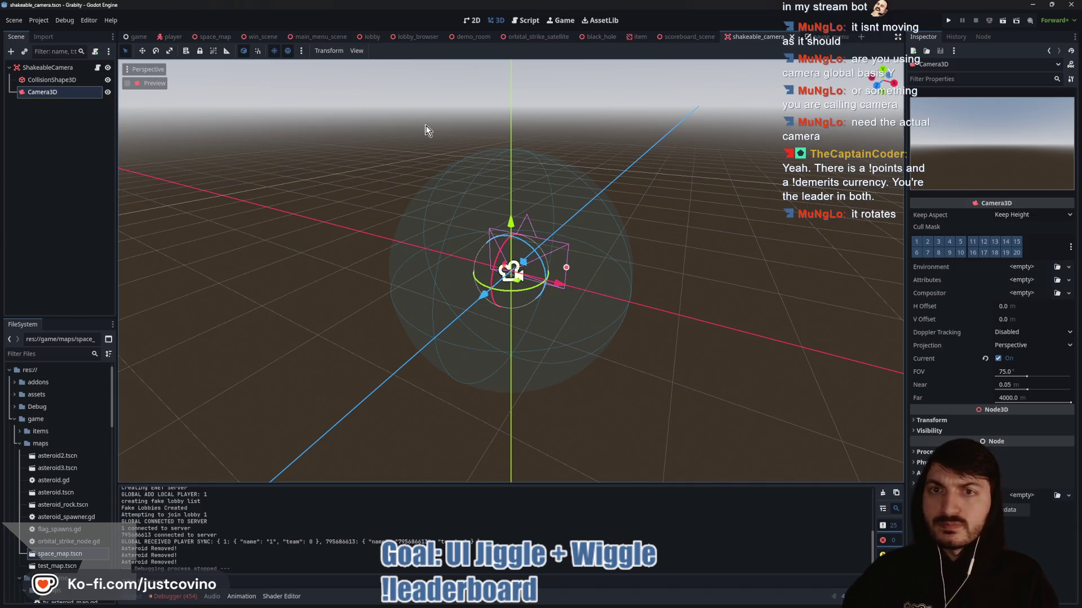
- Inspect the player scene's CameraPivot hierarchy, then return to the scoreboard scene
left_click(181, 36)
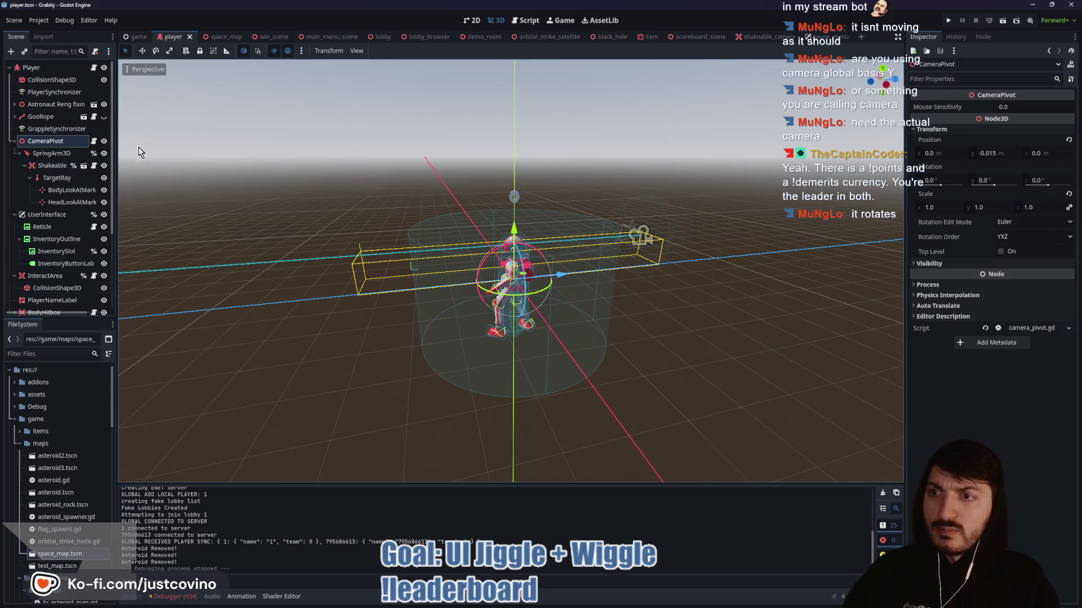
left_click_drag(338, 142, 79, 143)
mouse_move(216, 153)
left_mouse_down()
mouse_move(73, 154)
mouse_move(232, 164)
left_mouse_up()
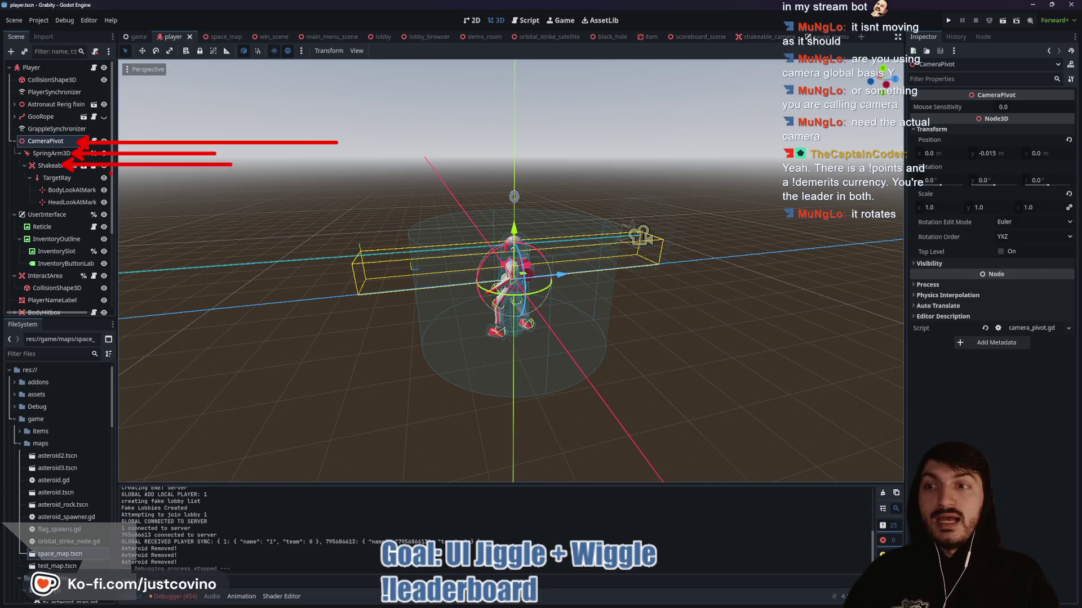
left_click_drag(151, 176, 83, 177)
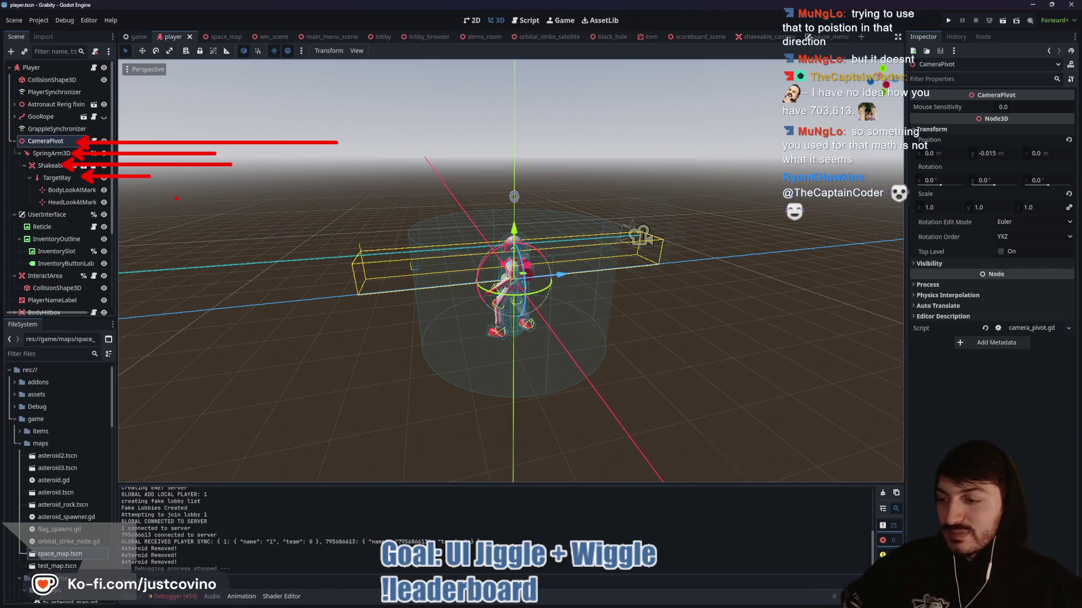
key("Escape")
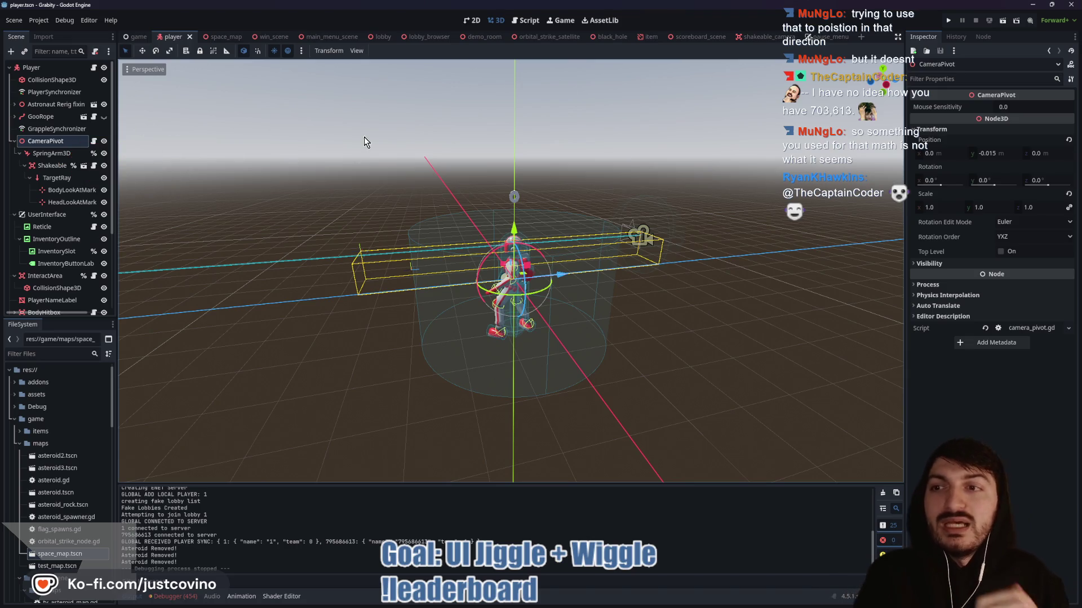
left_click(690, 36)
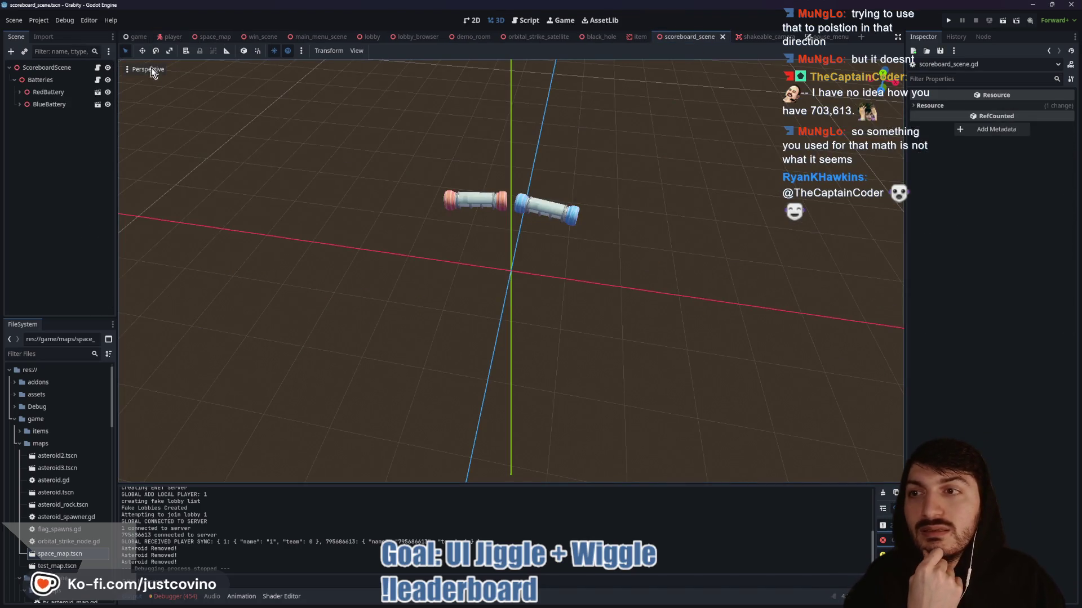
- Open scoreboard_scene.gd and highlight player_camera and camera in line 17's offset expression
left_click(98, 67)
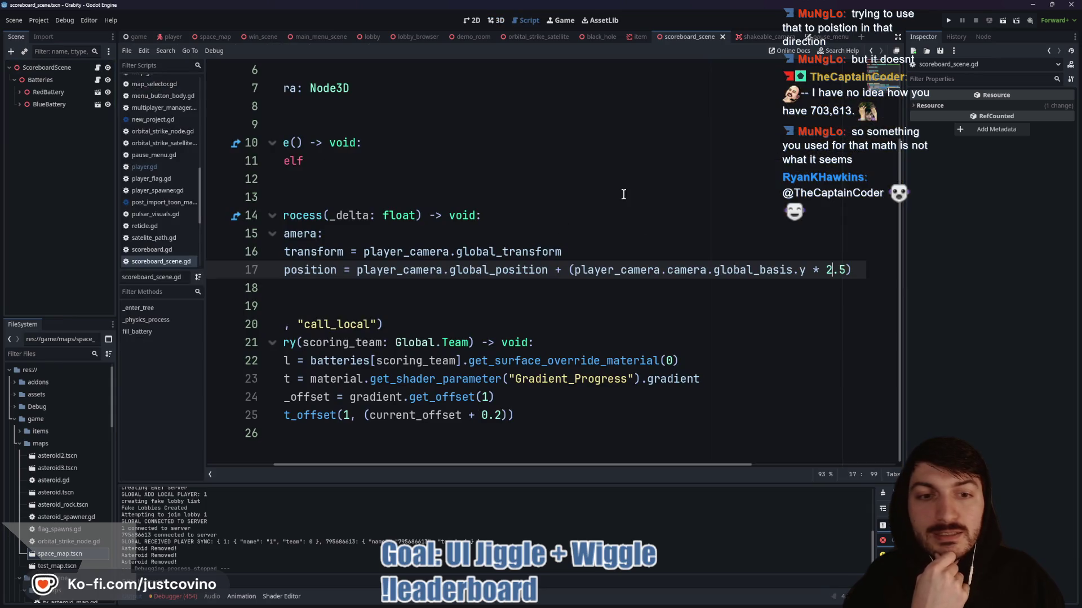
double_click(649, 271)
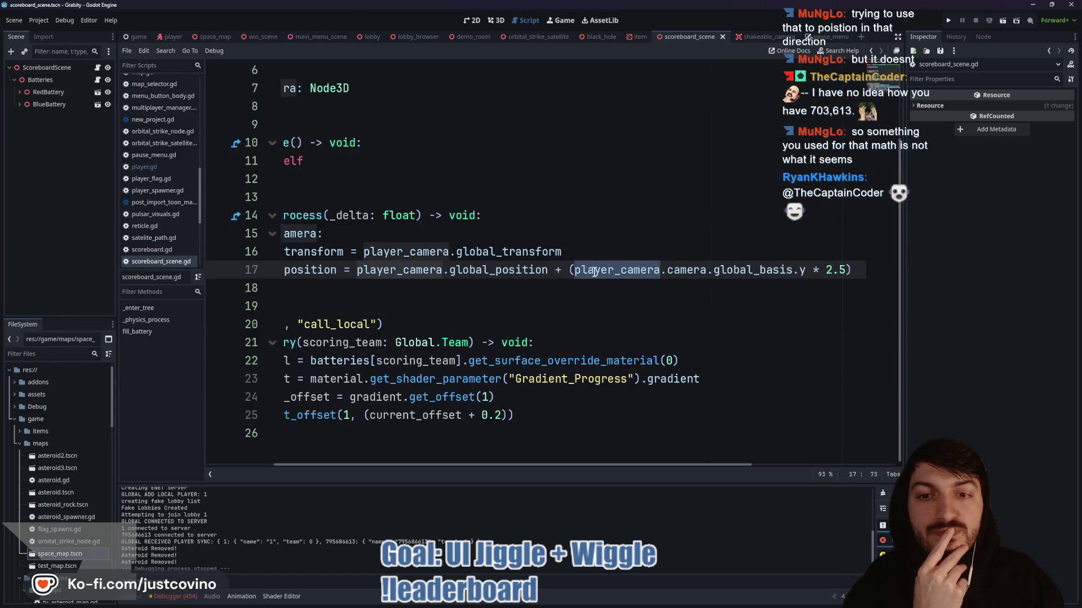
scroll(595, 272, "left", 2)
scroll(589, 265, "up", 2)
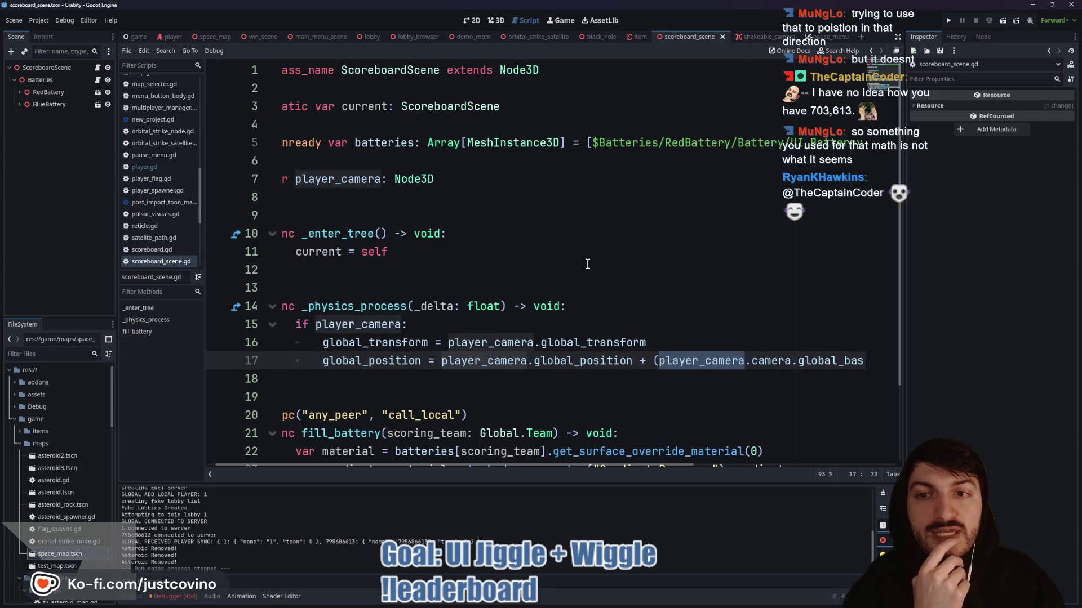
scroll(586, 263, "down", 1)
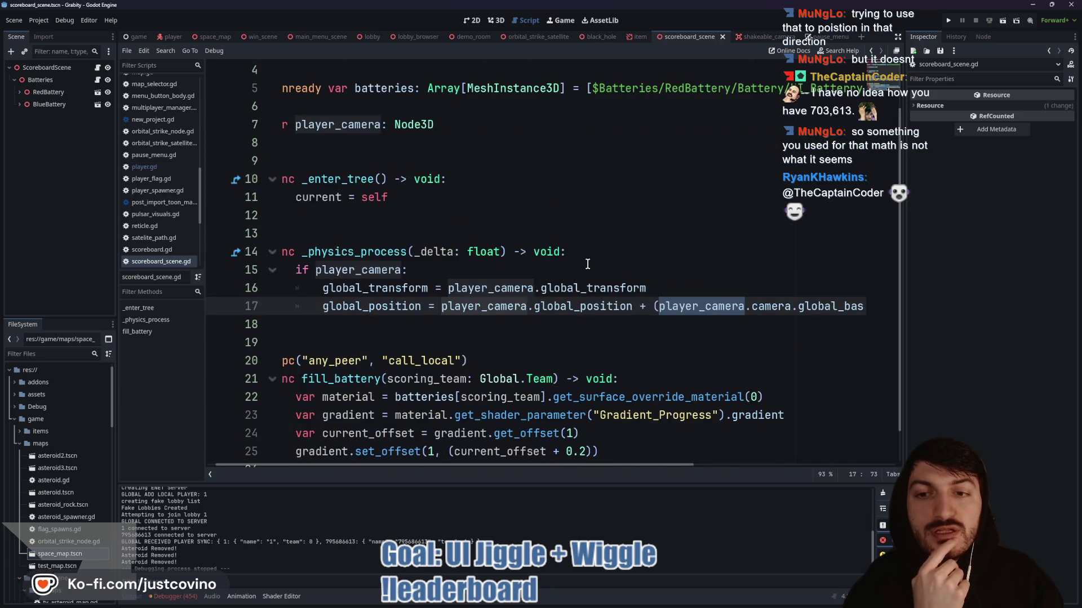
scroll(733, 267, "down", 1)
double_click(762, 272)
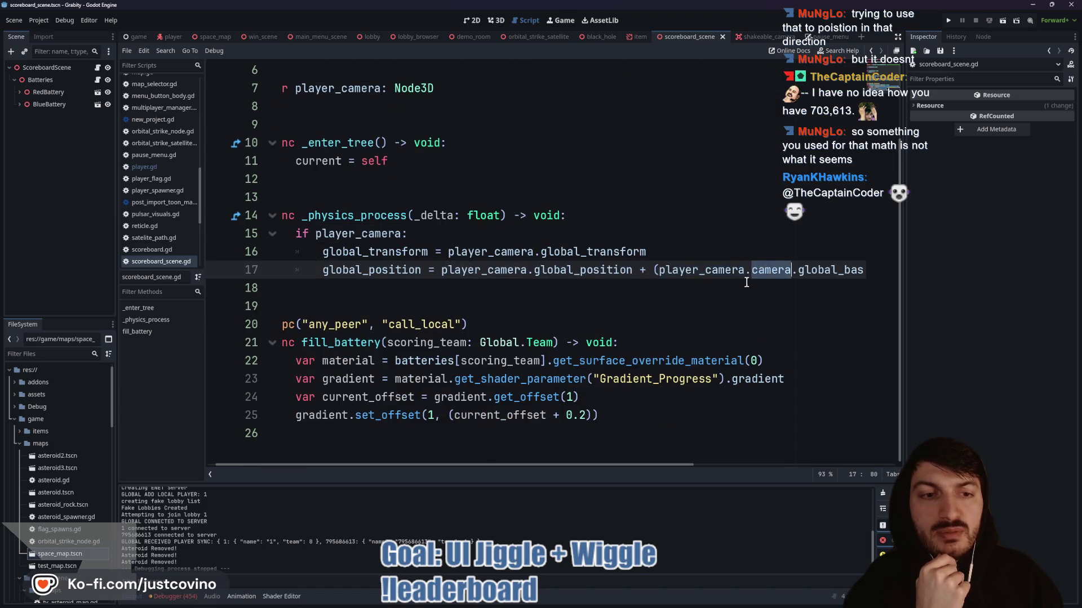
scroll(732, 276, "right", 3)
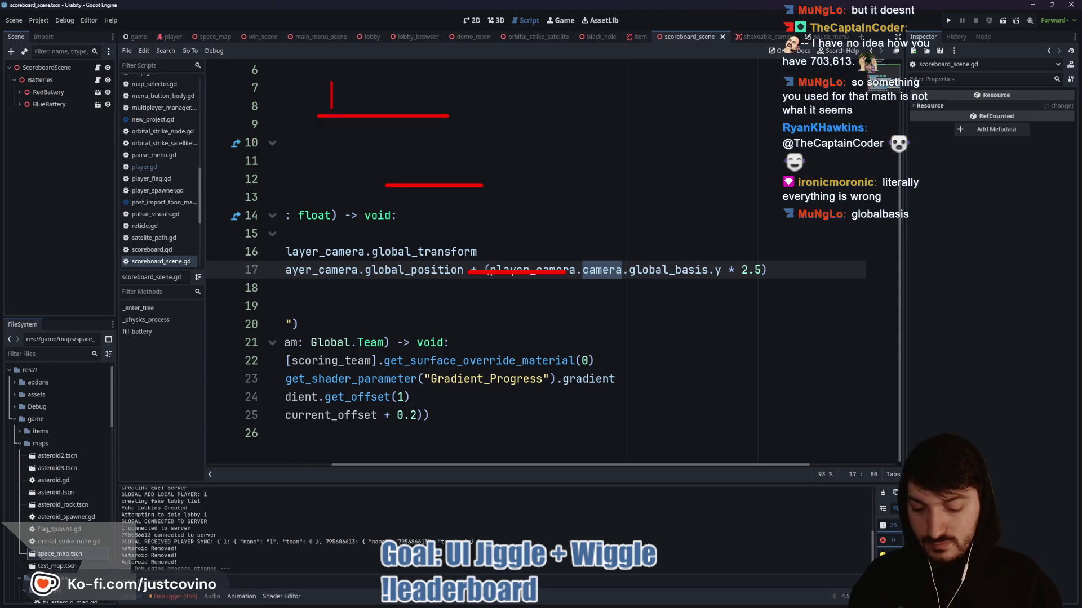
type("Spring")
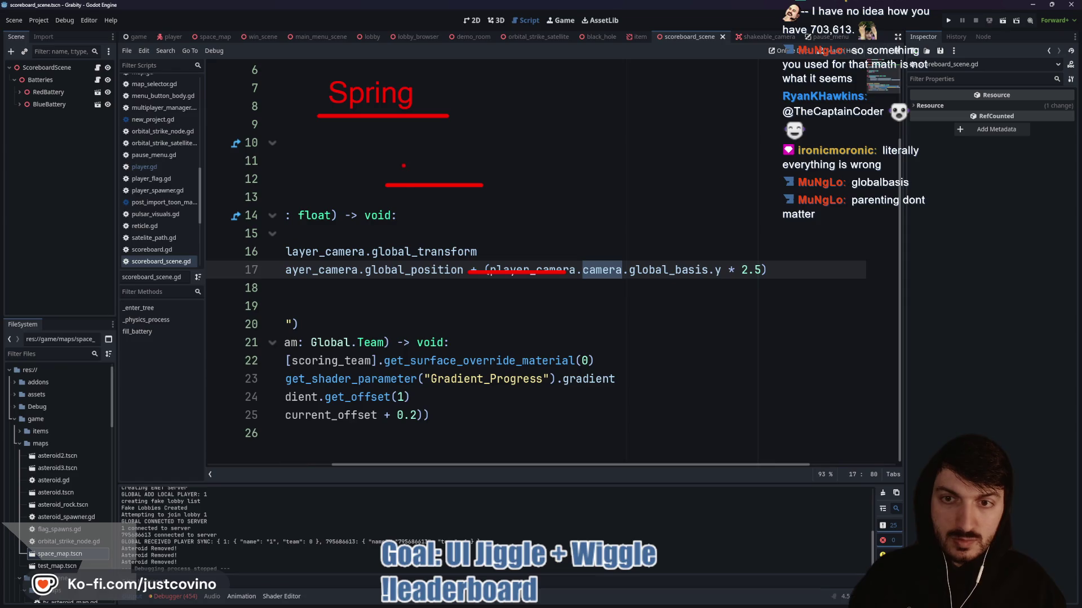
type("Shake")
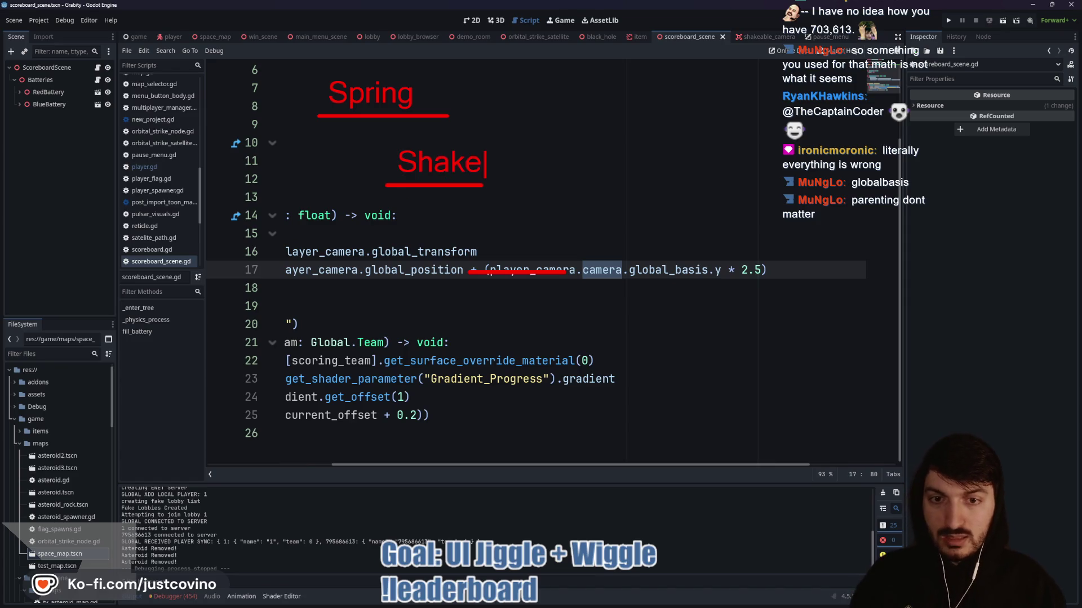
type("Camera")
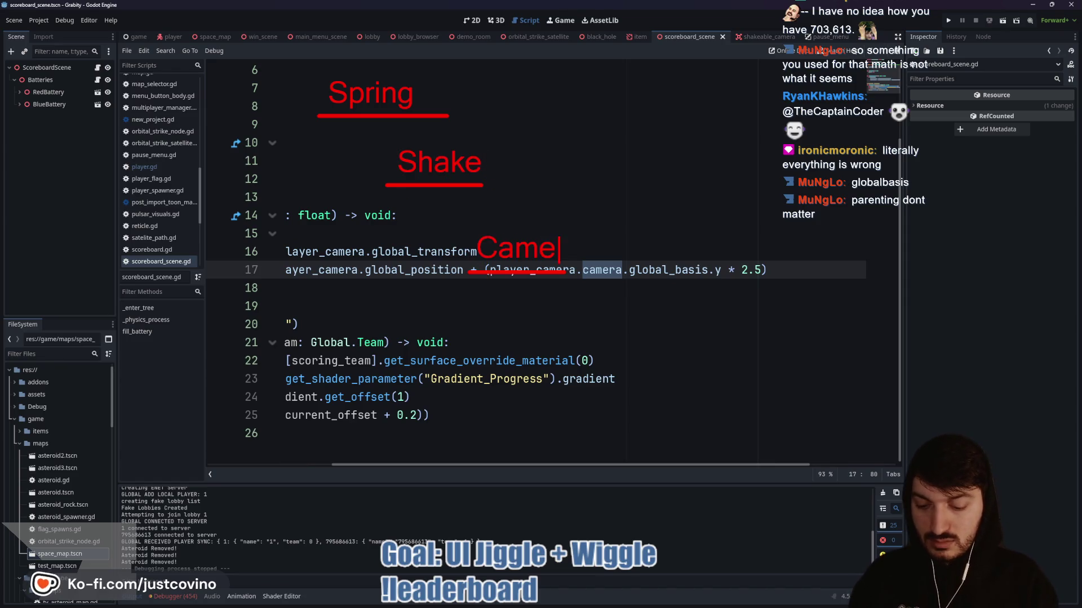
left_click_drag(639, 284, 727, 282)
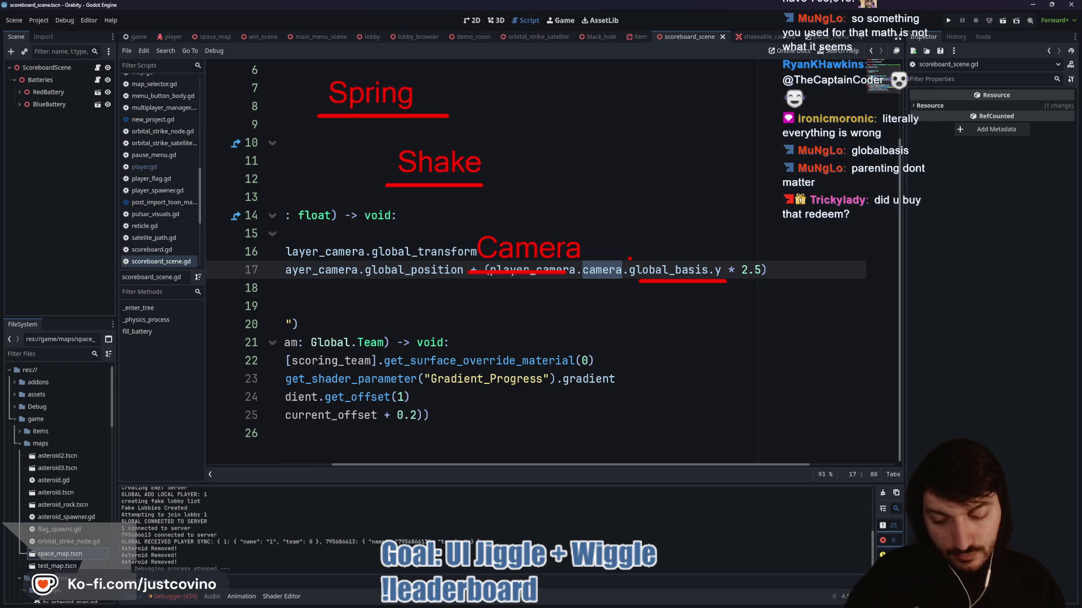
scroll(639, 256, "left", 5)
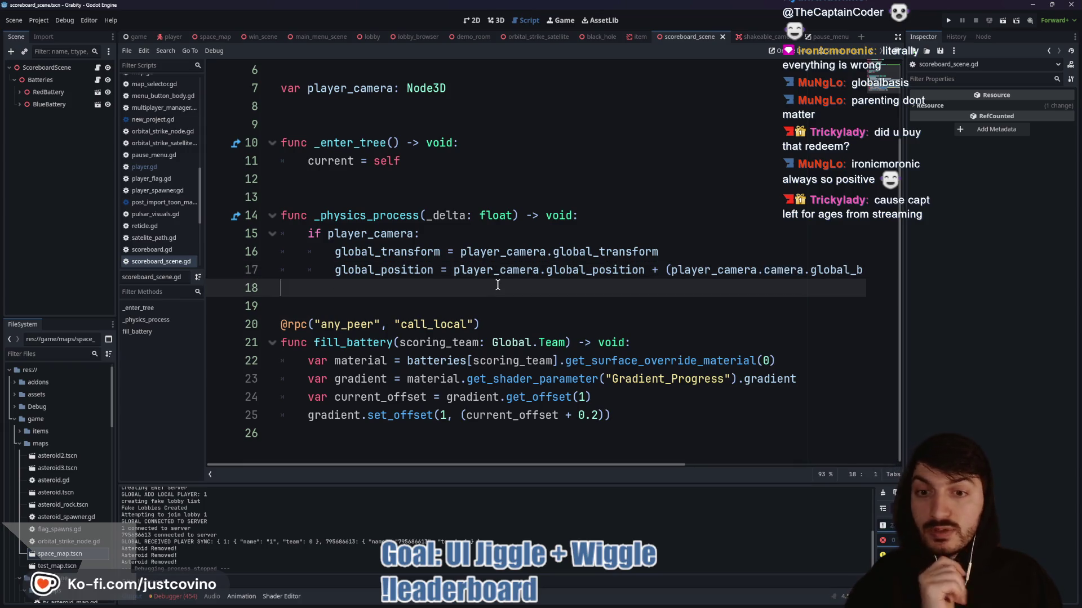
left_click(495, 289)
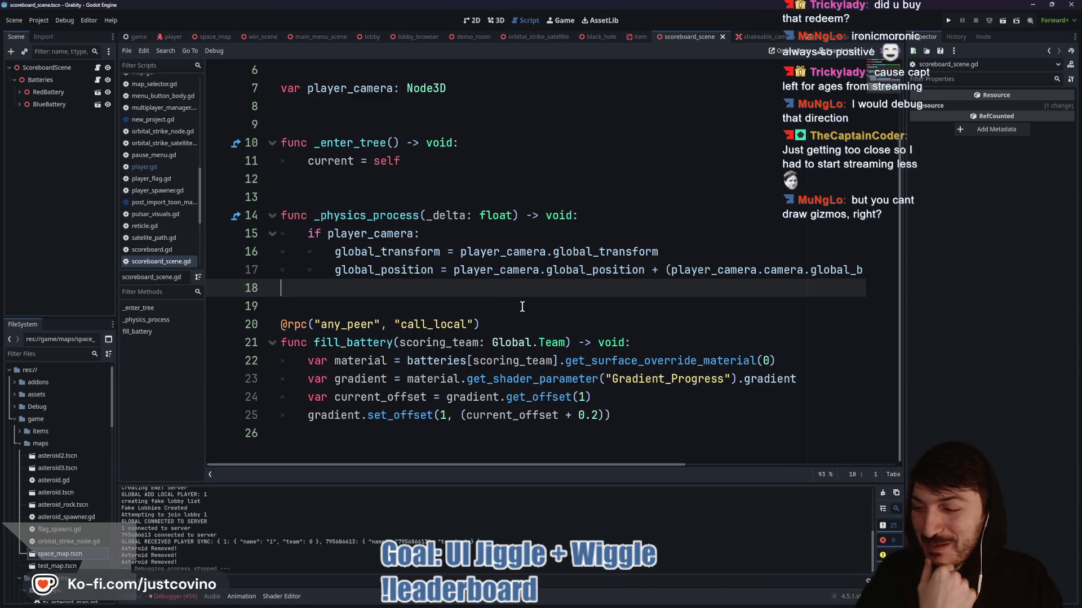
scroll(523, 306, "right", 5)
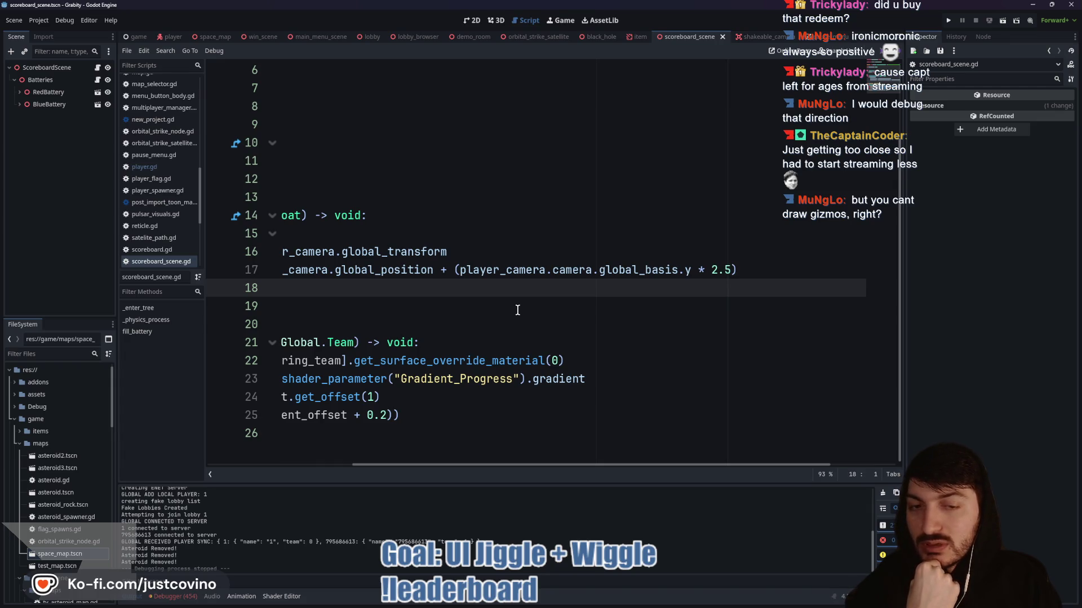
double_click(640, 270)
double_click(565, 271)
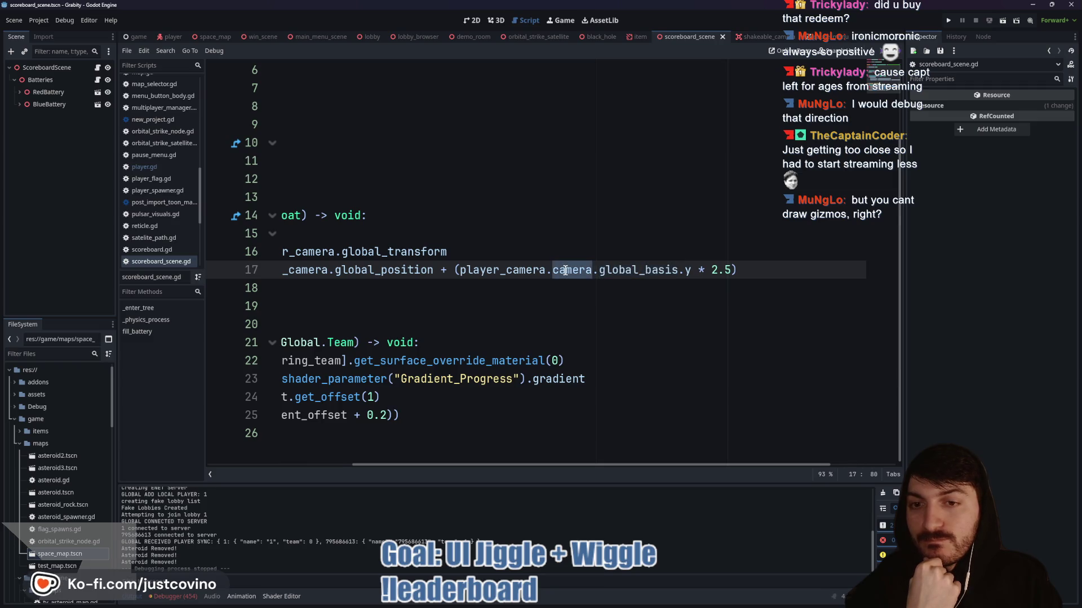
scroll(565, 271, "left", 5)
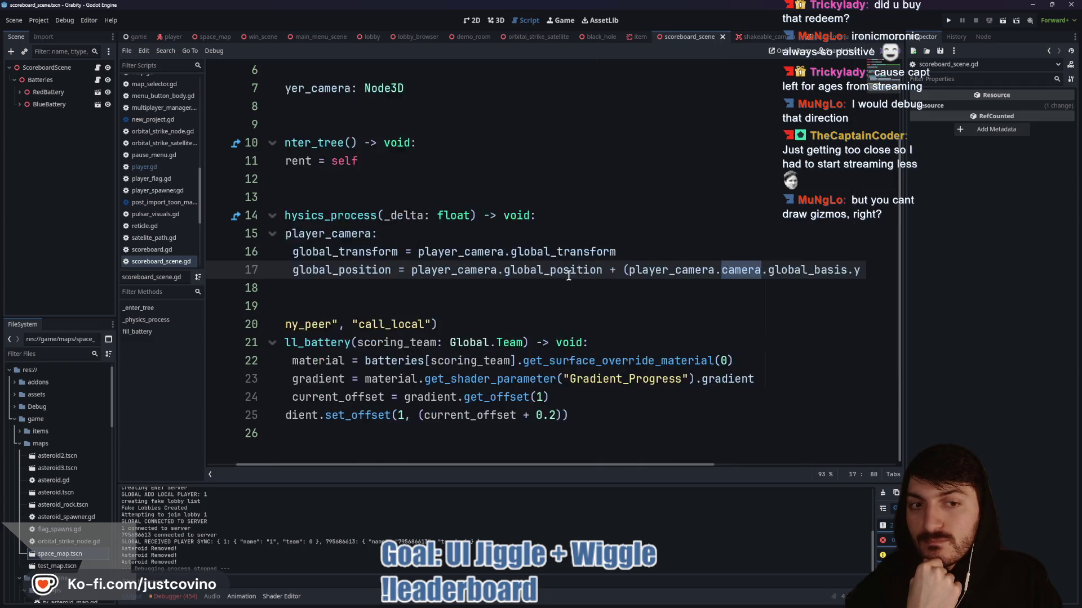
scroll(568, 275, "right", 7)
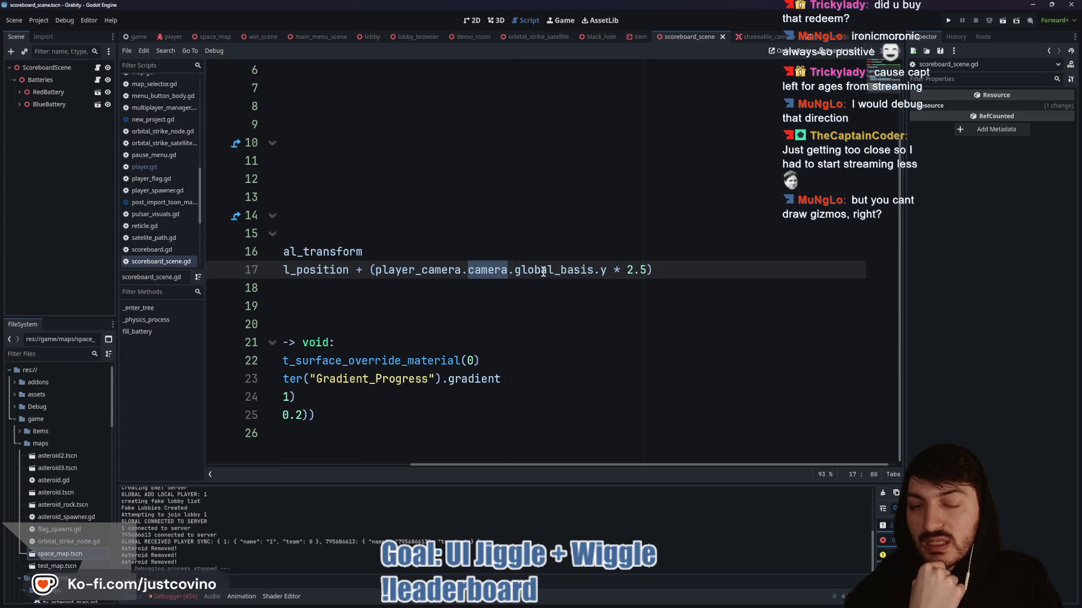
double_click(547, 273)
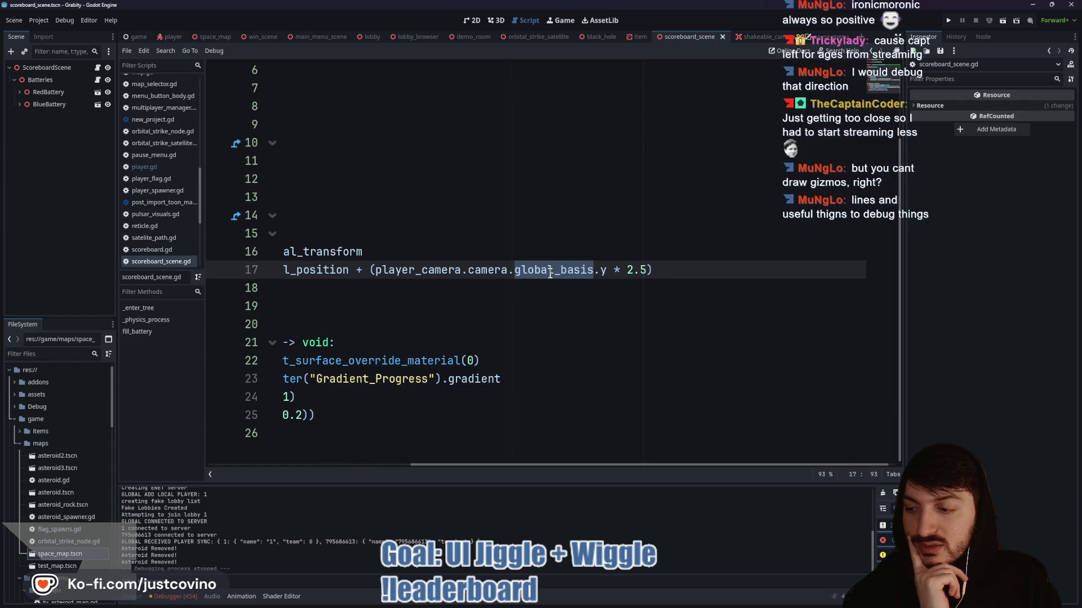
scroll(550, 275, "left", 5)
scroll(550, 274, "right", 2)
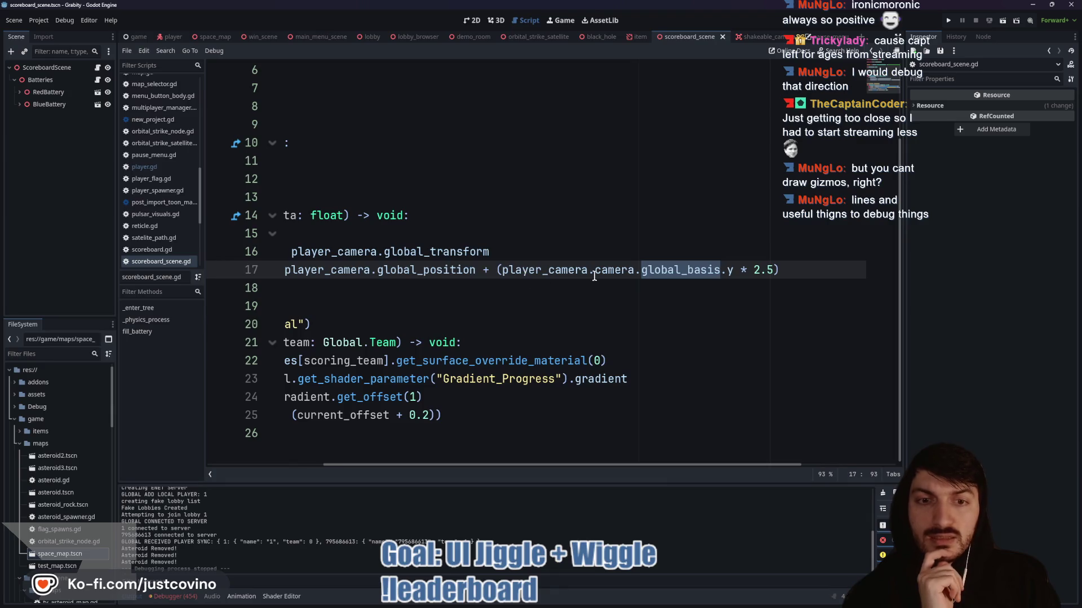
scroll(525, 276, "left", 4)
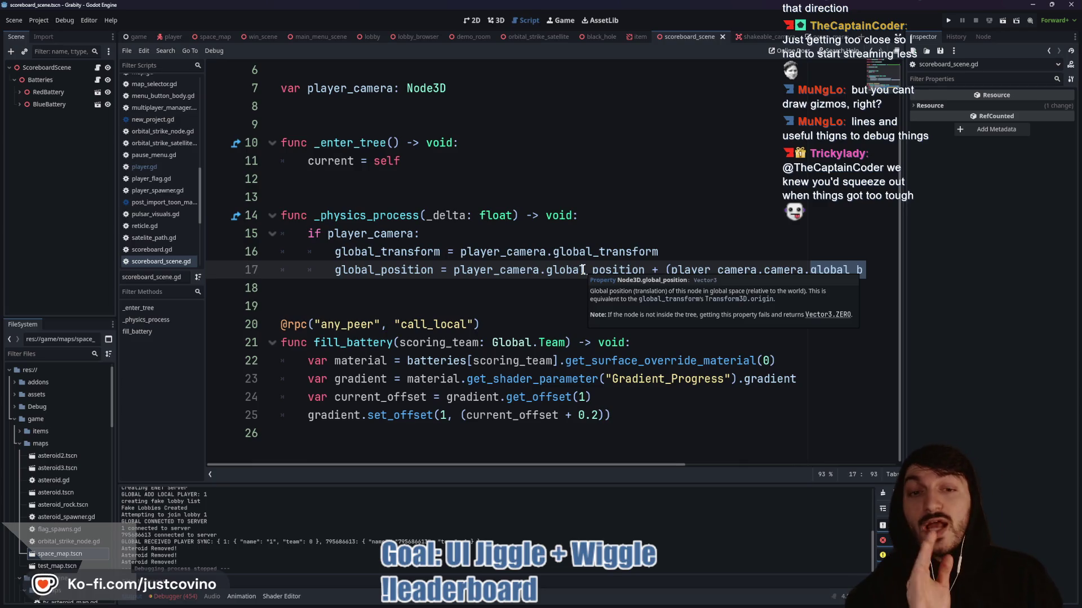
left_click(513, 296)
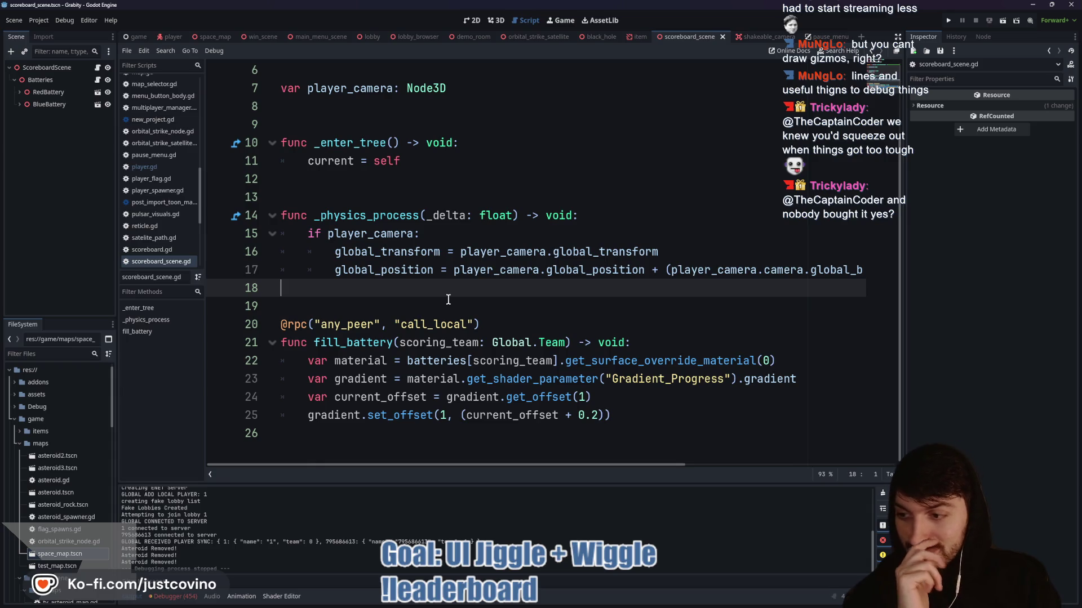
- Open player.gd to view the _ready line assigning camera_pivot to the scoreboard's player_camera
left_click(448, 299)
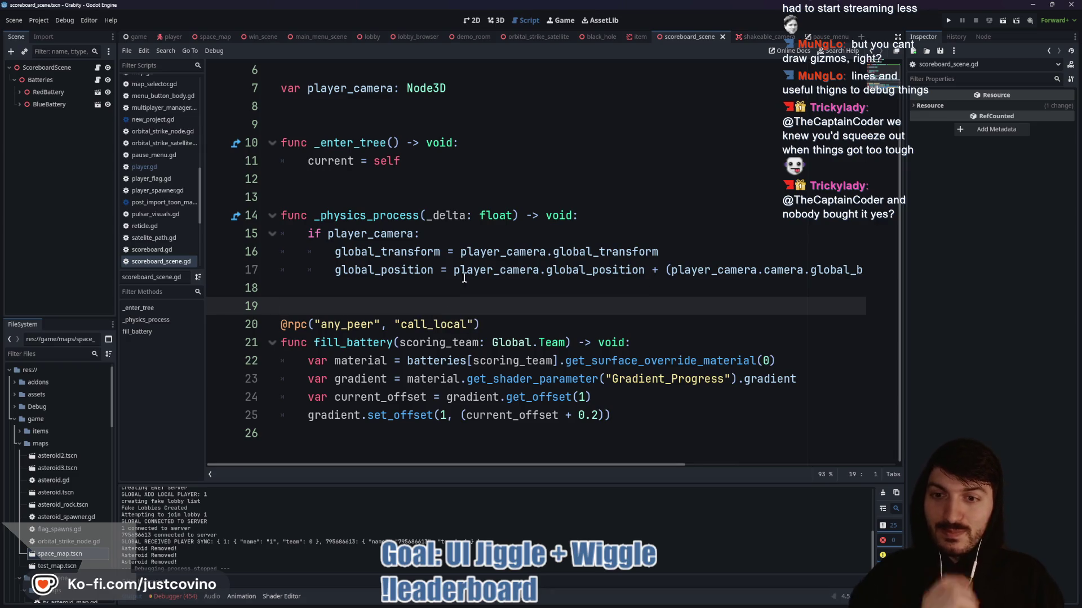
scroll(443, 282, "right", 5)
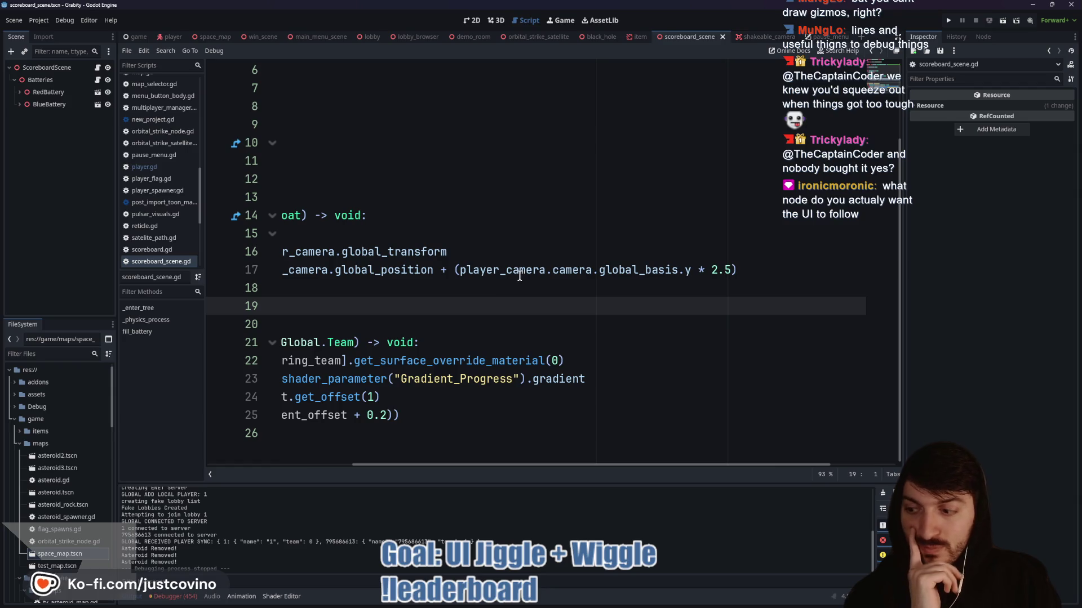
scroll(514, 274, "left", 5)
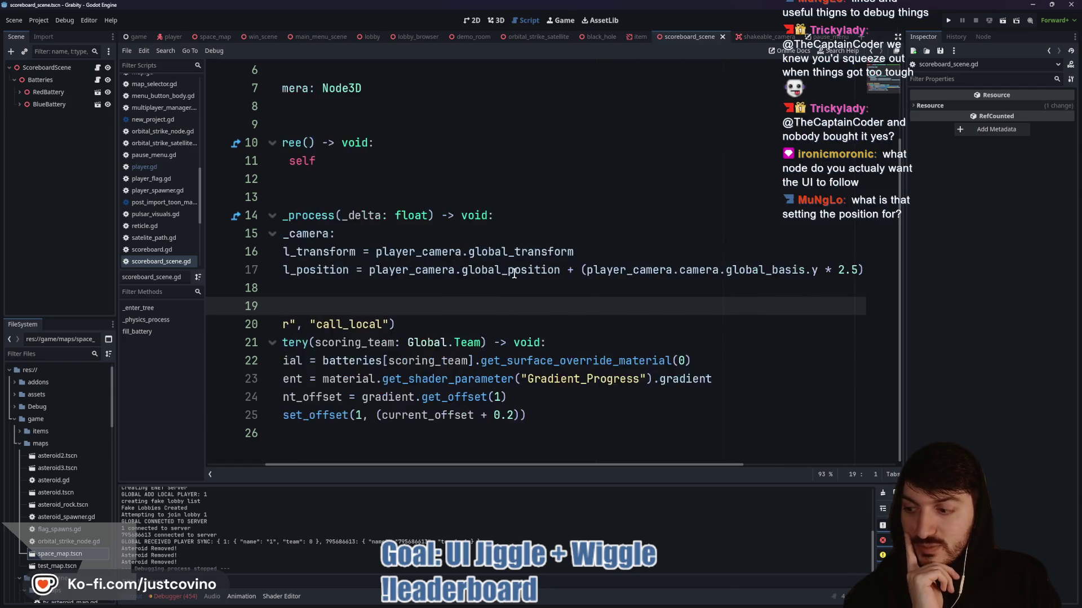
left_click(170, 37)
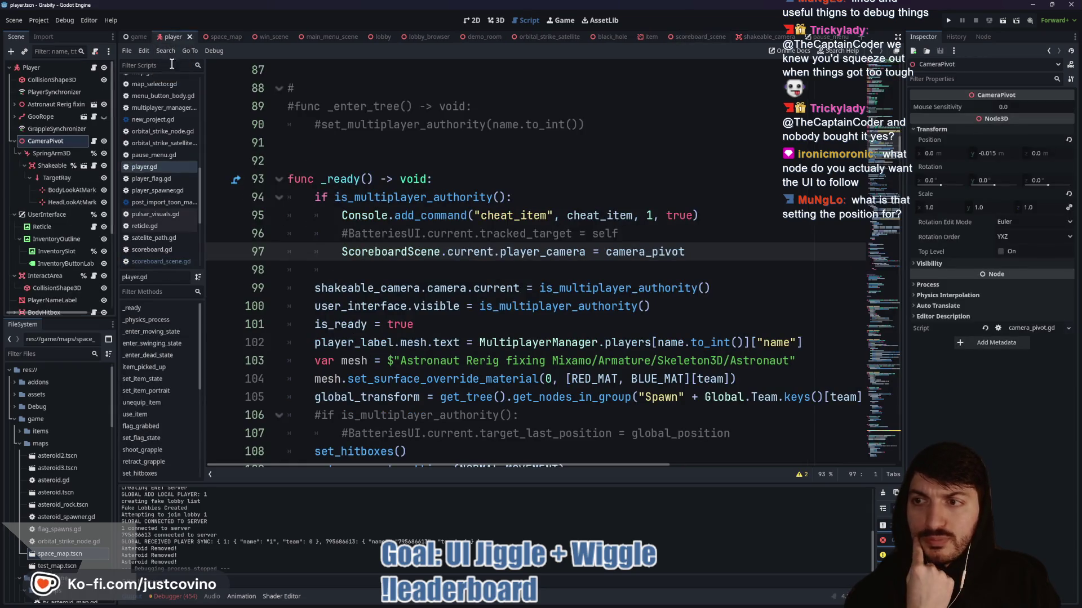
- Switch to space_map, zoom out, collapse the Scoreboard node, then open the scoreboard scene
left_click(496, 21)
left_click(231, 37)
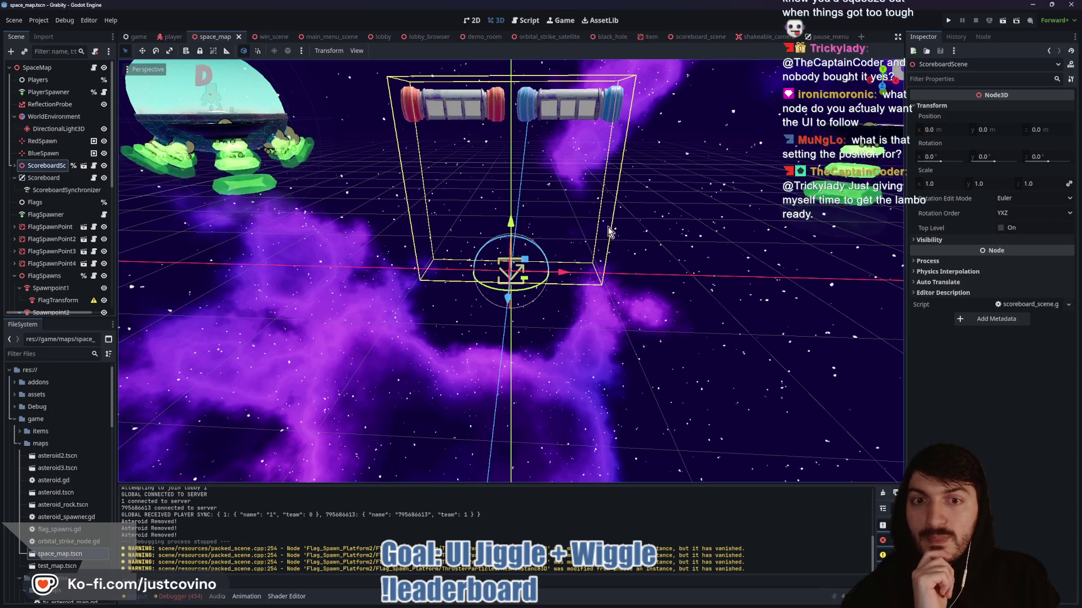
scroll(607, 227, "down", 3)
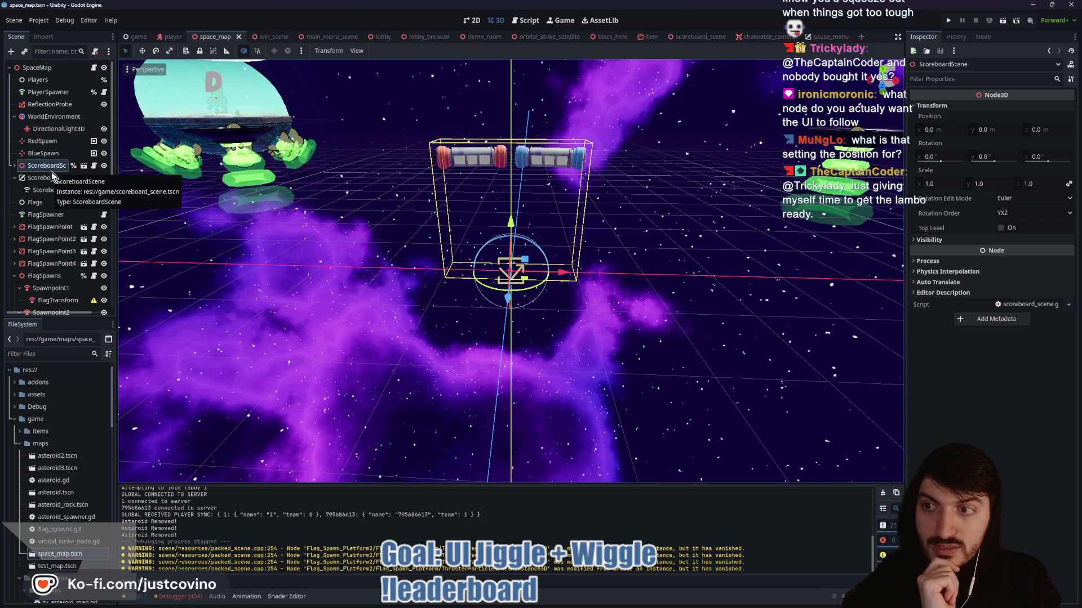
left_click(14, 178)
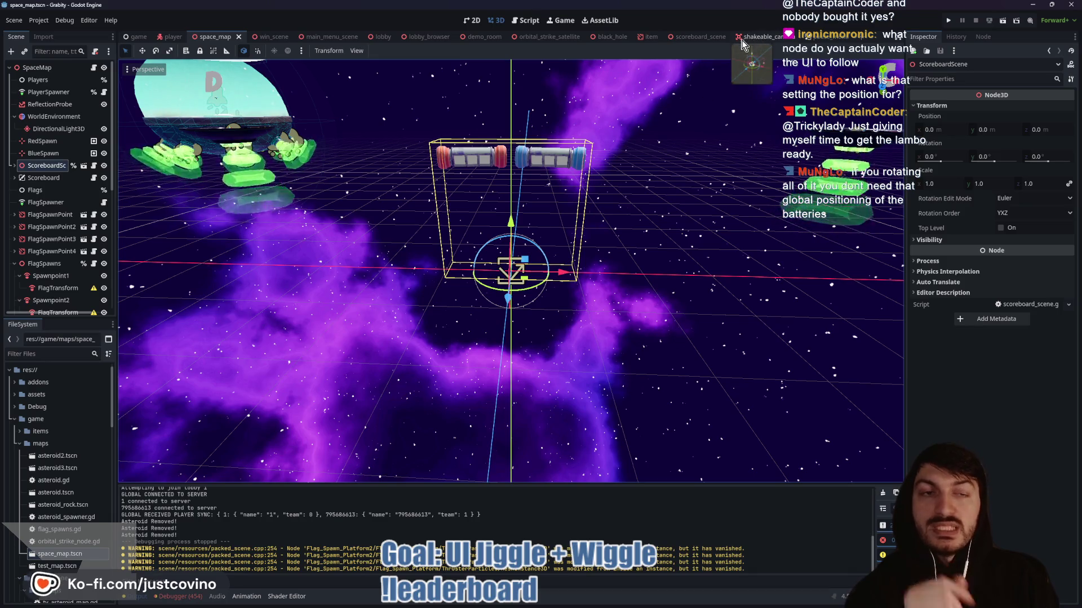
left_click(702, 37)
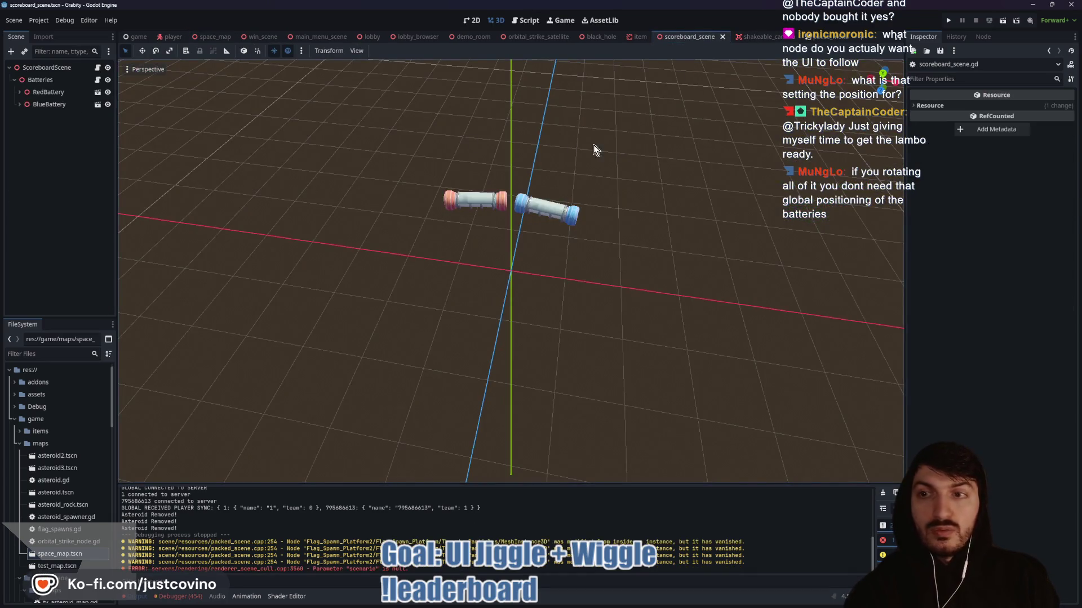
- Open scoreboard_scene.gd and highlight player_camera's uses around the line 16 global_transform copy
left_click(98, 68)
left_click(98, 80)
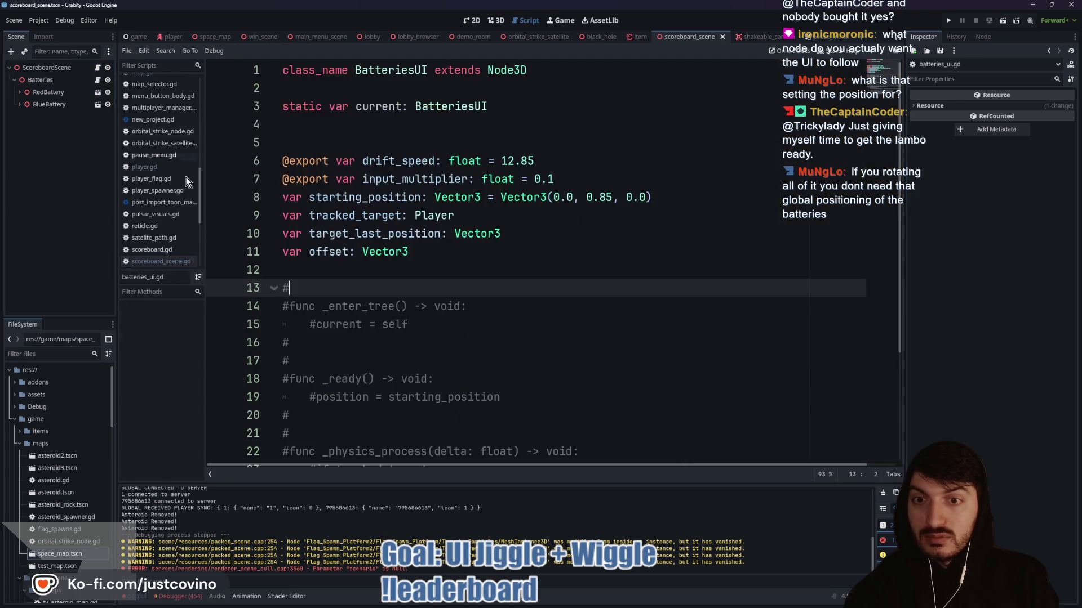
left_click(98, 68)
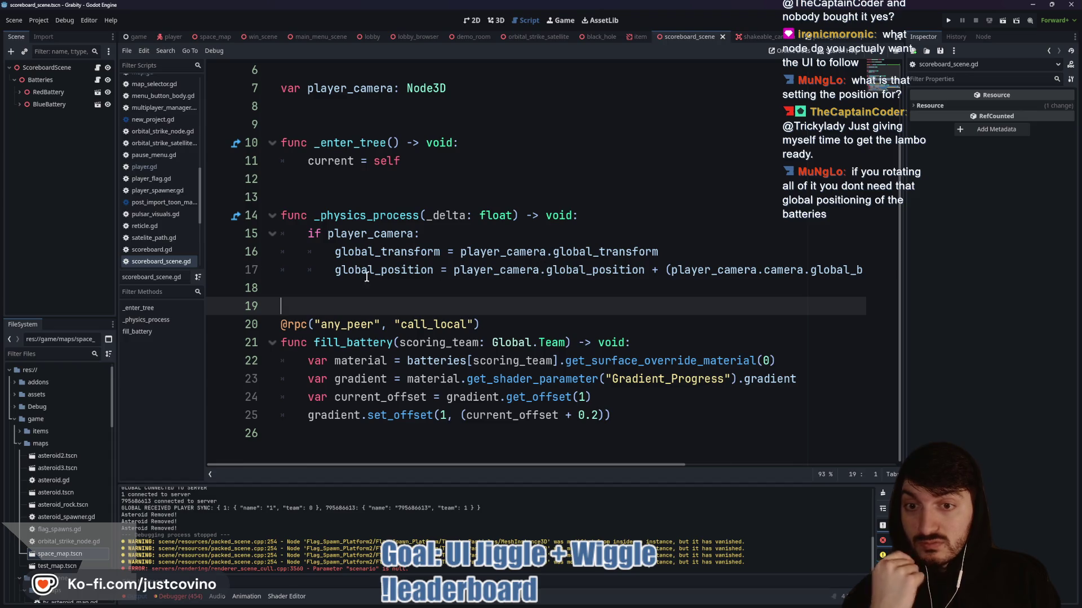
left_click(423, 252)
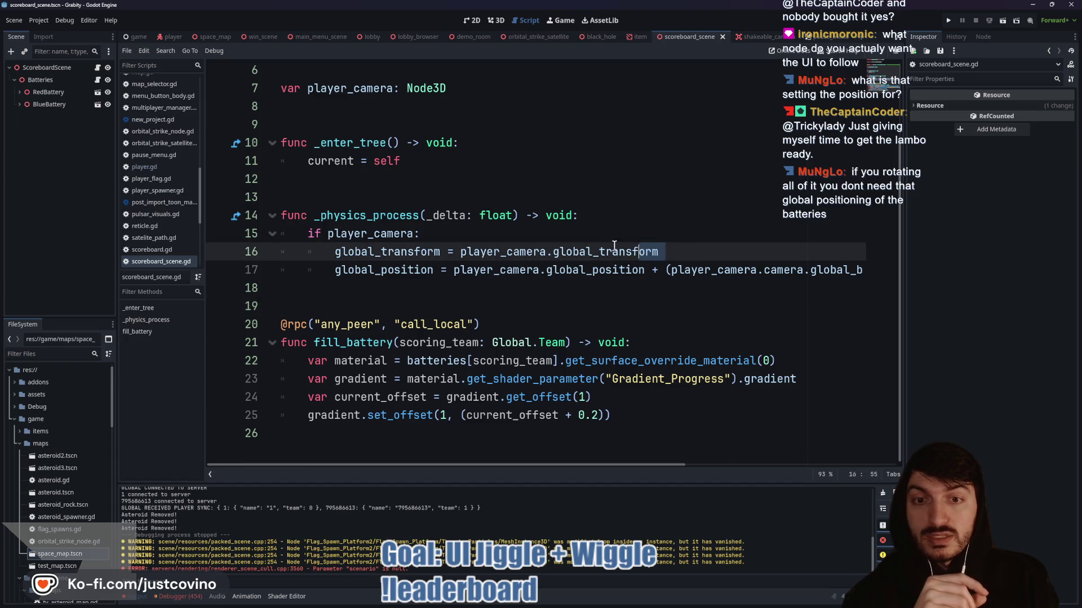
left_click(530, 251)
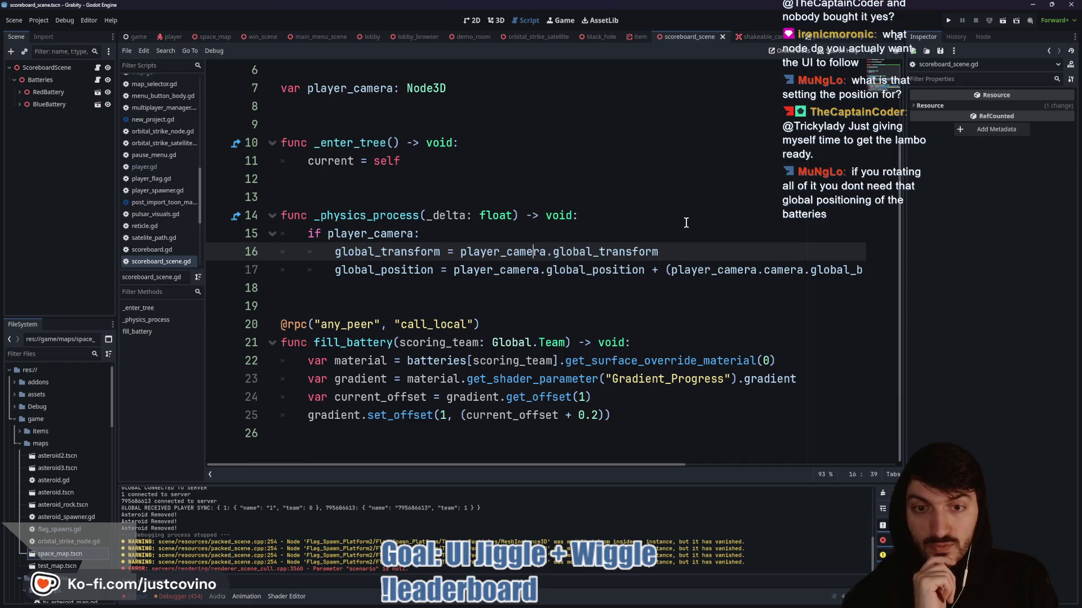
double_click(367, 237)
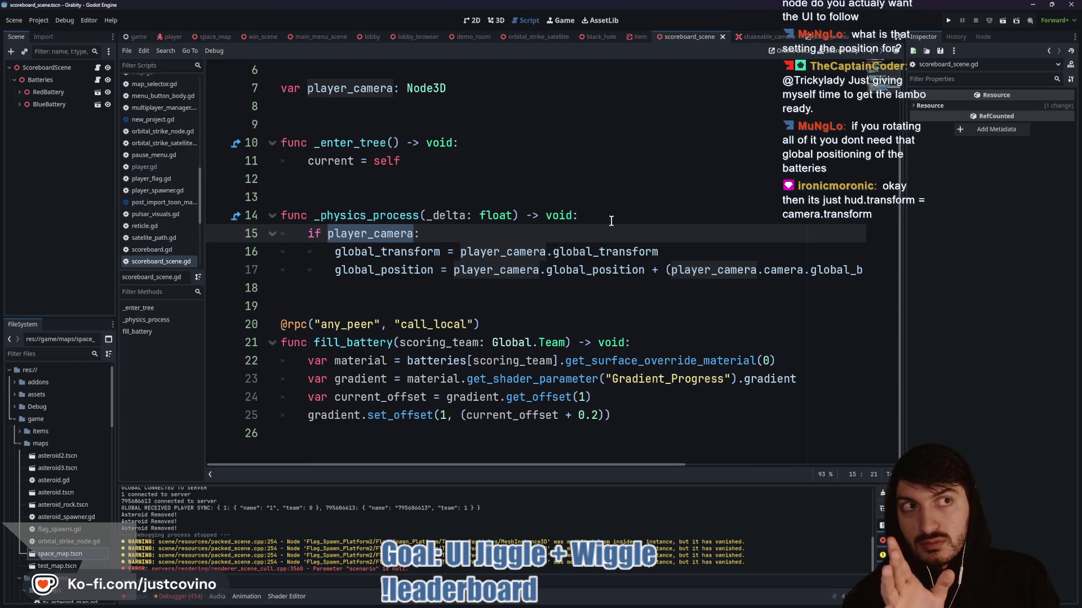
scroll(536, 224, "up", 2)
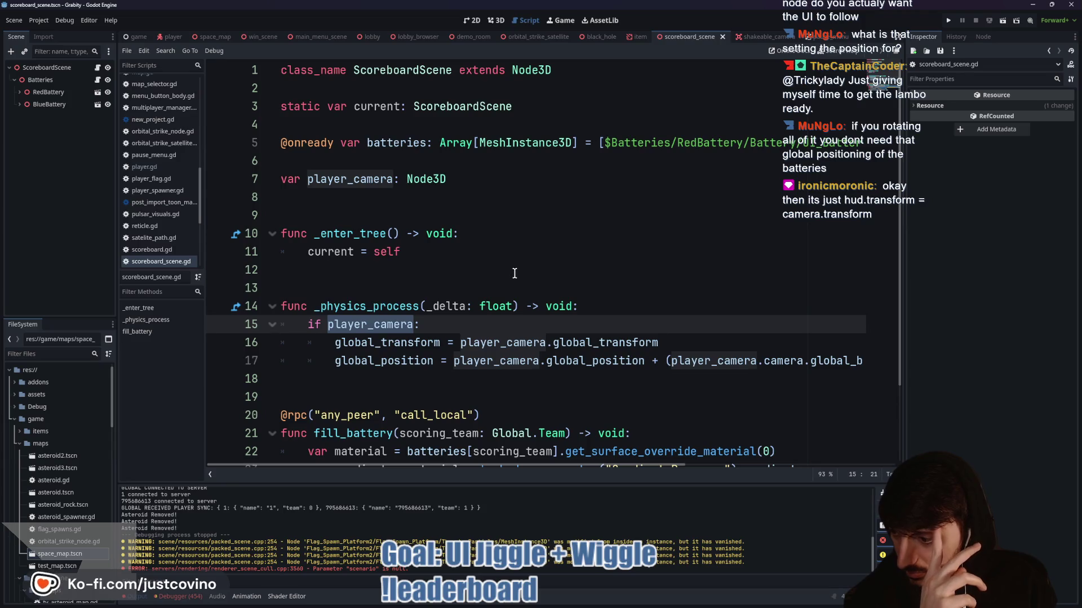
- Delete offset line 17 and rename player_camera to player_camera_pivot in scoreboard_scene.gd, then save
left_click_drag(327, 361, 895, 363)
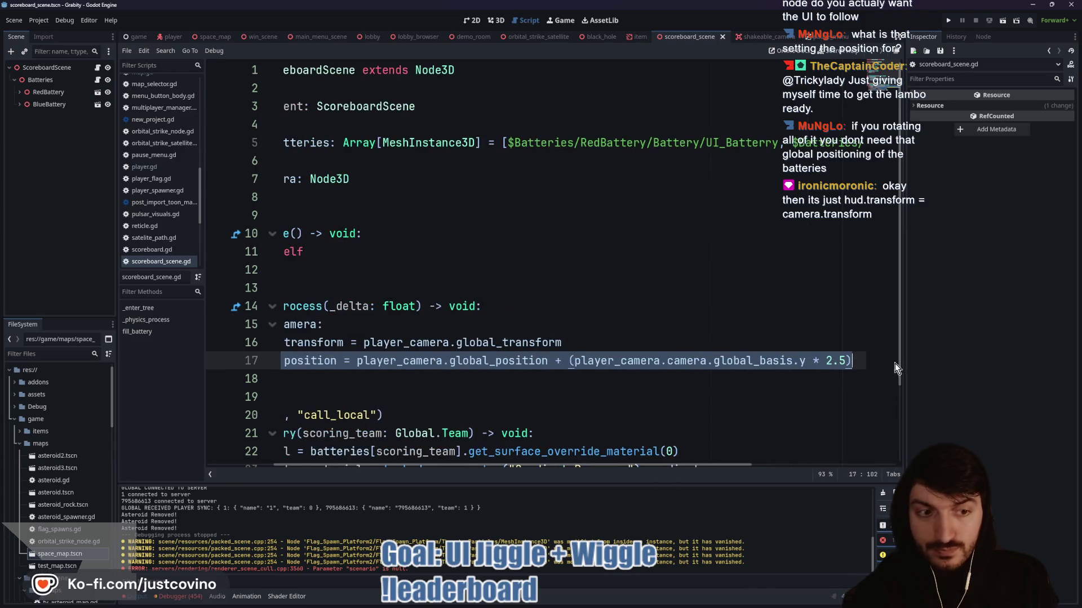
key("BackSpace")
key("BackSpace")
key("BackSpace")
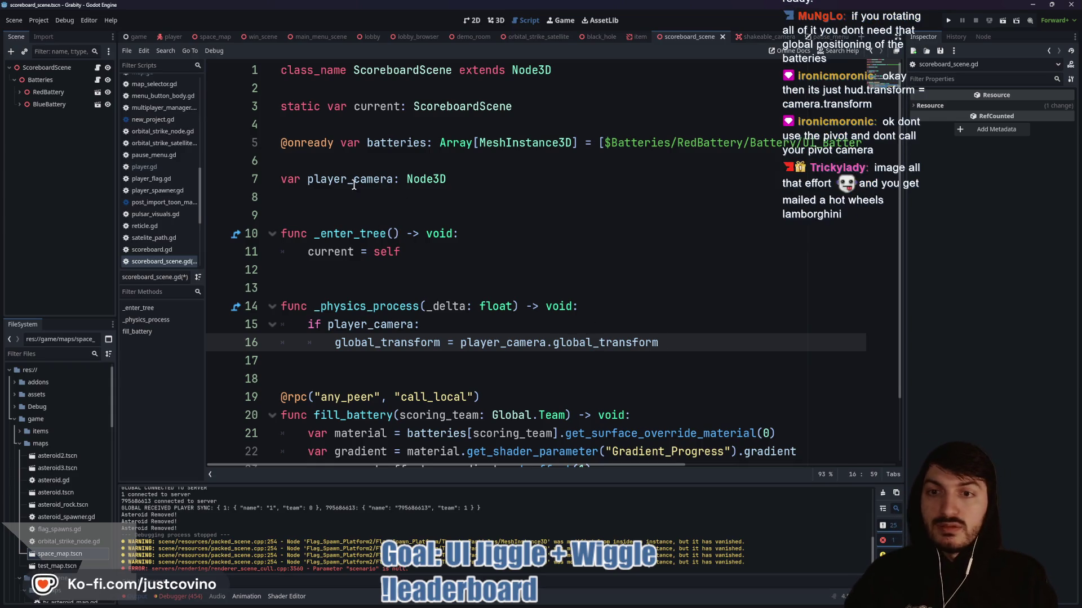
left_click(392, 179)
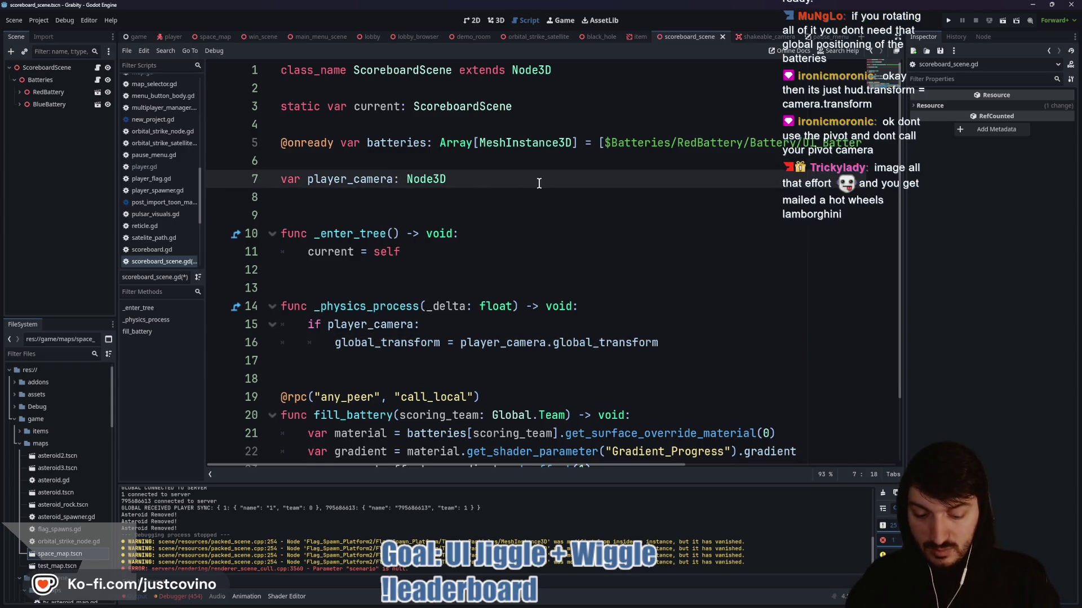
type("_pivot")
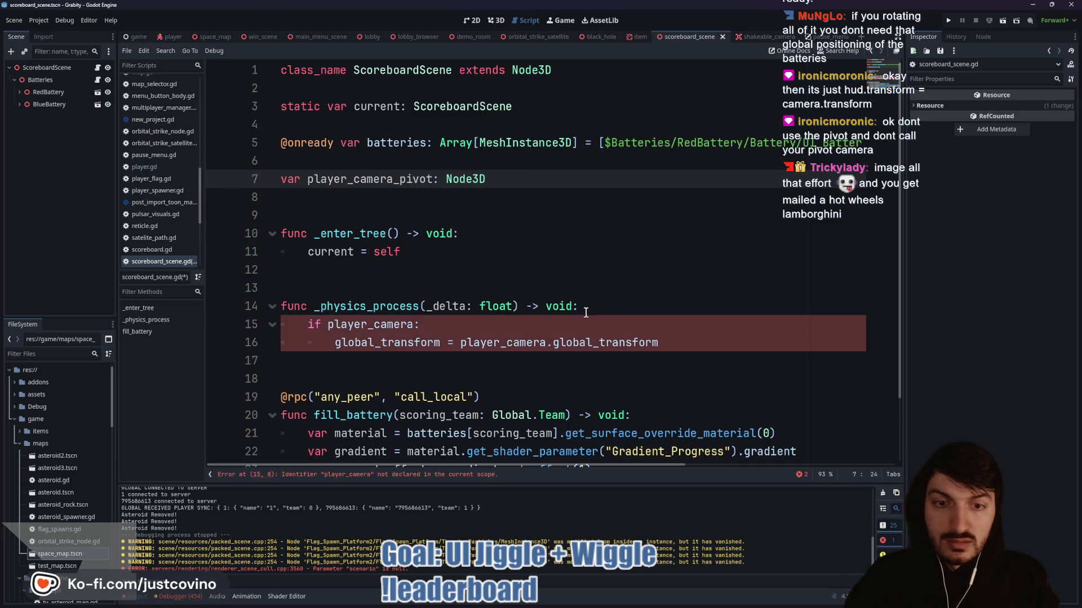
left_click(547, 342)
type("_pivot")
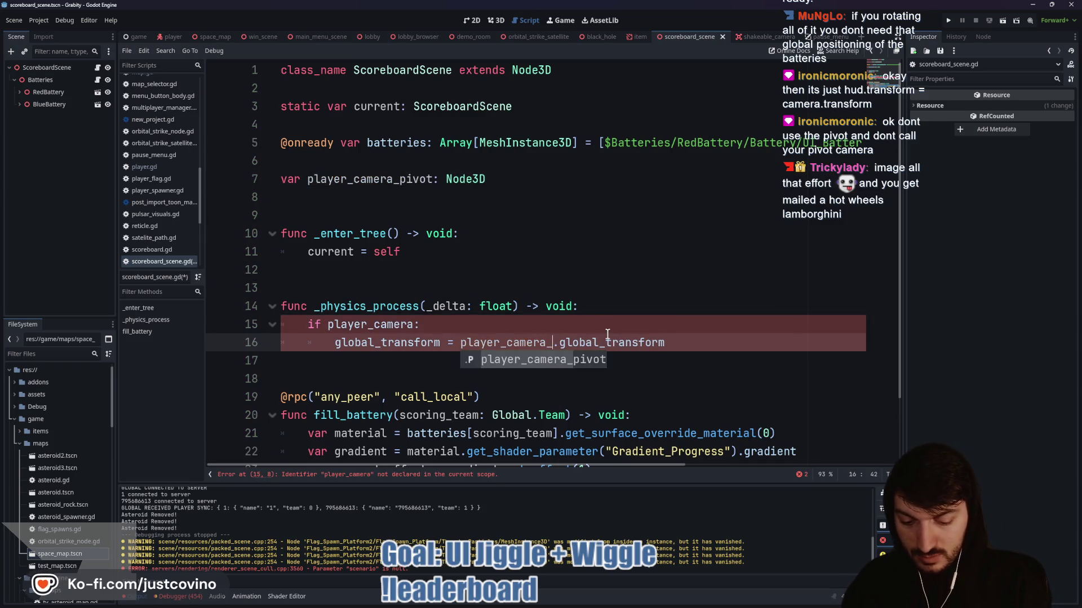
type(".camera")
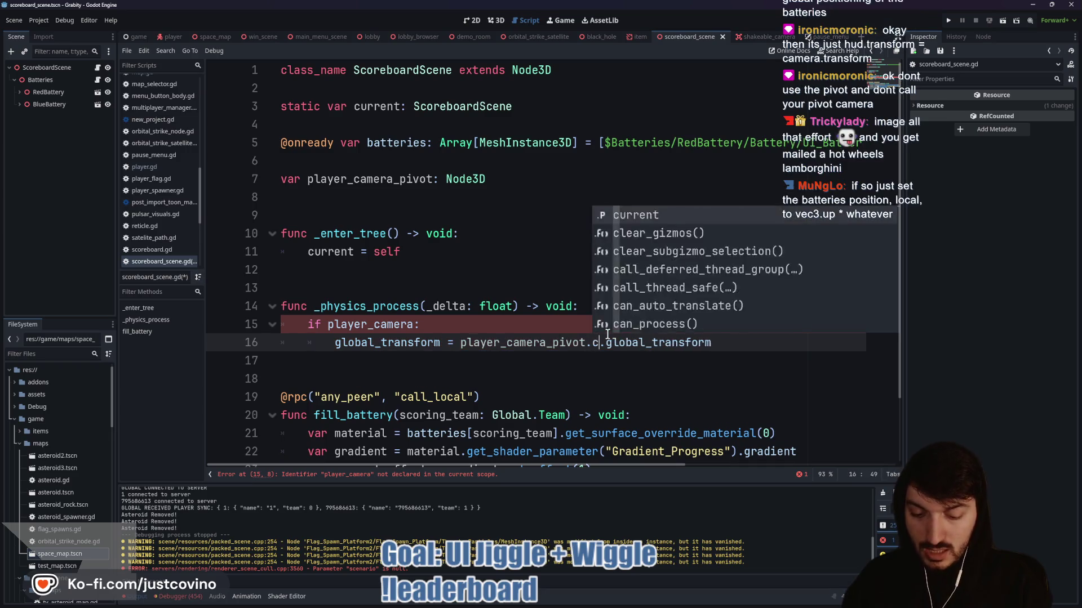
key("Escape")
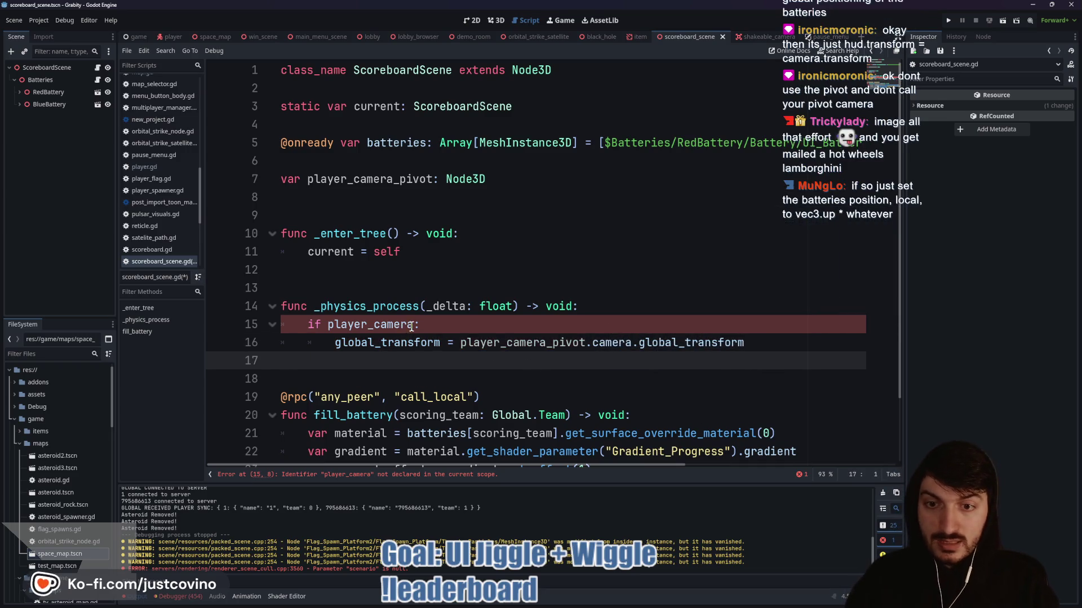
left_click(415, 325)
type("pivot")
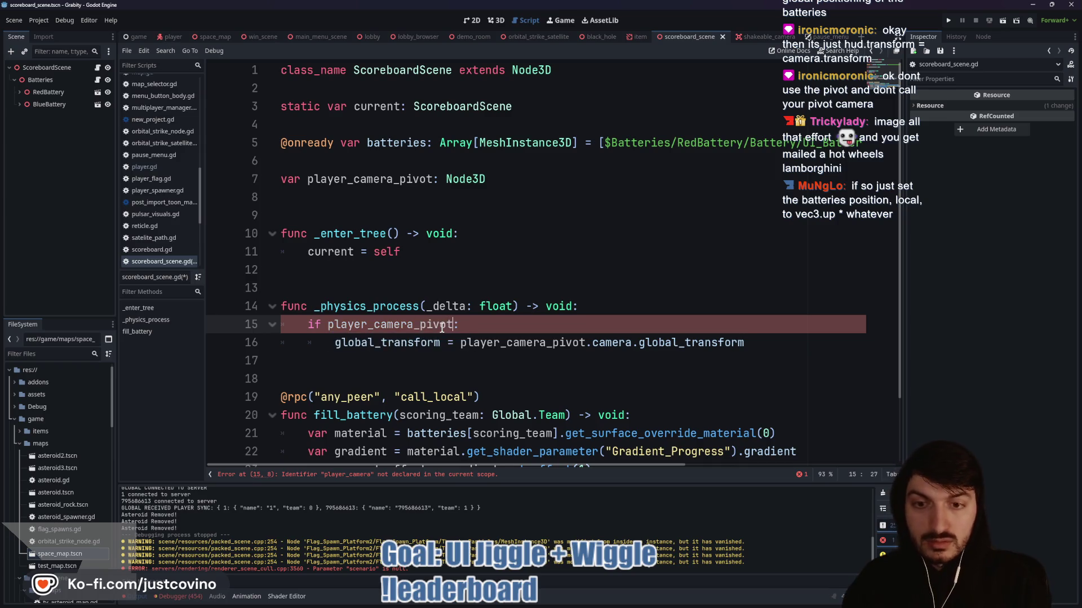
key("ctrl+s")
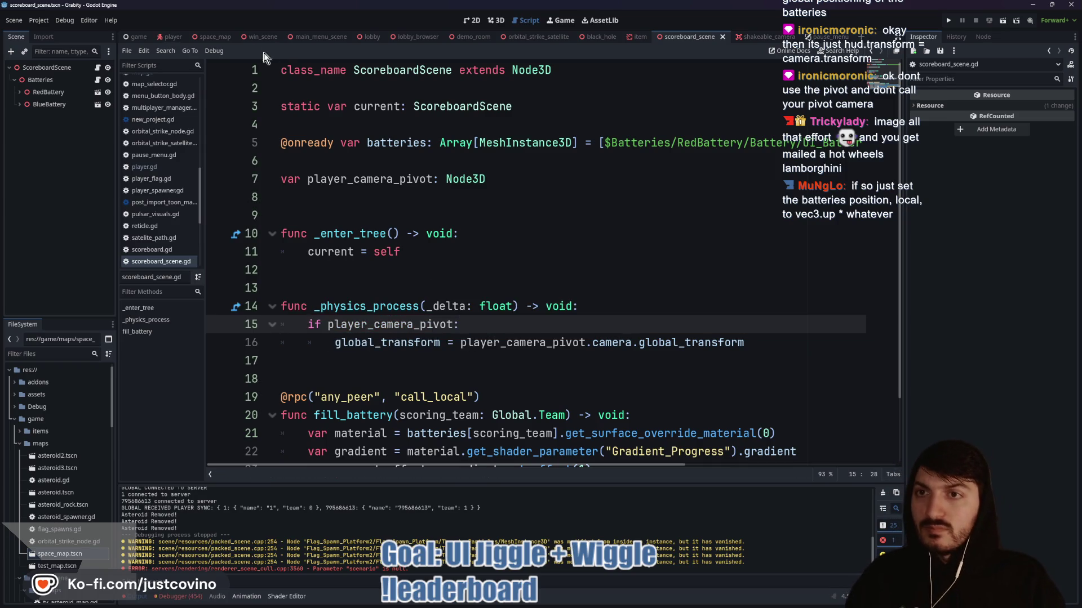
- Rename player_camera to player_camera_pivot in player.gd, save it, and run the game
left_click(172, 37)
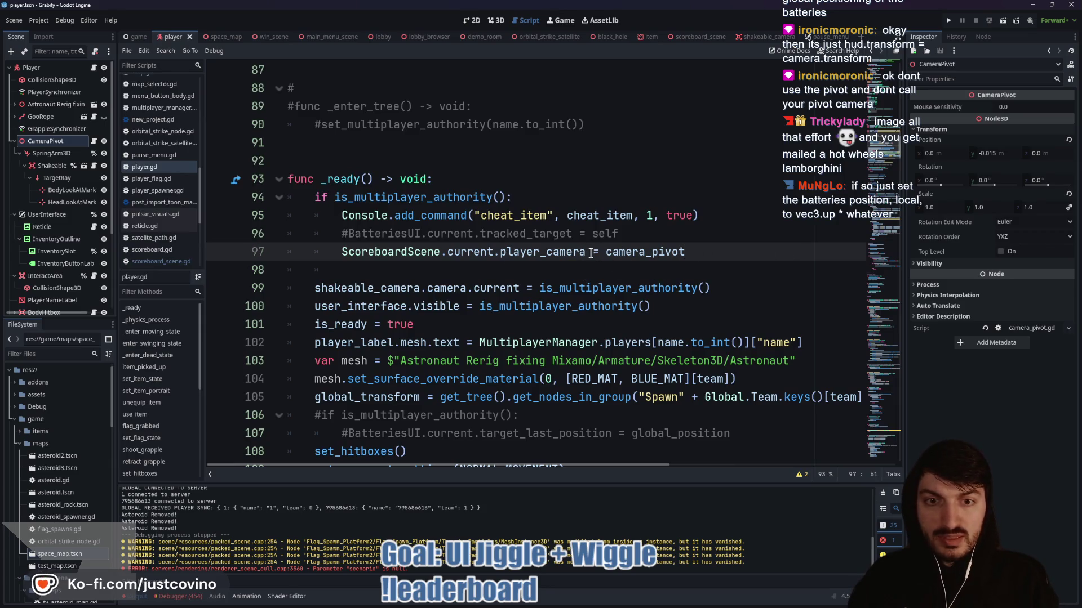
type("_pivot")
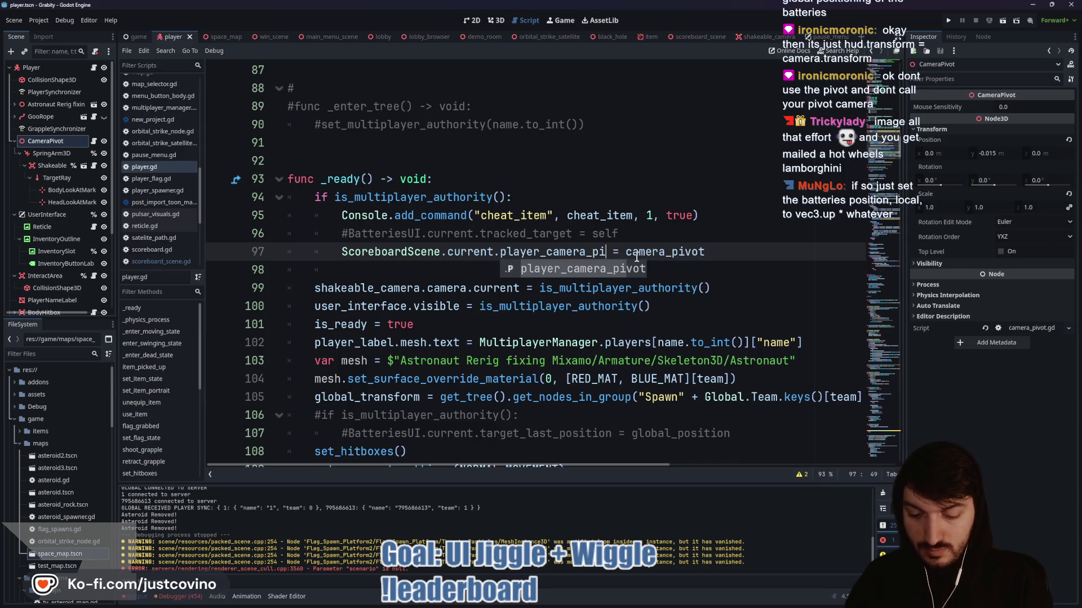
left_click(634, 269)
key("ctrl+s")
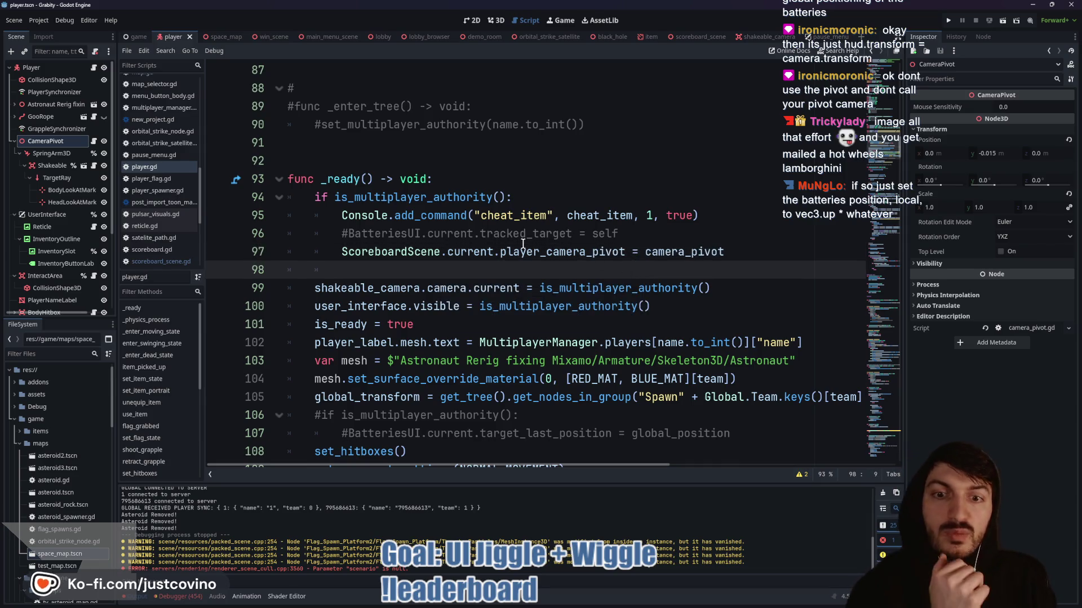
left_click(948, 20)
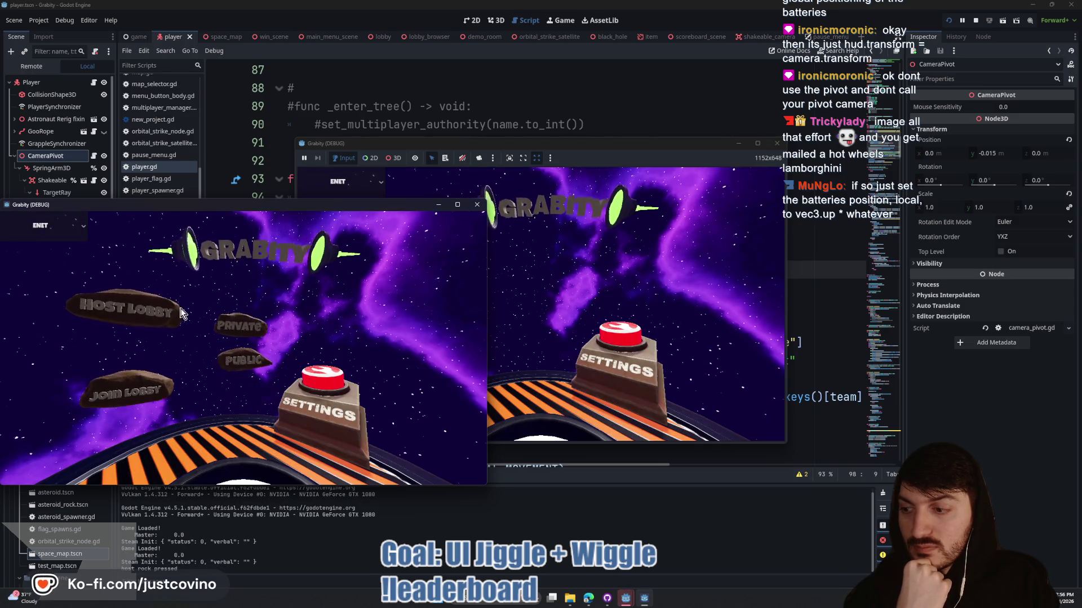
- Host a private lobby and join lobby 2 from the second game window
left_click(147, 307)
left_click(265, 270)
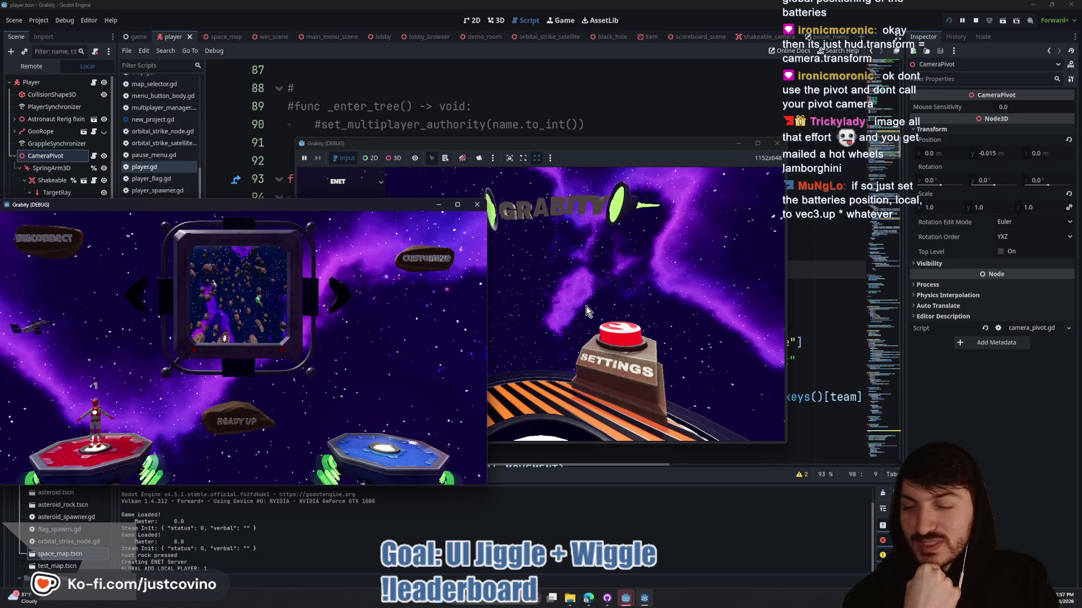
left_click(639, 326)
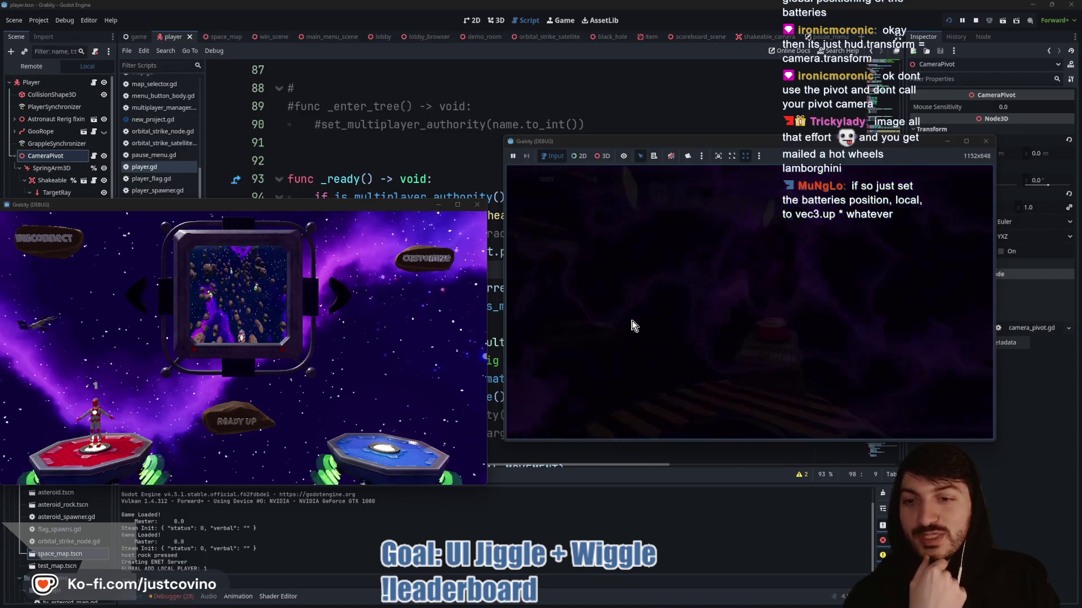
left_click(698, 322)
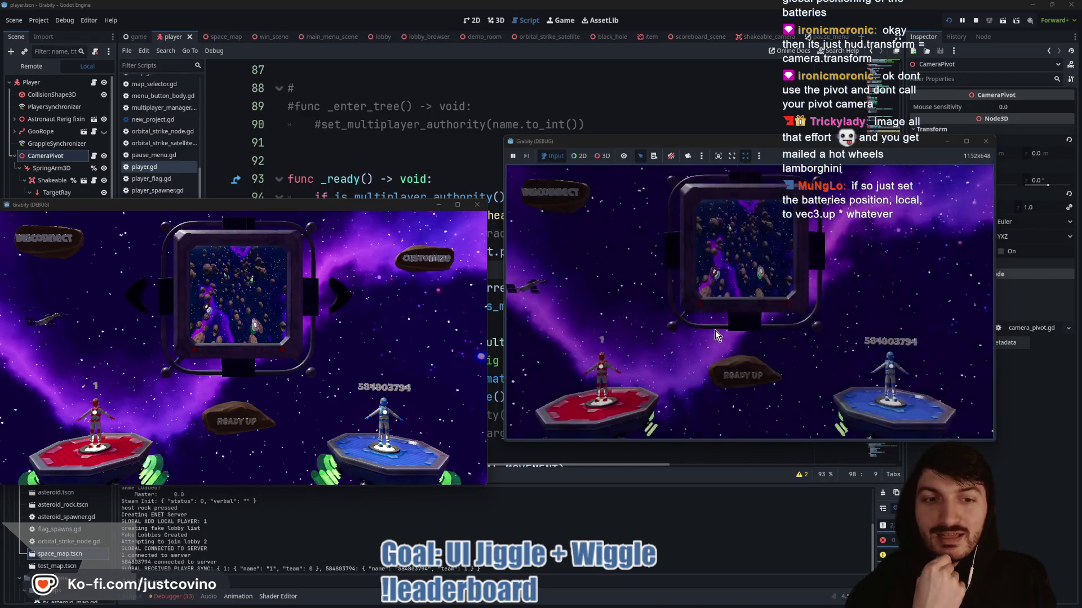
- Ready up, start the match, run the red player forward, then return to the editor
left_click(231, 427)
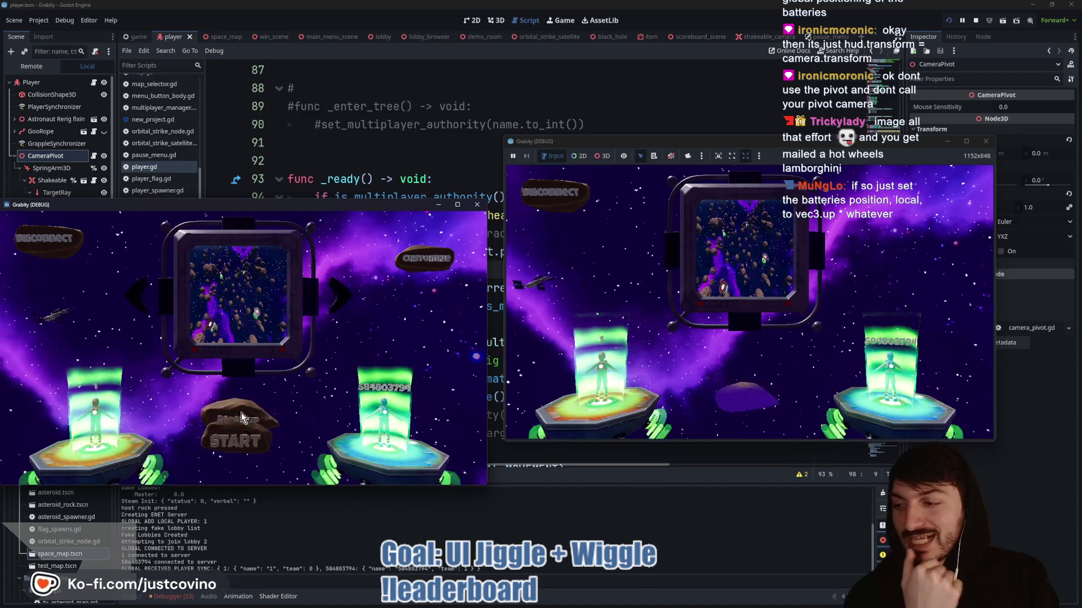
left_click(230, 423)
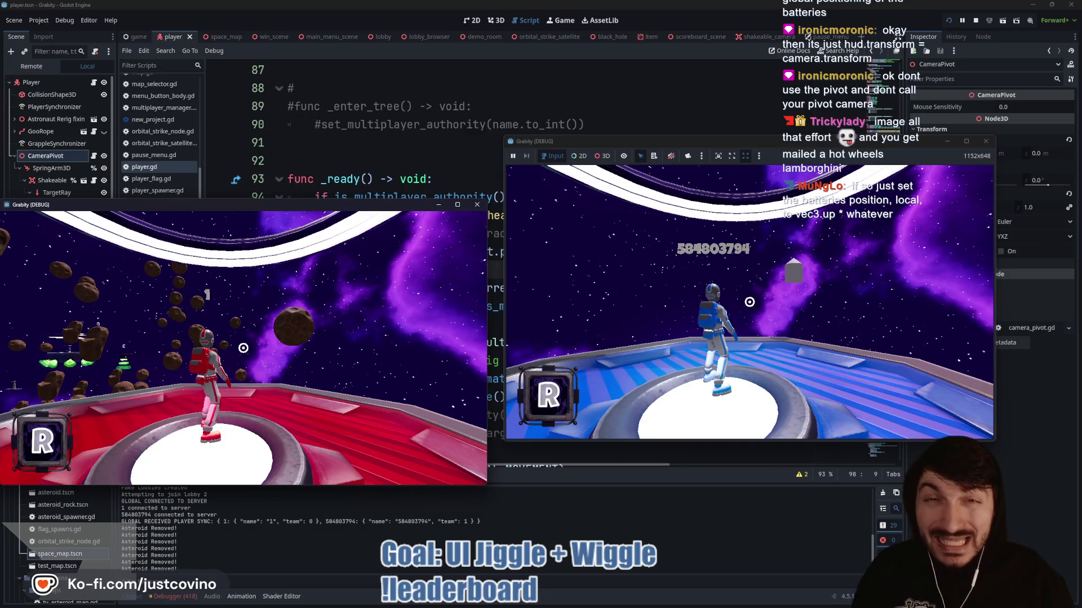
key("w")
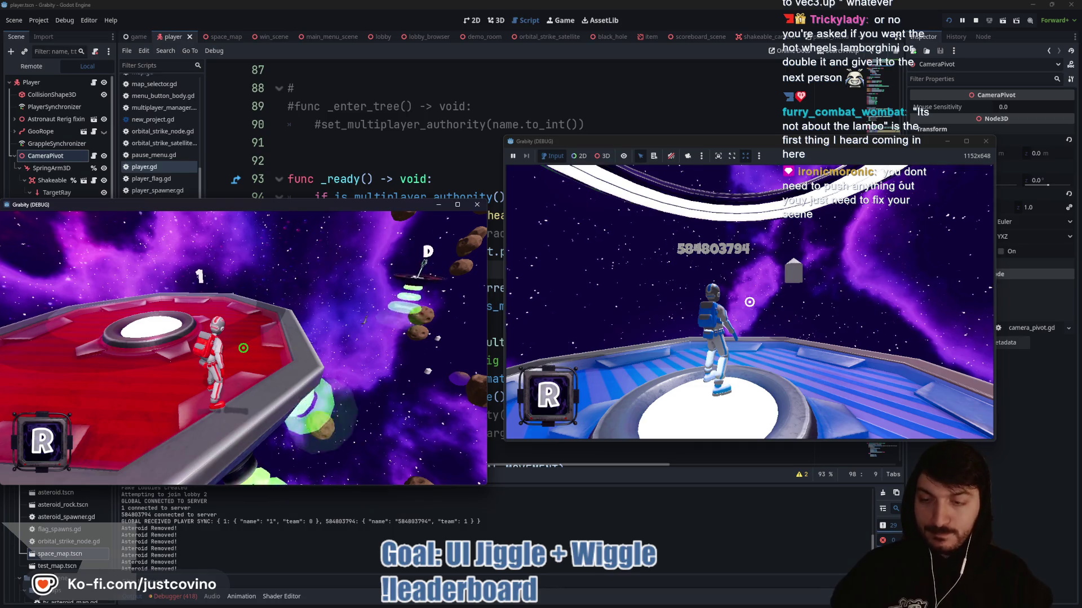
left_click(763, 39)
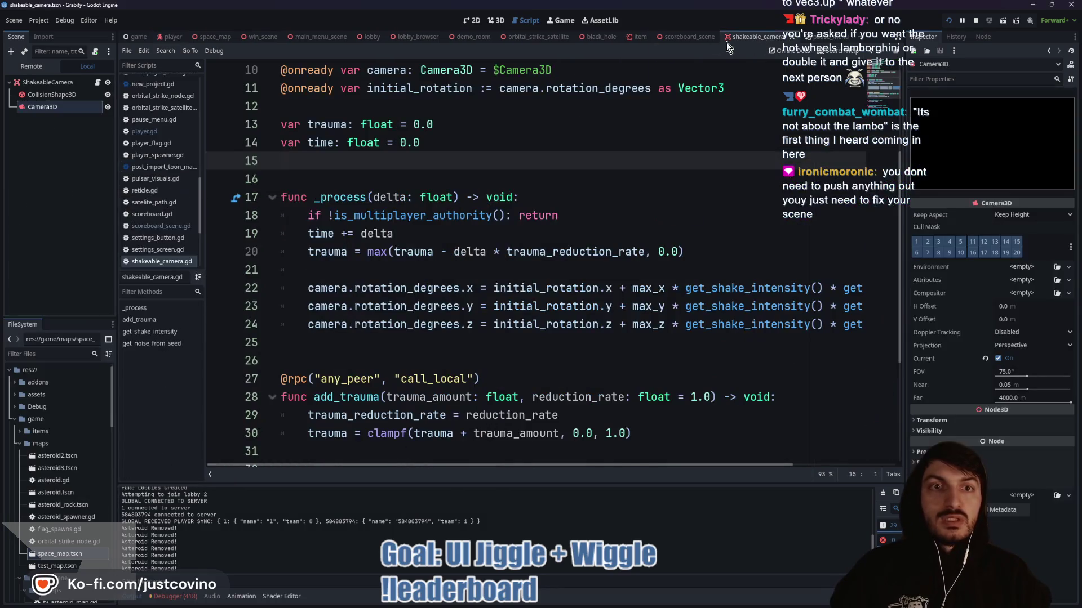
- In the scoreboard scene's 3D view, move the Batteries node back along Z to -2.391
left_click(692, 37)
left_click(492, 21)
left_click(56, 95)
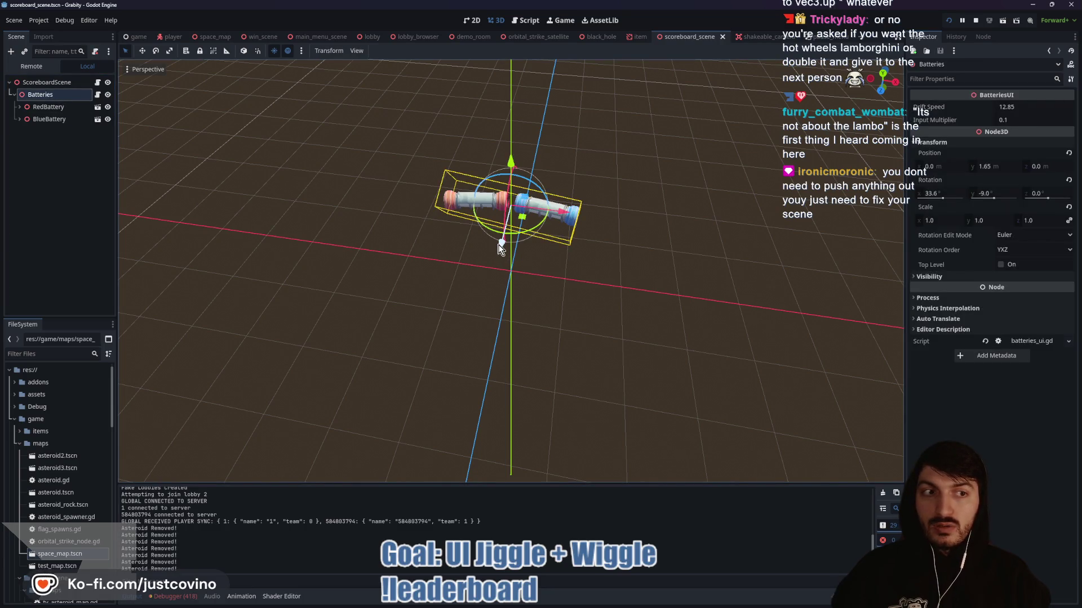
left_click_drag(498, 244, 529, 139)
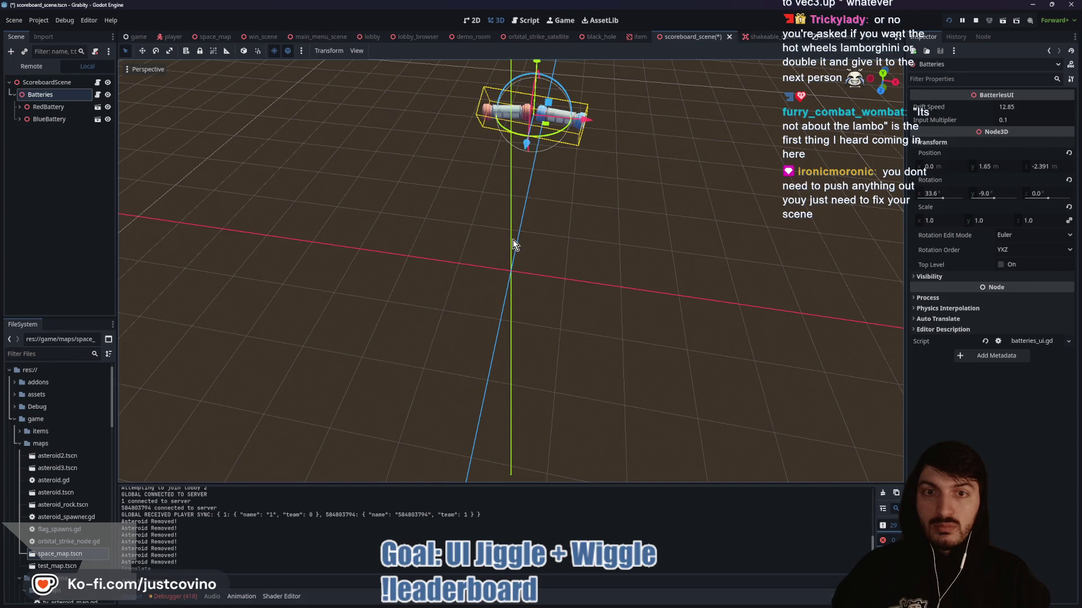
- Save and run the game, walk the player forward, stop the test, and reselect Batteries
key("F5")
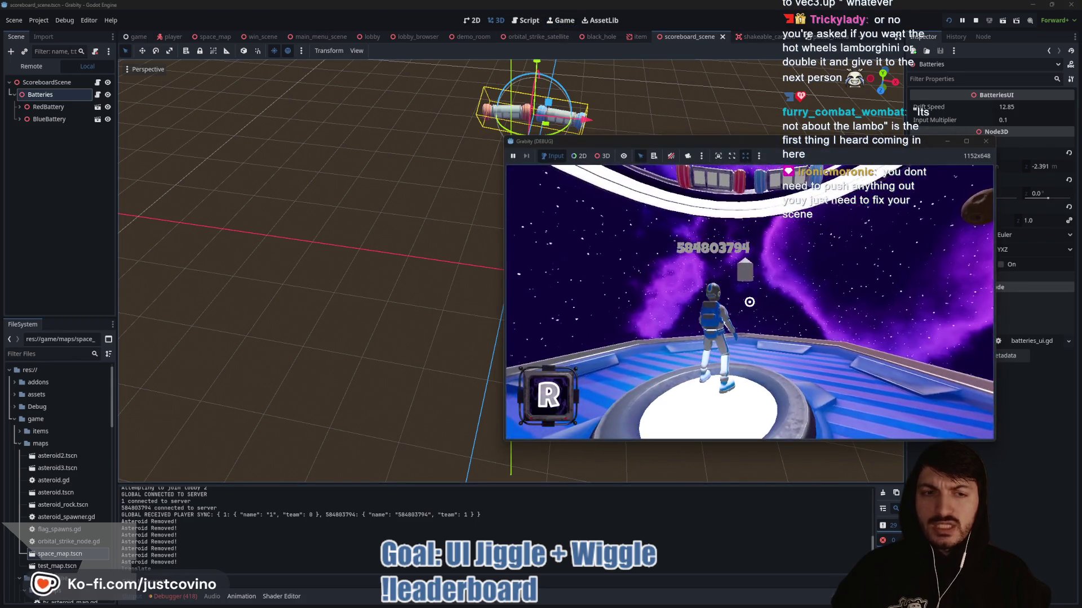
key("w")
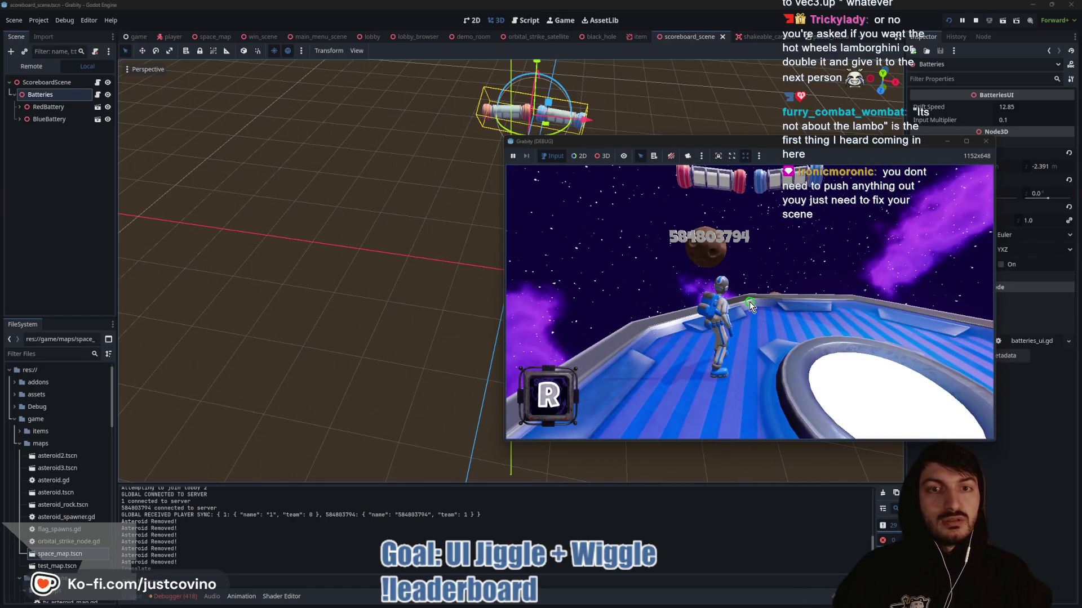
key("F8")
left_click(518, 130)
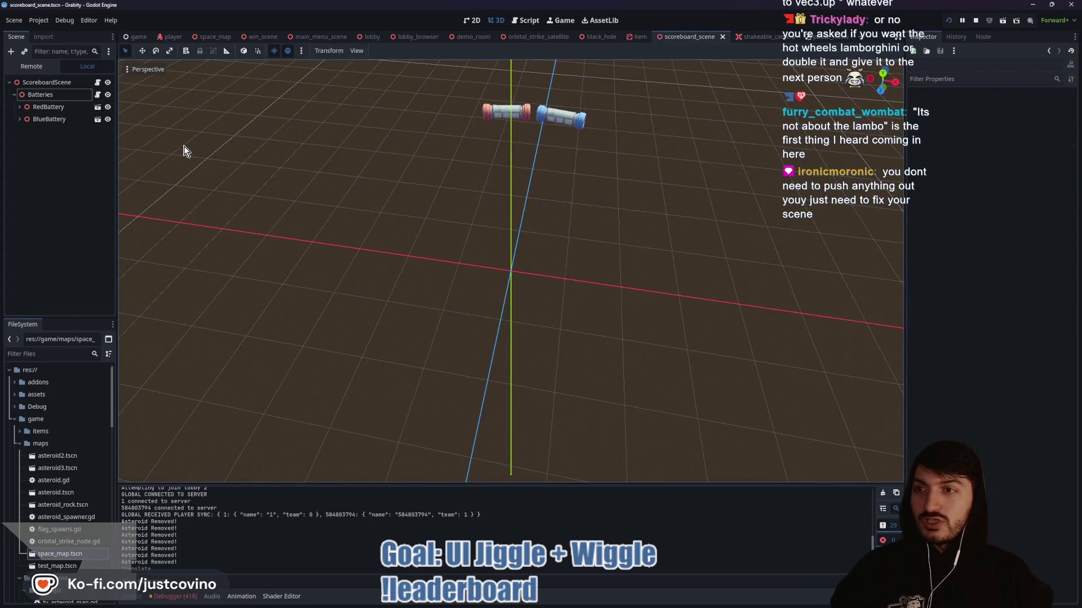
left_click(79, 94)
- Push the Batteries node back to Z -2.865 and run the game to check its placement
left_click_drag(527, 141, 536, 130)
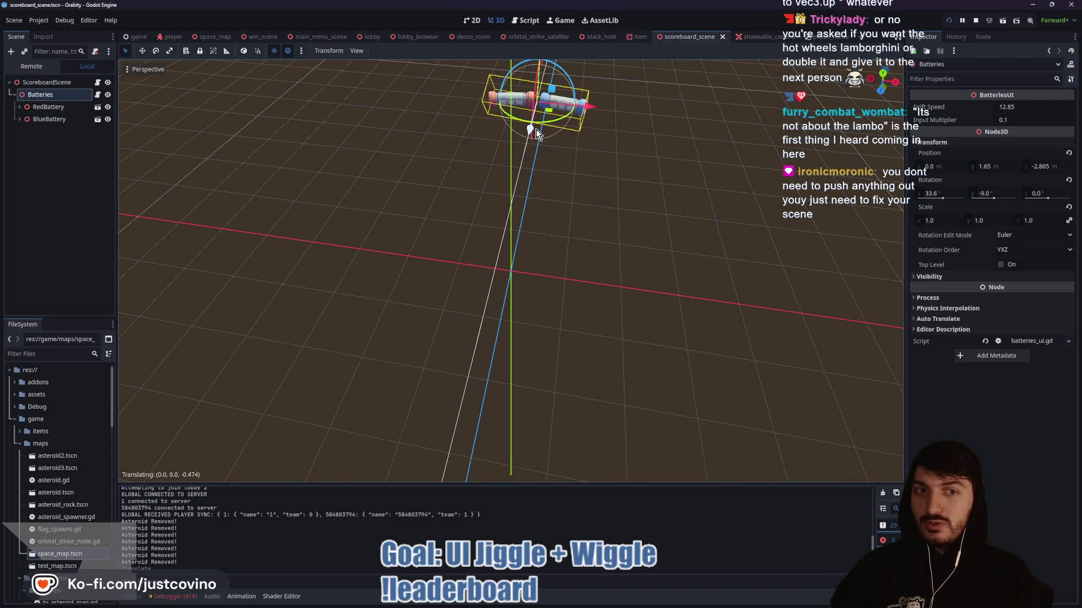
key("F5")
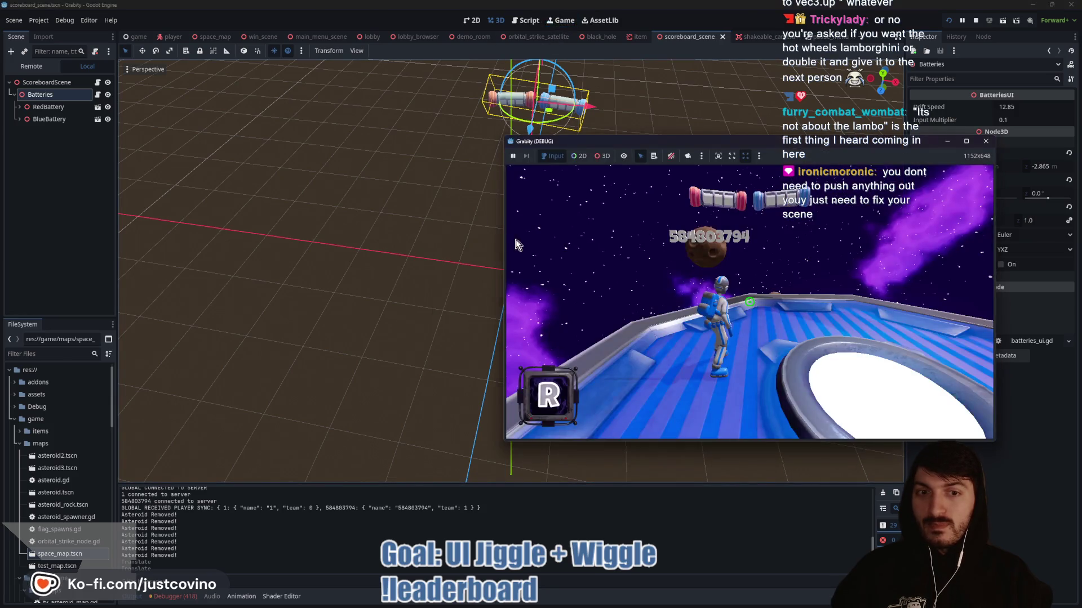
left_click(517, 243)
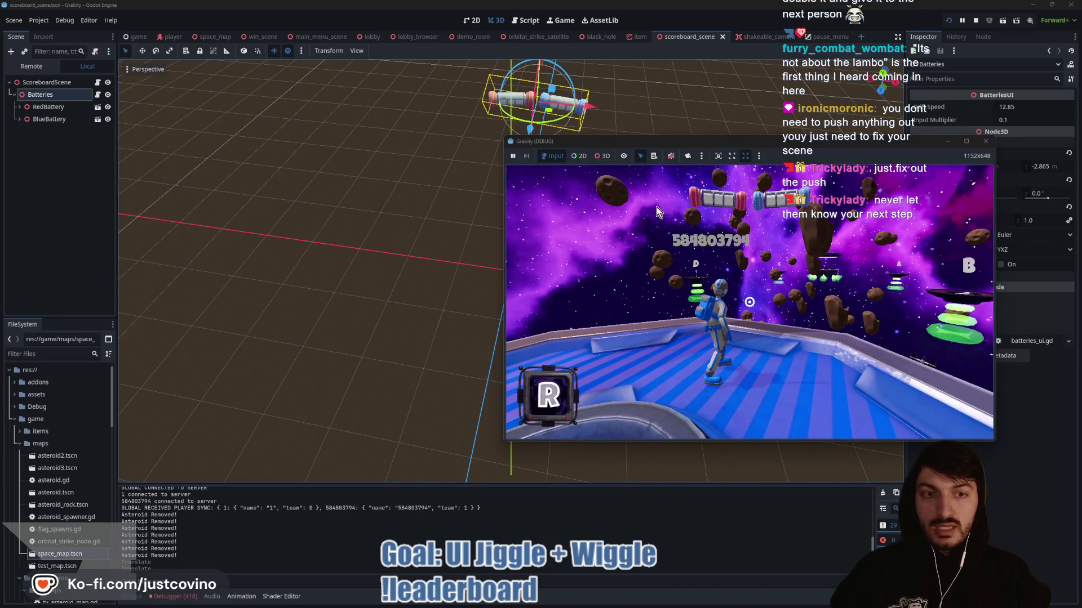
left_click(47, 95)
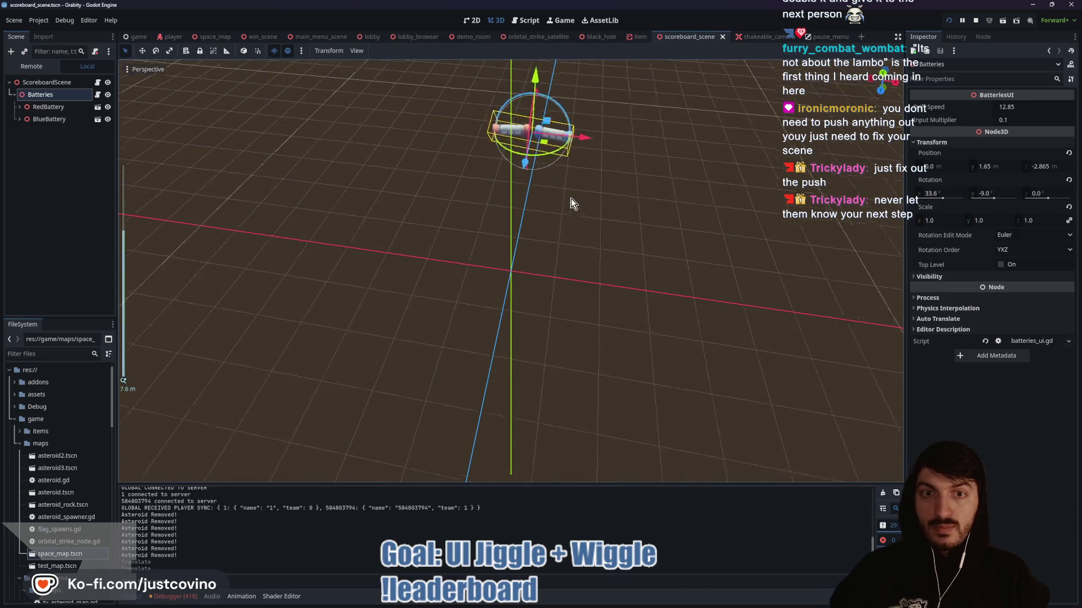
- Raise the Batteries node along Y to 1.721 and save the scoreboard scene
left_click_drag(533, 93, 533, 89)
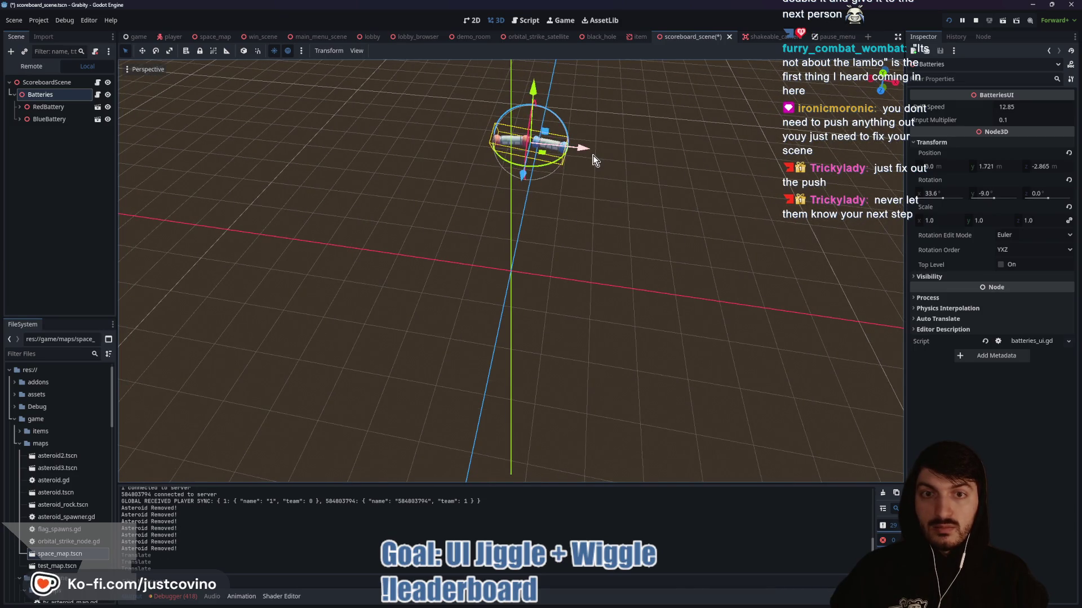
key("ctrl+s")
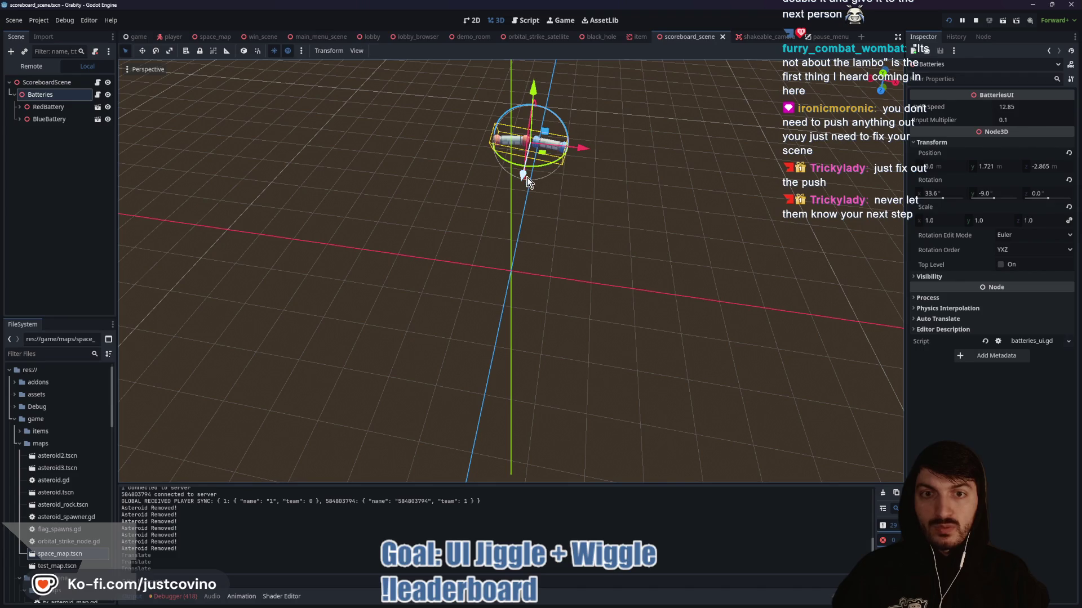
key("ctrl+s")
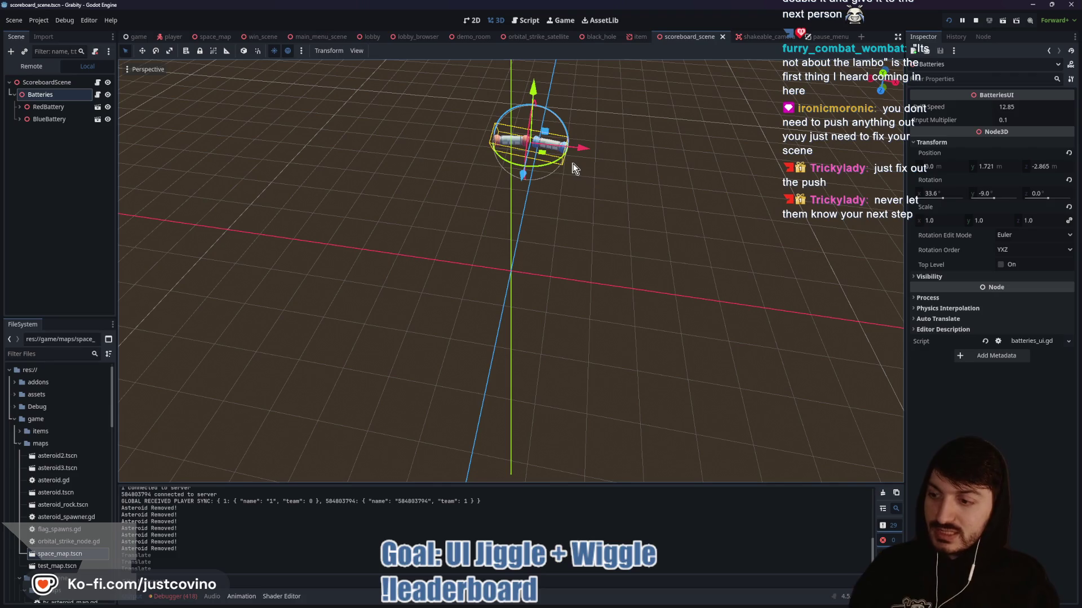
- Check both running game windows, then stop the run and open the scoreboard scene script
mouse_move(593, 31)
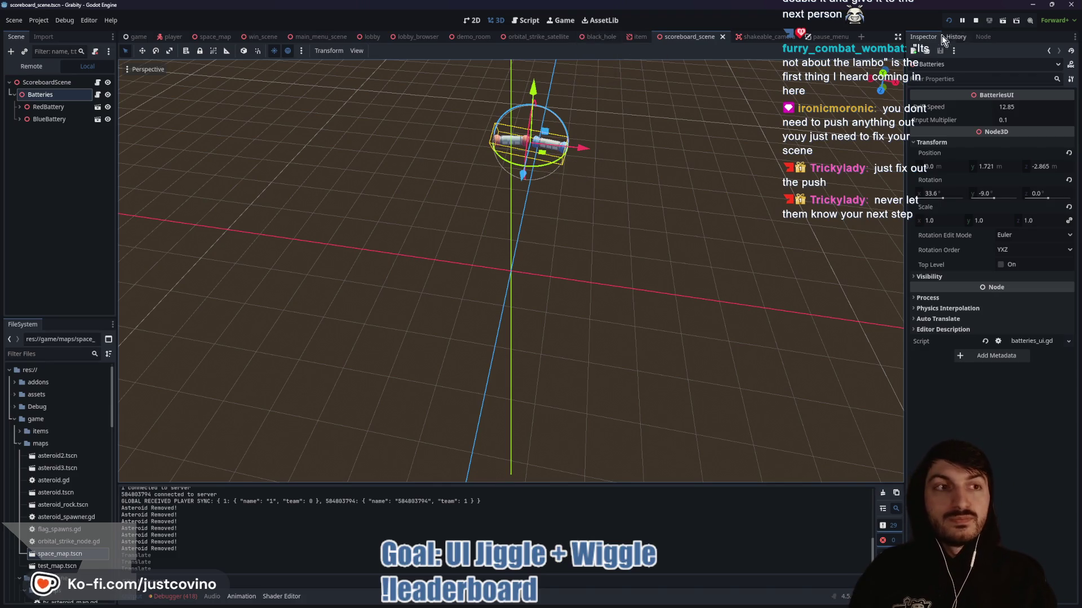
left_click(551, 22)
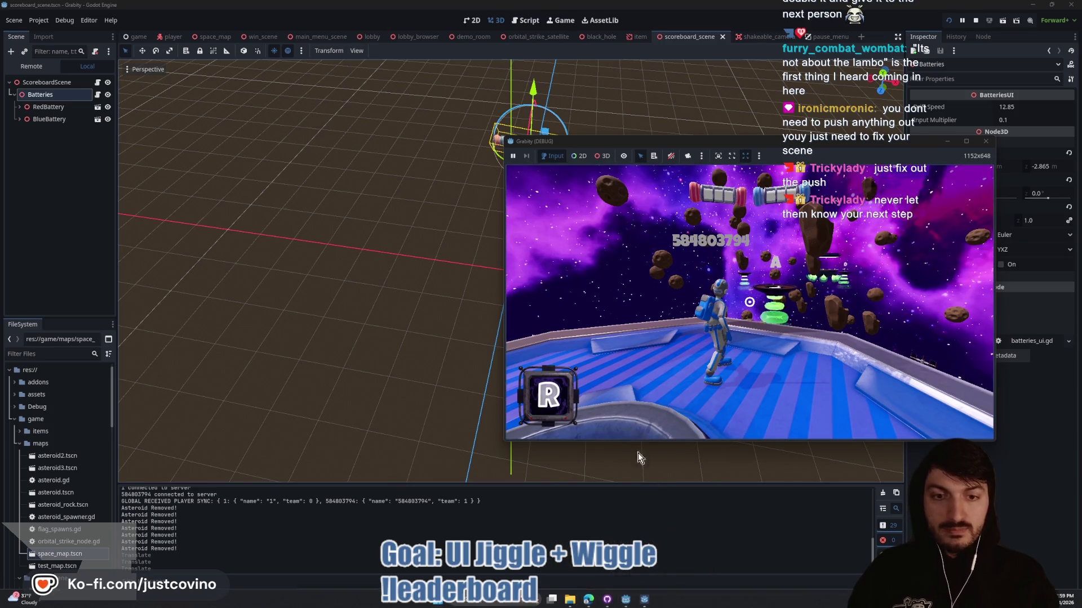
left_click(647, 602)
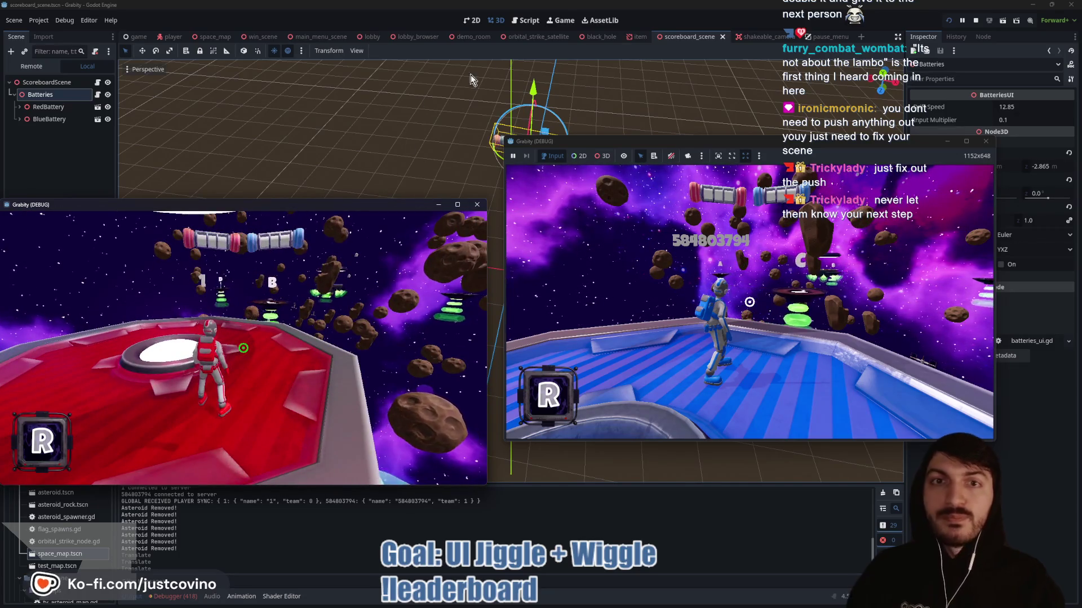
key("F8")
key("ctrl+F3")
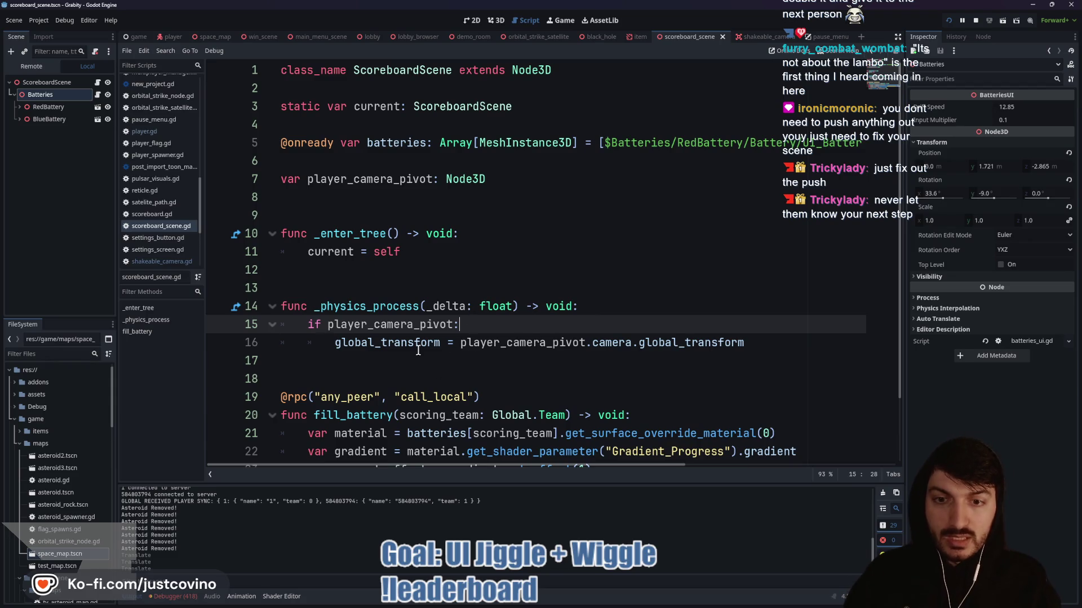
- Try wrapping line 16's transform copy in move_toward with a .15 * delta step, renaming _delta to delta
left_click(460, 343)
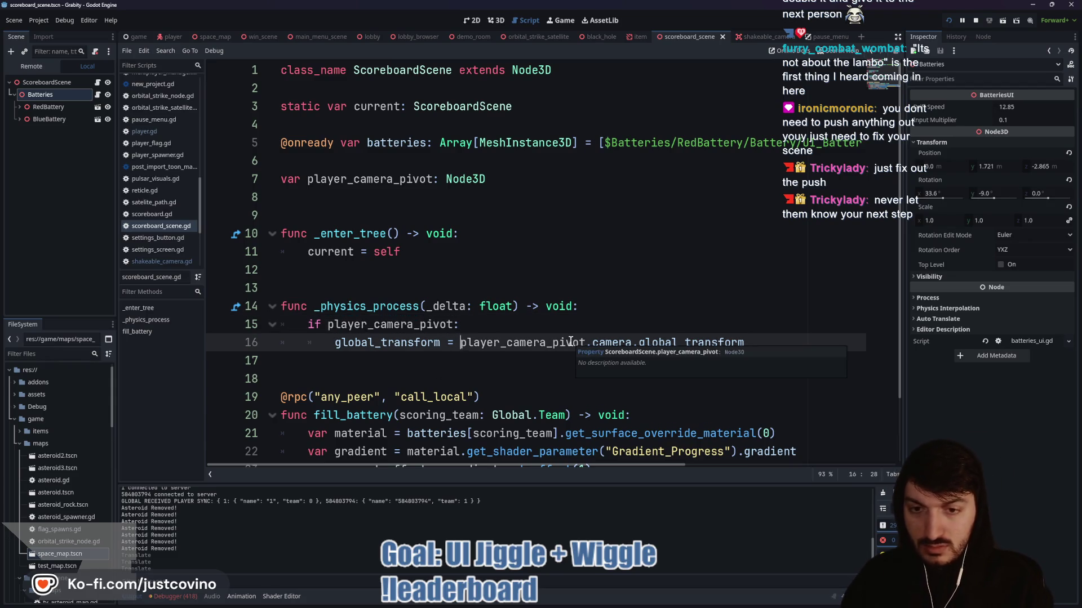
type("global")
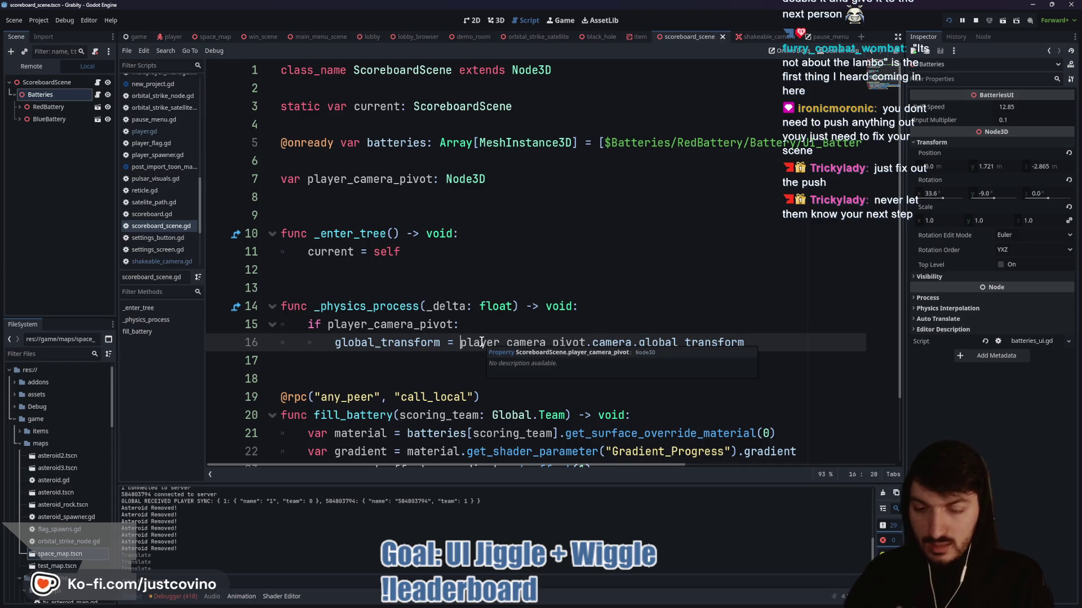
type("_transfo")
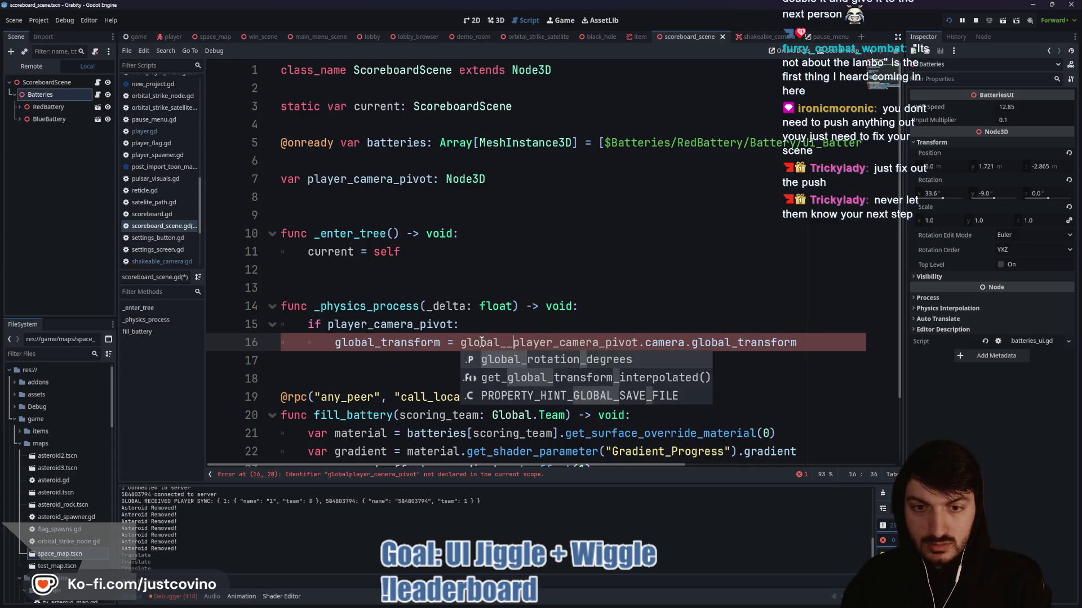
type("rm.move")
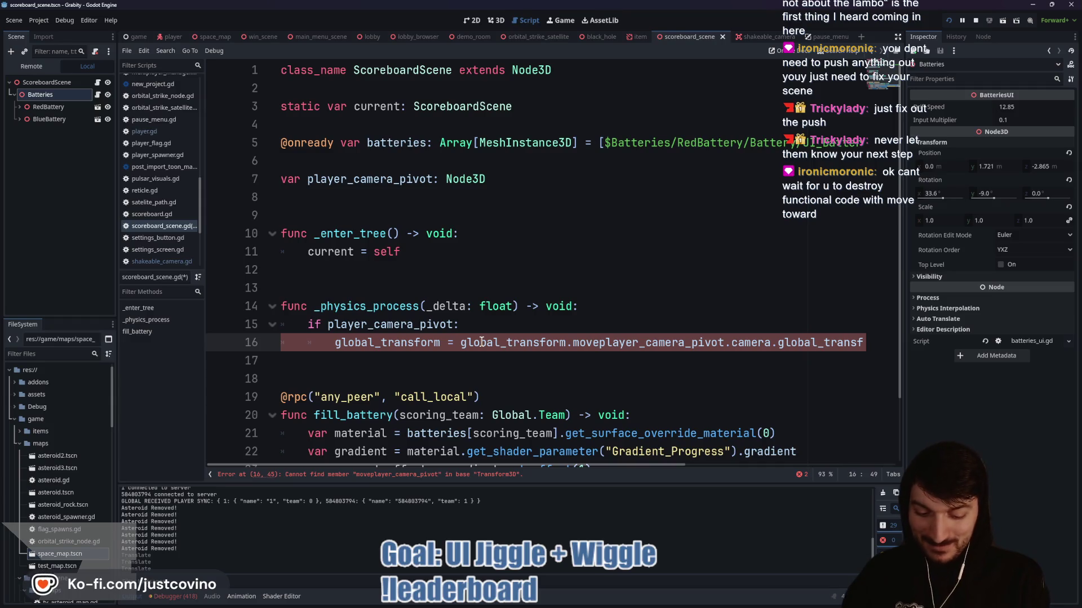
type("_toward(")
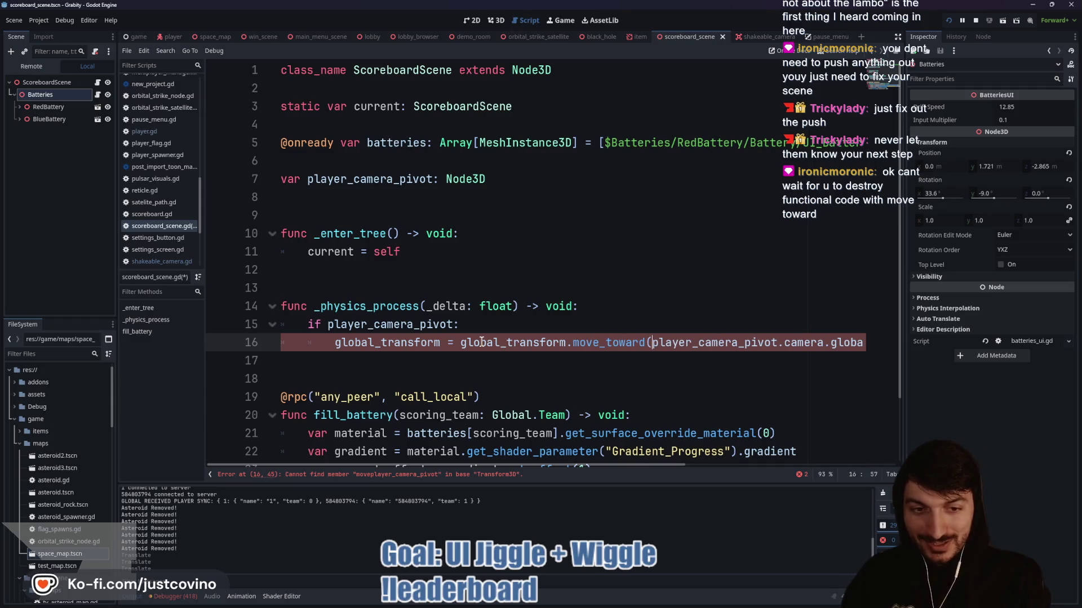
key("End")
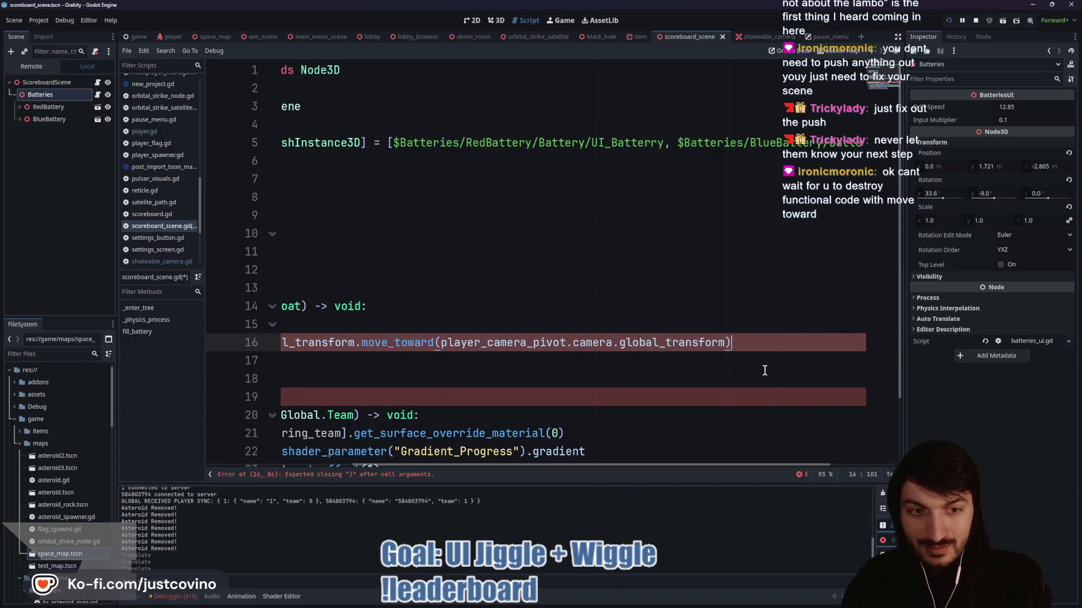
key("Left")
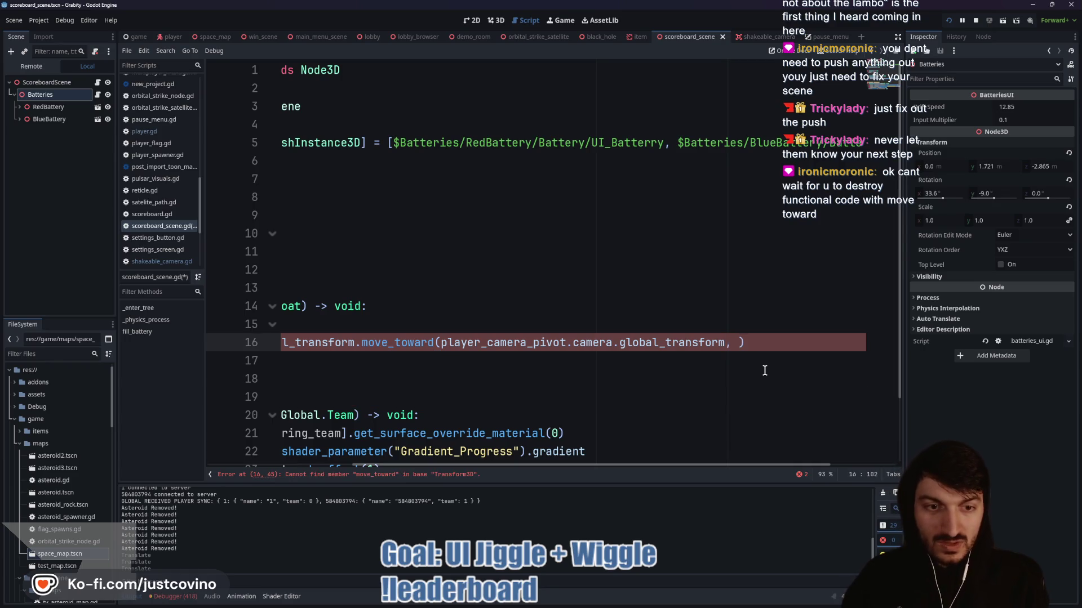
type("0.15 * ")
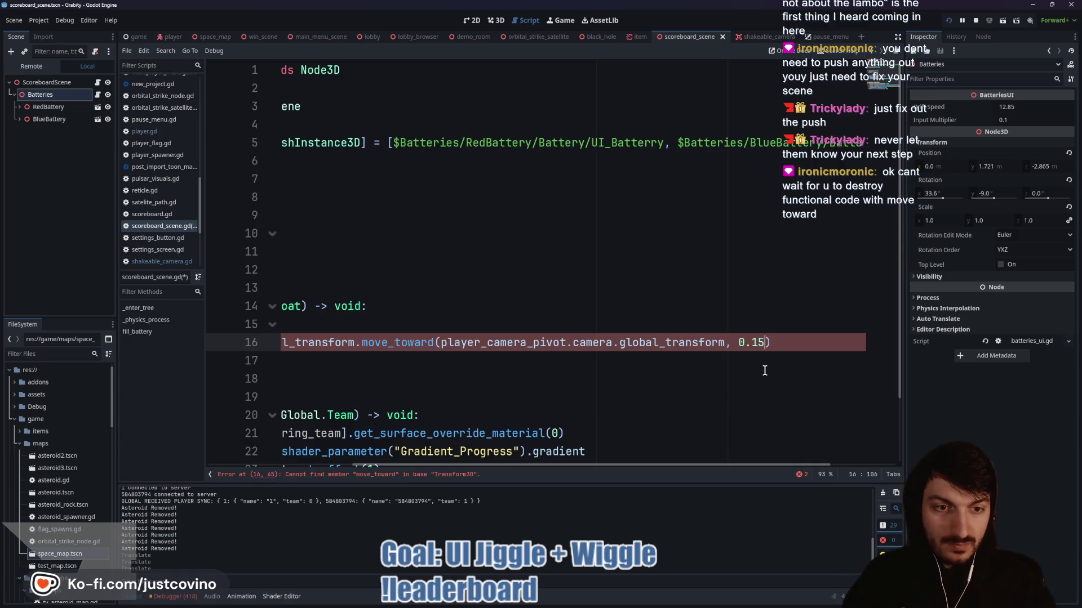
type("delta")
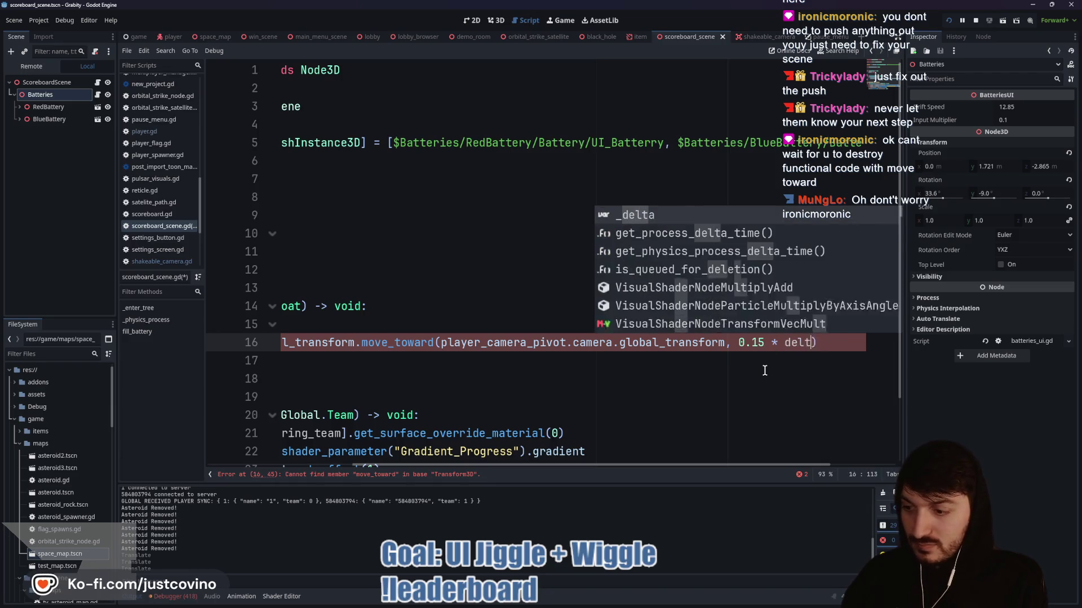
left_click(521, 319)
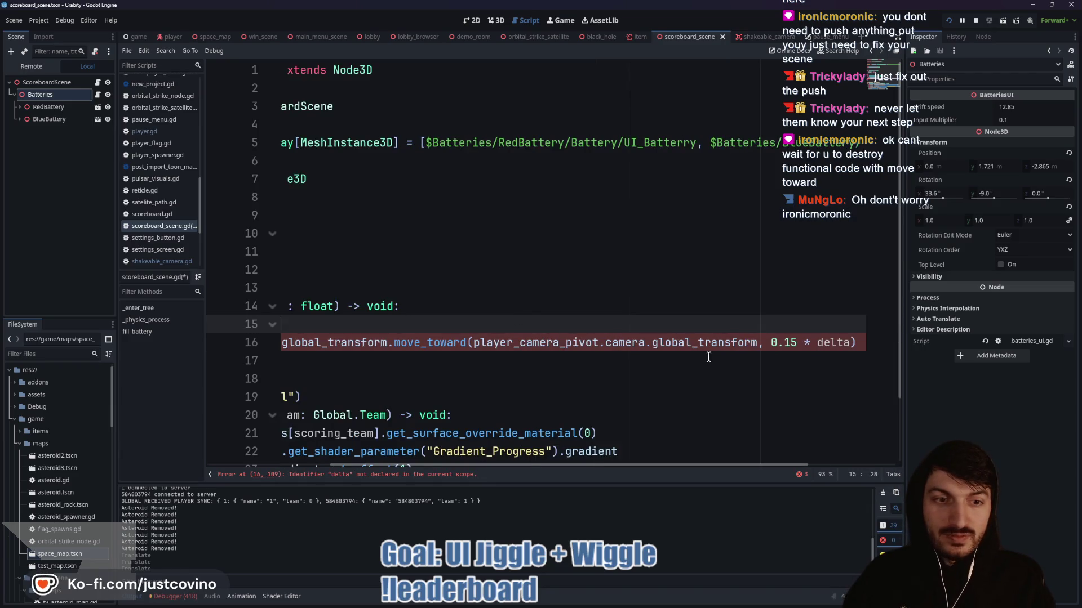
scroll(480, 315, "left", 2)
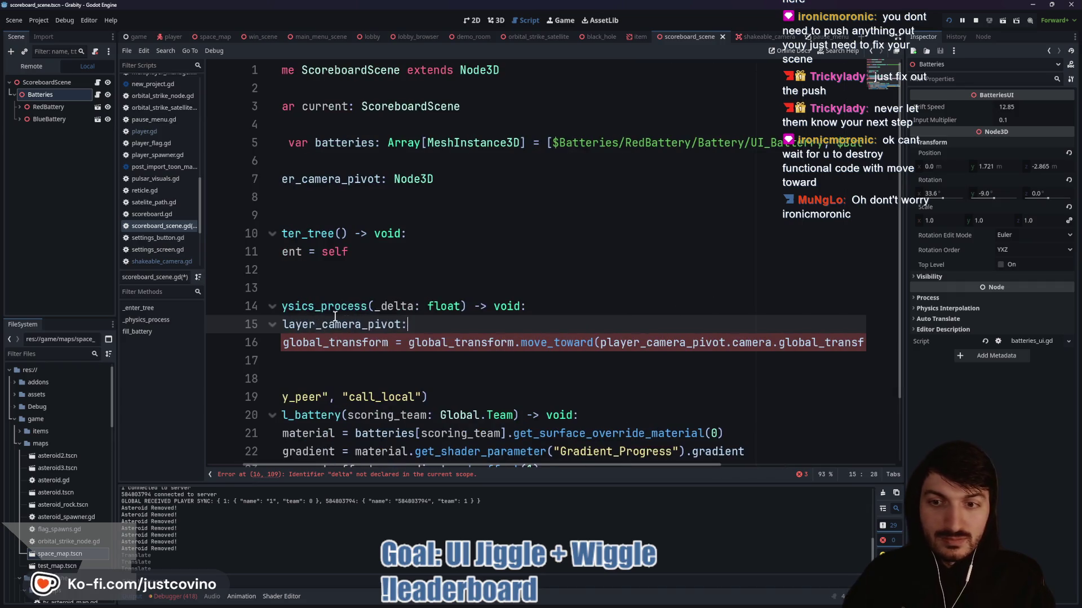
left_click(374, 306)
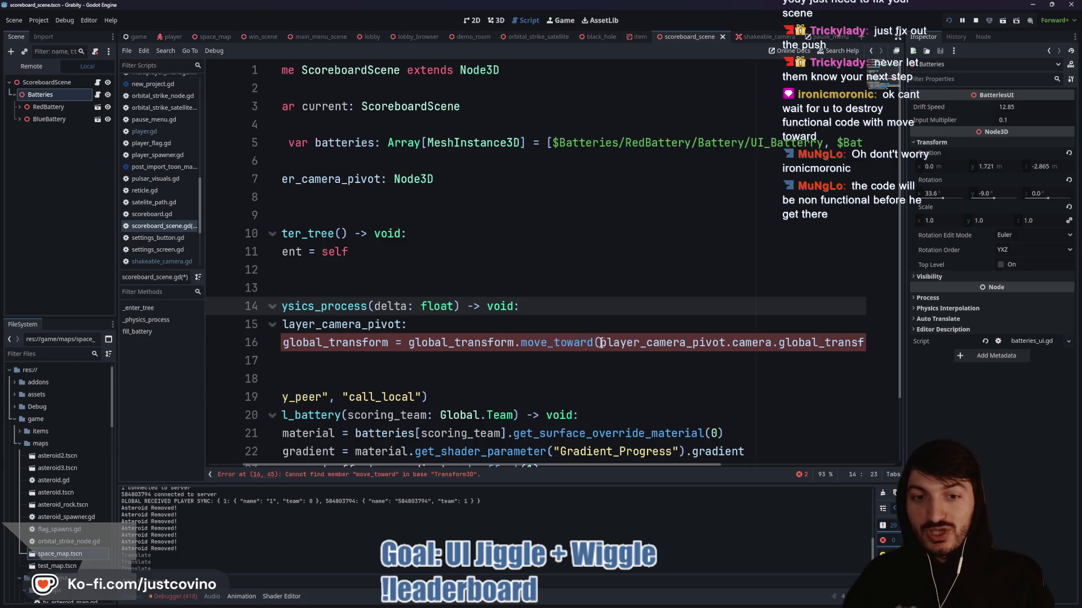
- Remove the move_toward wrapper so line 16 copies the transform directly, and save the script
left_click_drag(598, 342, 439, 343)
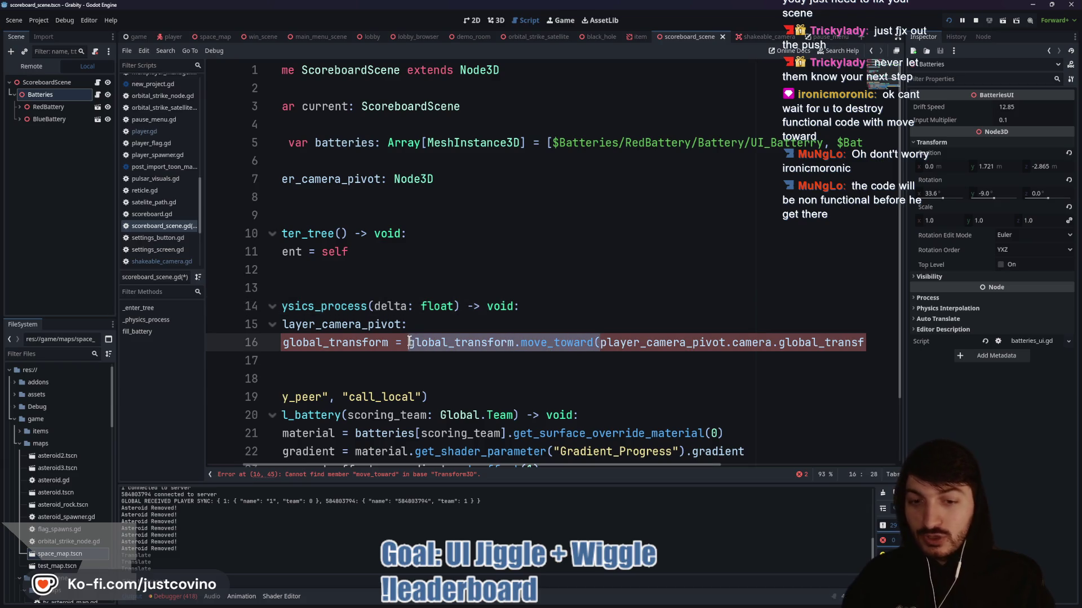
key("BackSpace")
left_click_drag(797, 343, 693, 341)
key("BackSpace")
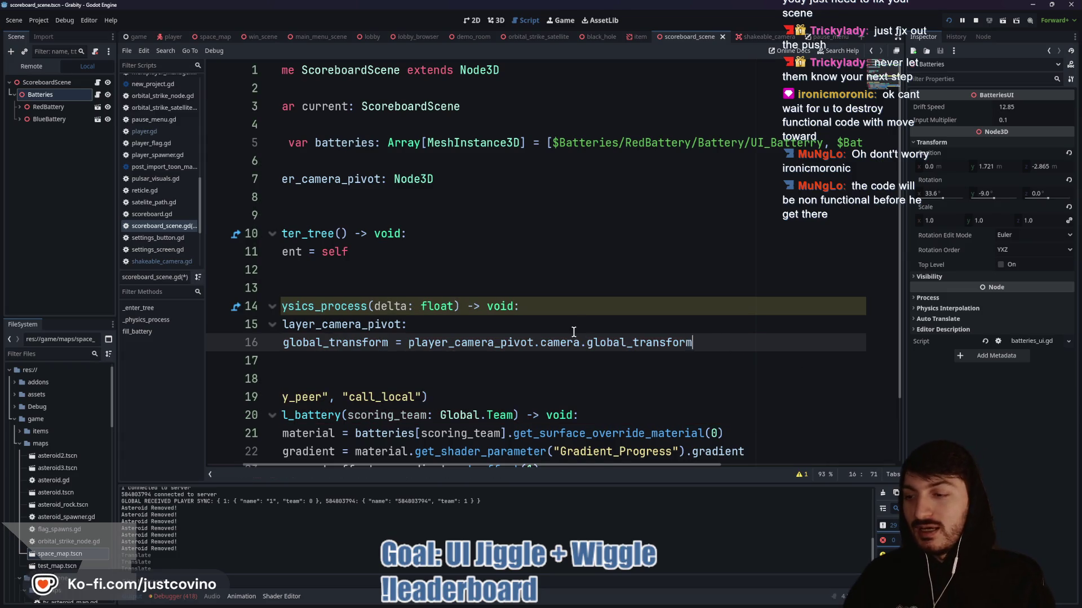
left_click(519, 327)
key("ctrl+s")
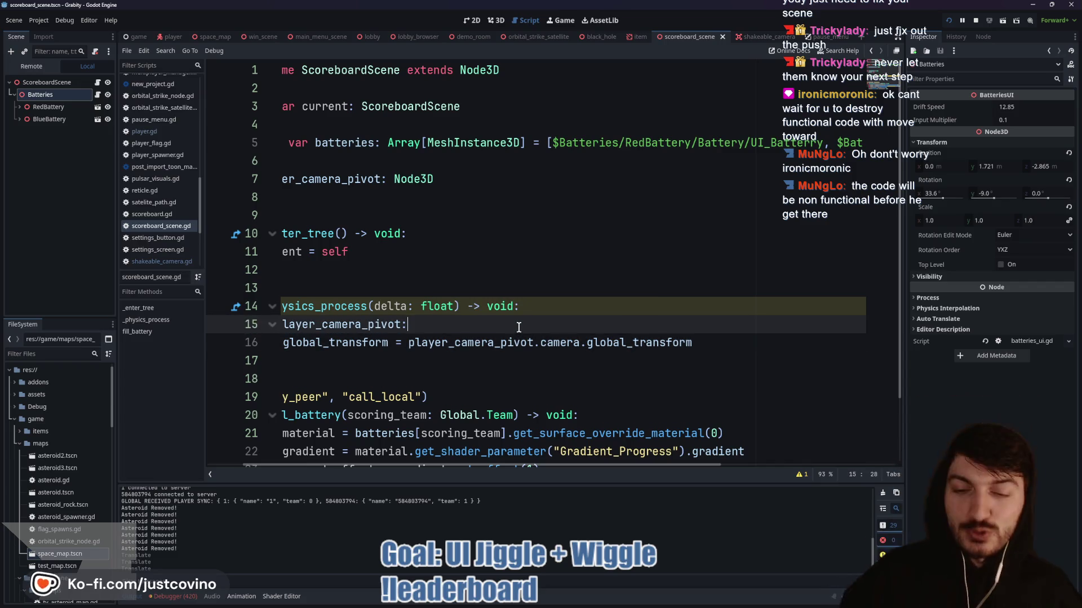
scroll(536, 311, "down", 2)
scroll(647, 295, "left", 2)
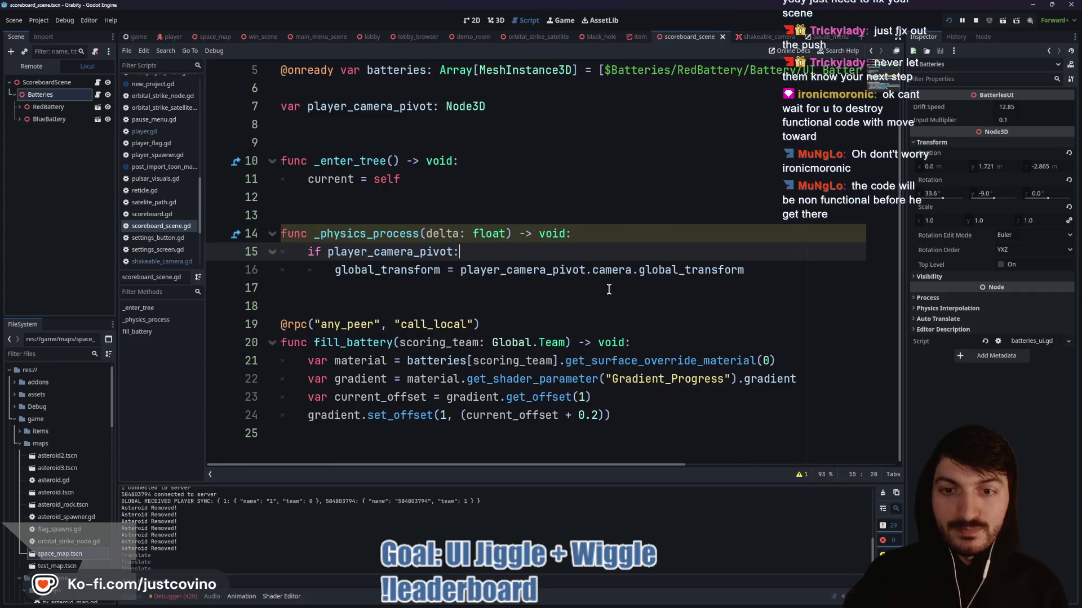
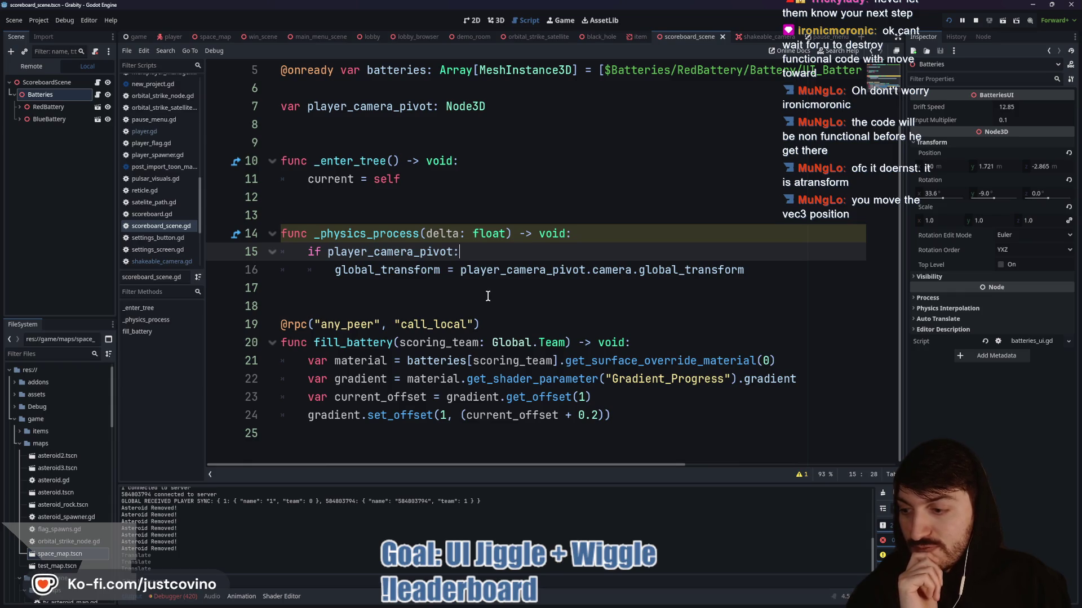
- Position the caret on line 16 just before player_camera_pivot
left_click(747, 271)
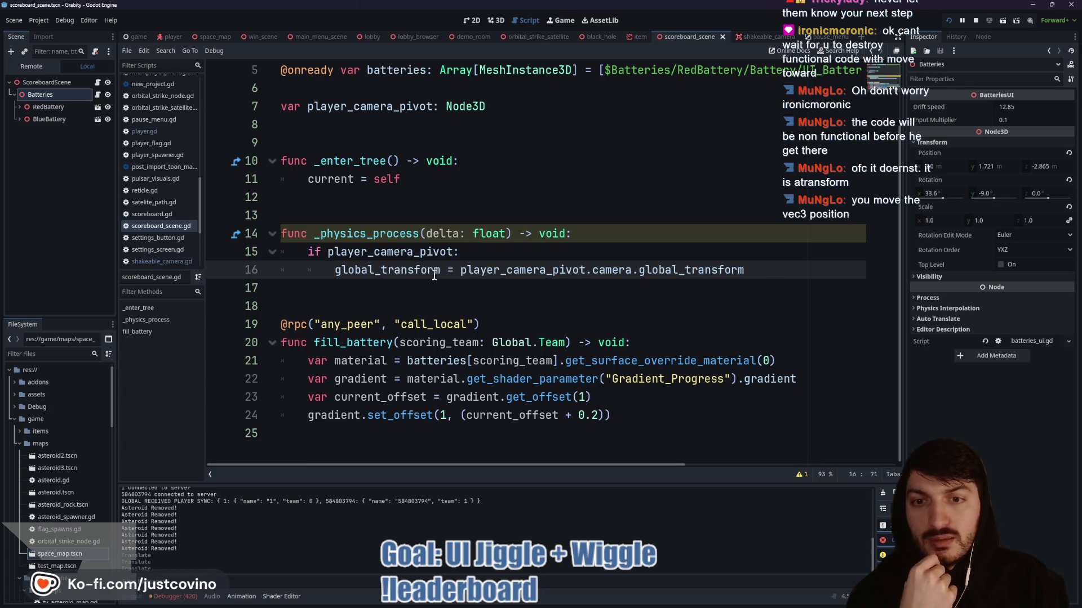
left_click(455, 273)
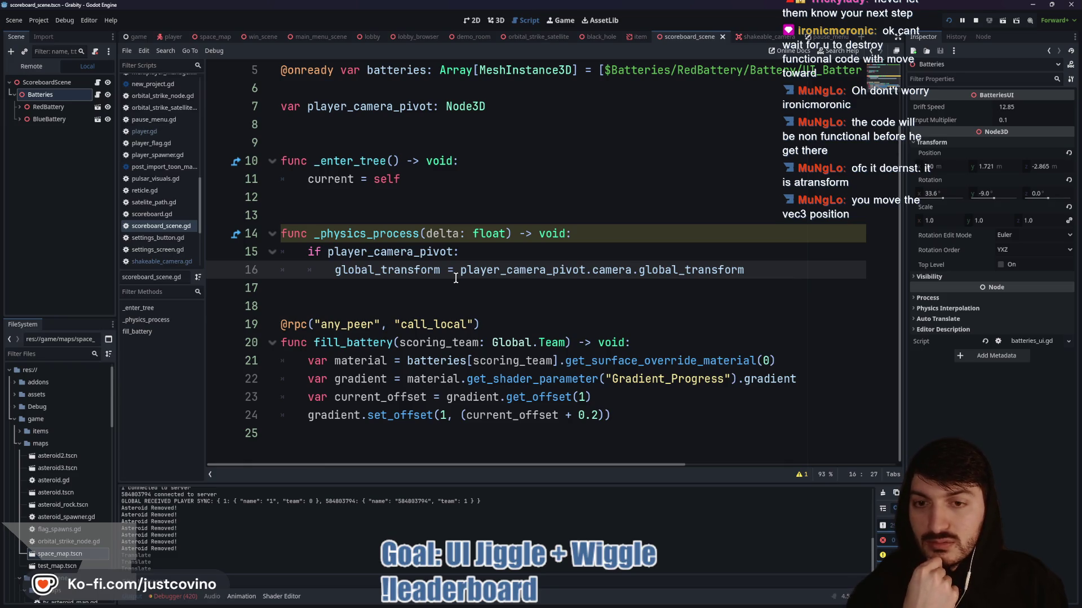
left_click(458, 276)
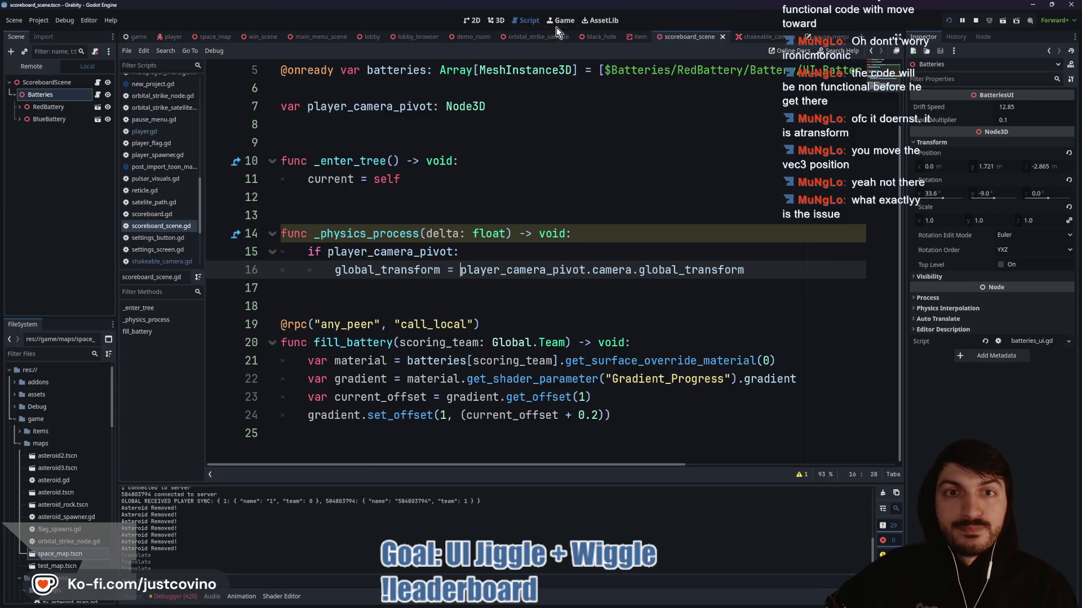
- In the running Grabity debug window, make the astronaut jump and walk, then stop the game
key("alt+Tab")
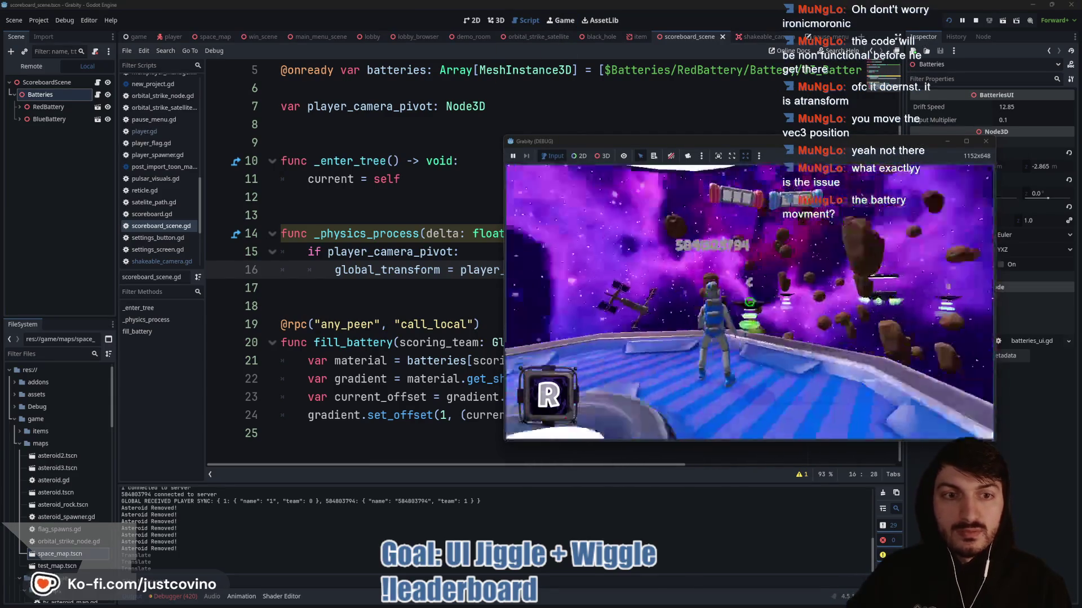
key("space")
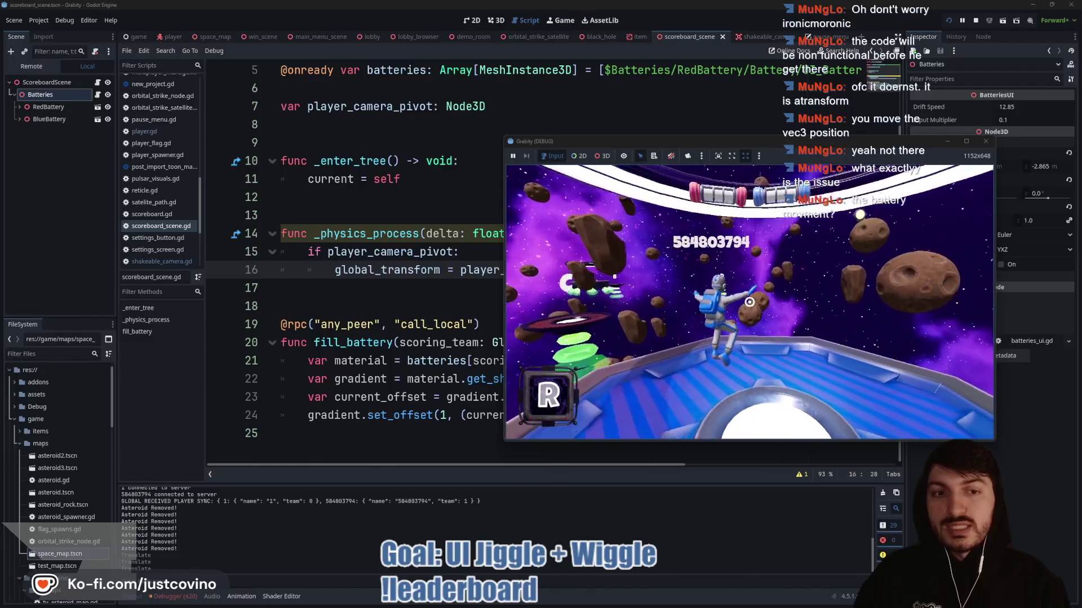
key("w")
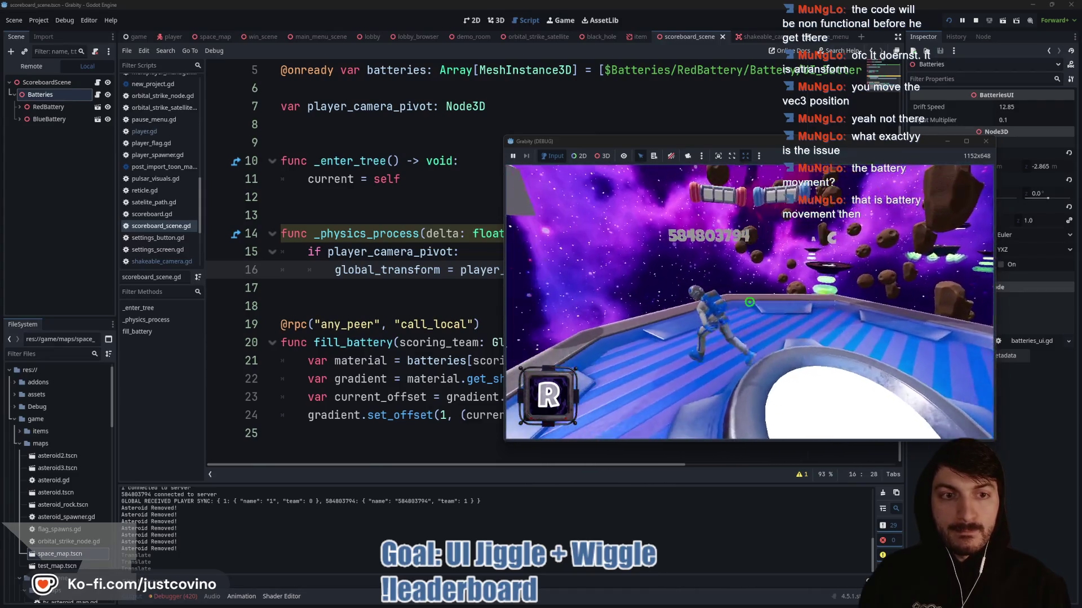
key("F8")
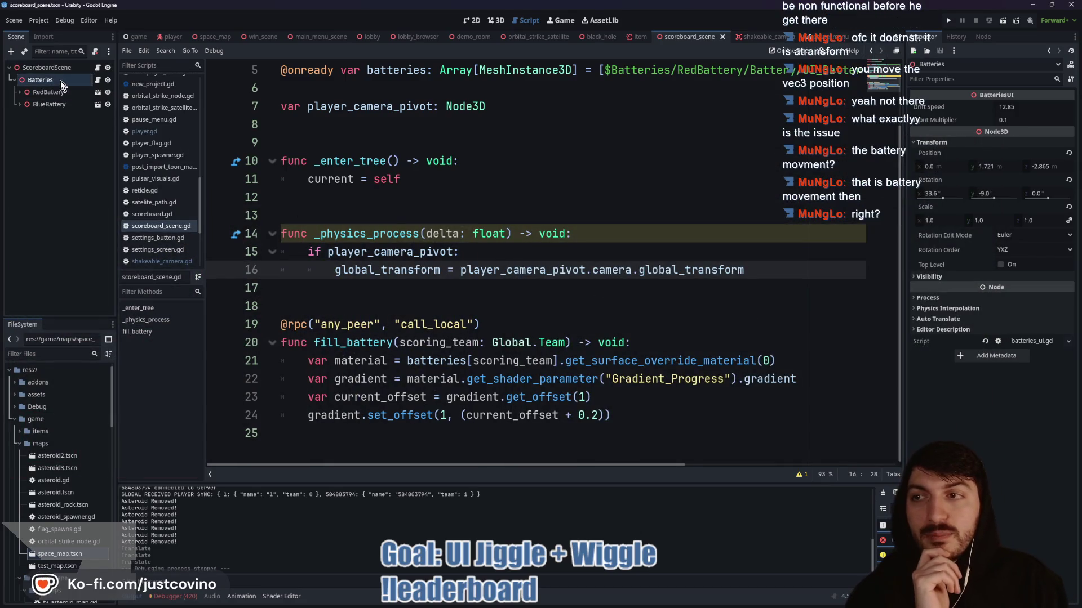
left_click(95, 82)
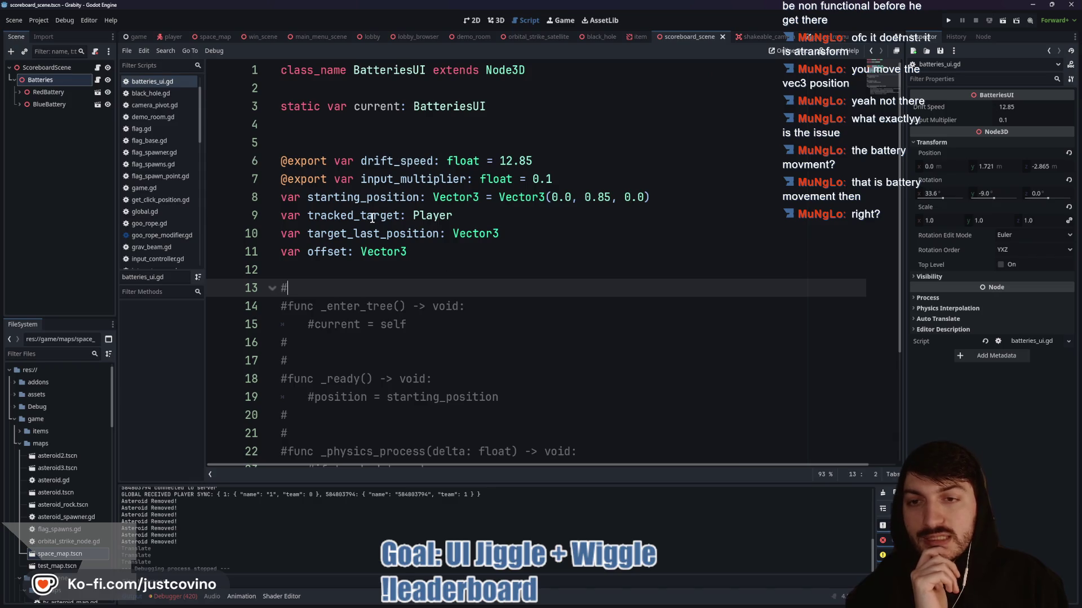
left_click(75, 67)
left_click(98, 67)
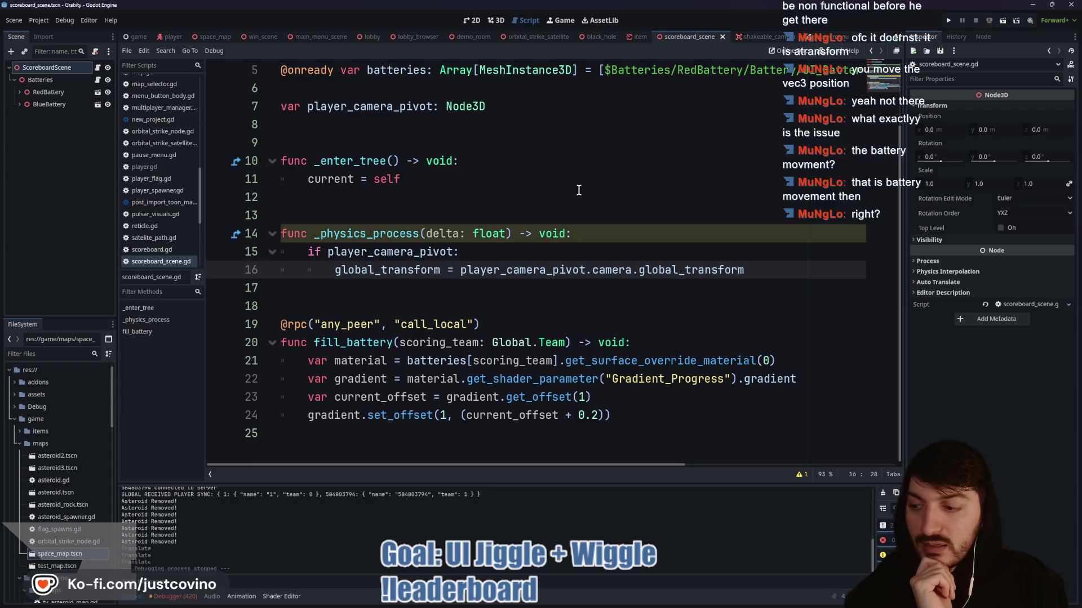
left_click(496, 20)
mouse_move(535, 289)
left_mouse_down()
mouse_move(691, 246)
mouse_move(690, 258)
mouse_move(533, 262)
left_mouse_up()
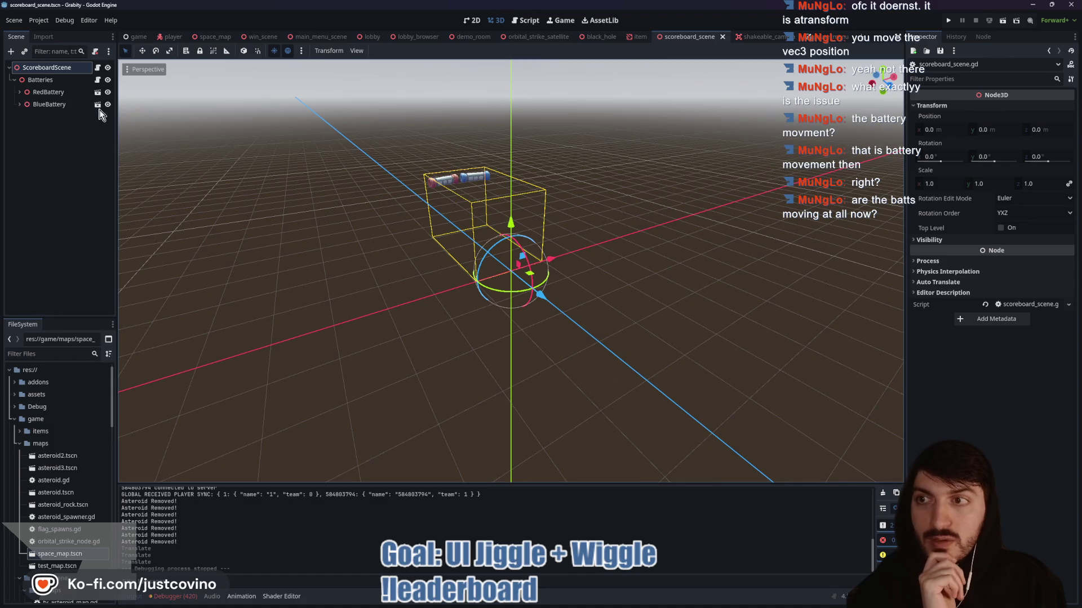
key("KP_6")
key("KP_6")
key("KP_6")
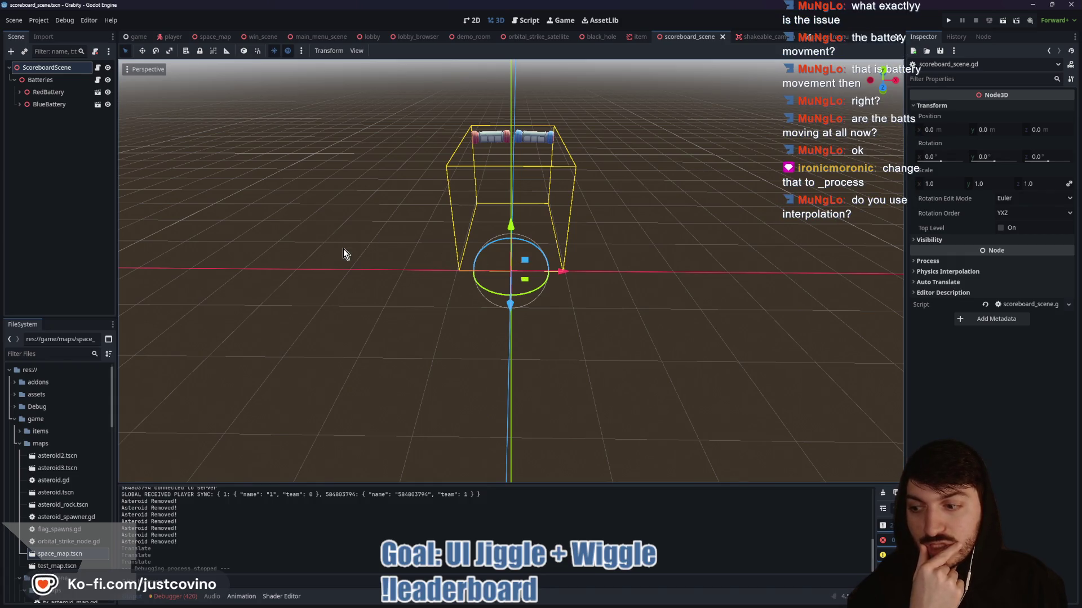
left_click(98, 68)
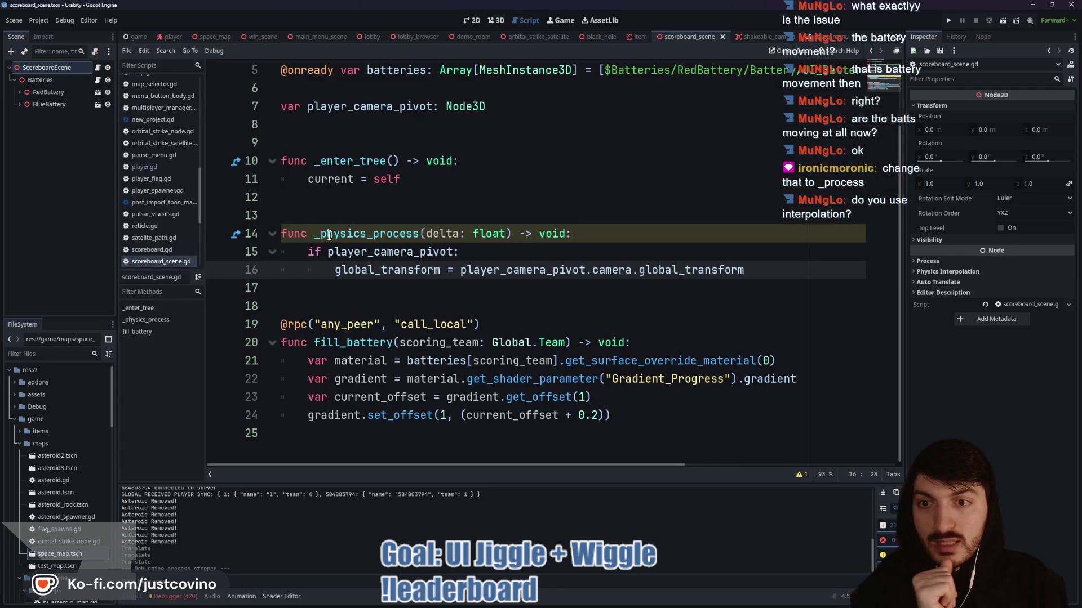
- Rename _physics_process to _process and delta to _delta on line 14
left_click_drag(367, 233, 314, 233)
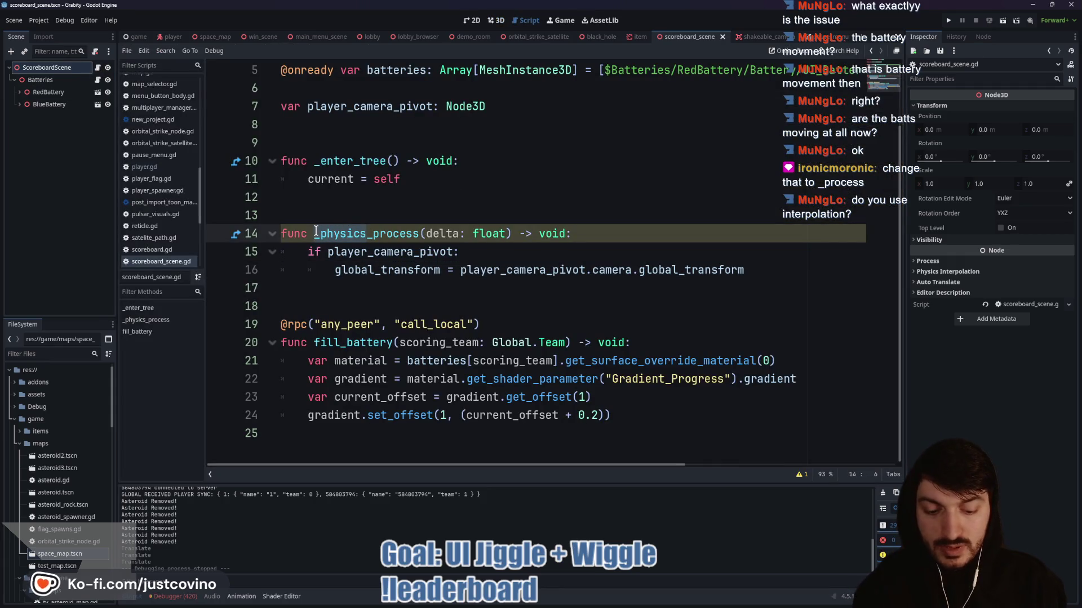
key("BackSpace")
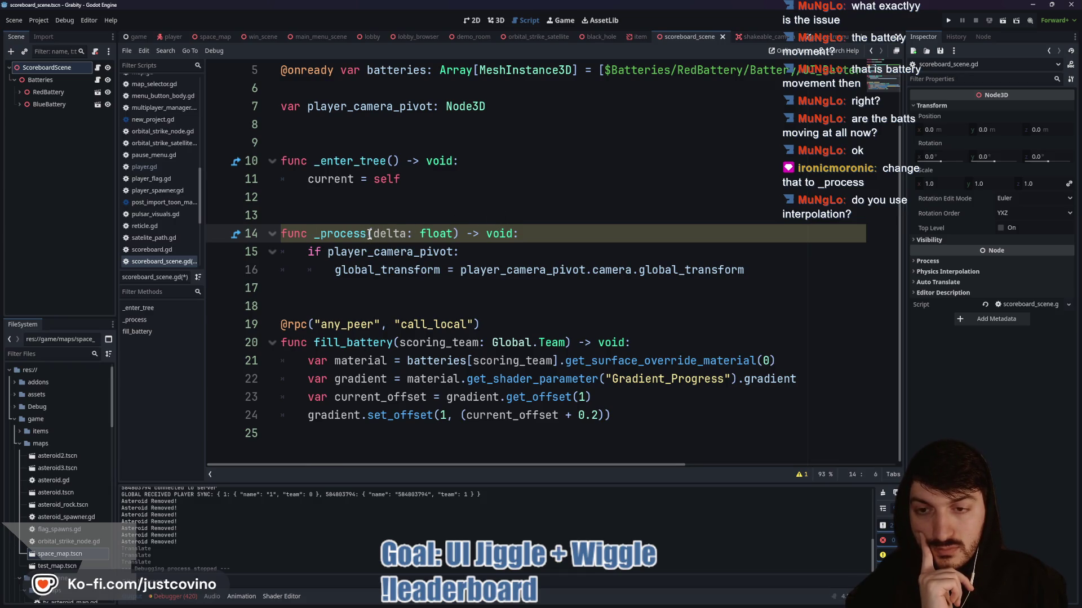
left_click(373, 233)
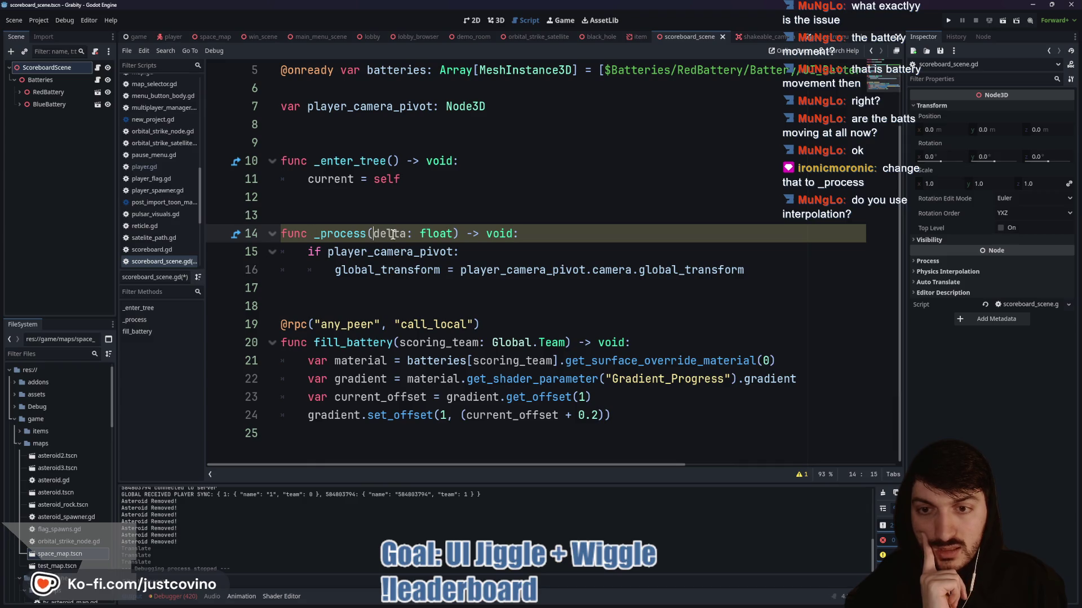
type("_")
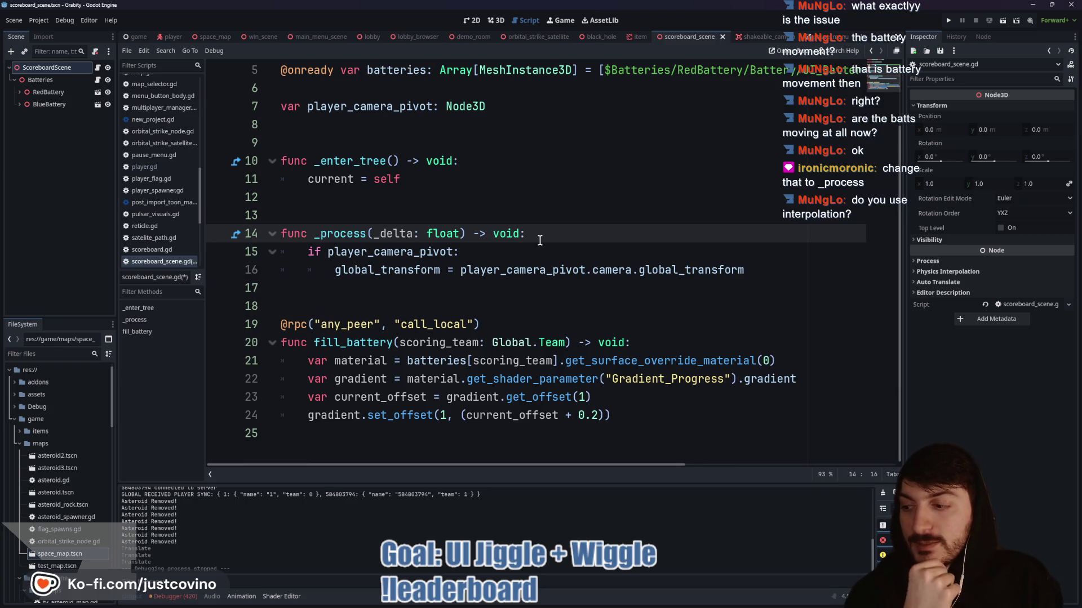
left_click(517, 255)
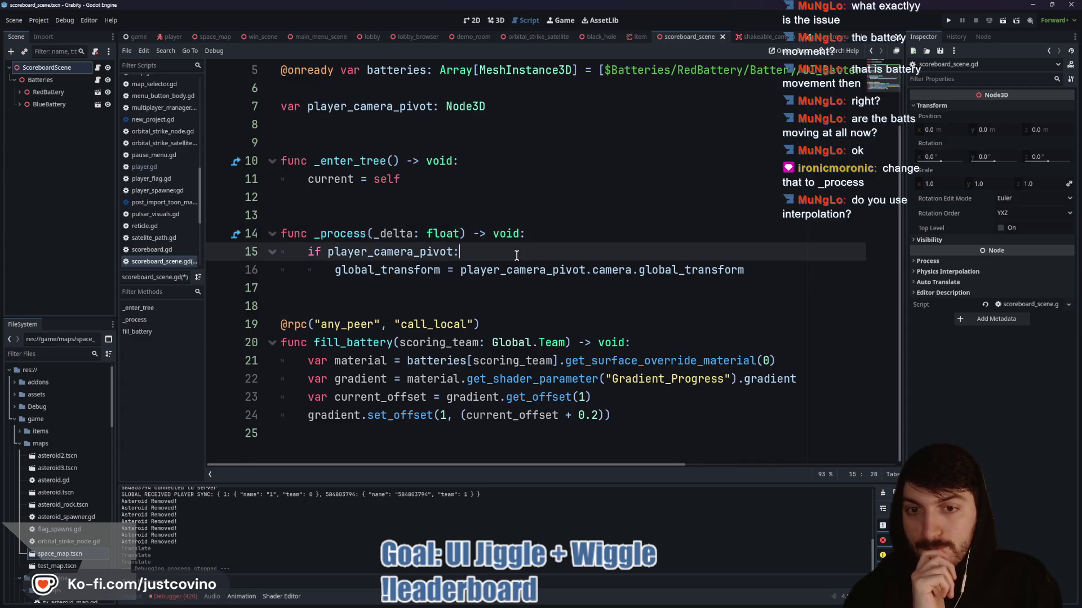
- Run the project, host a lobby in the first game window and join it from the second
left_click(948, 21)
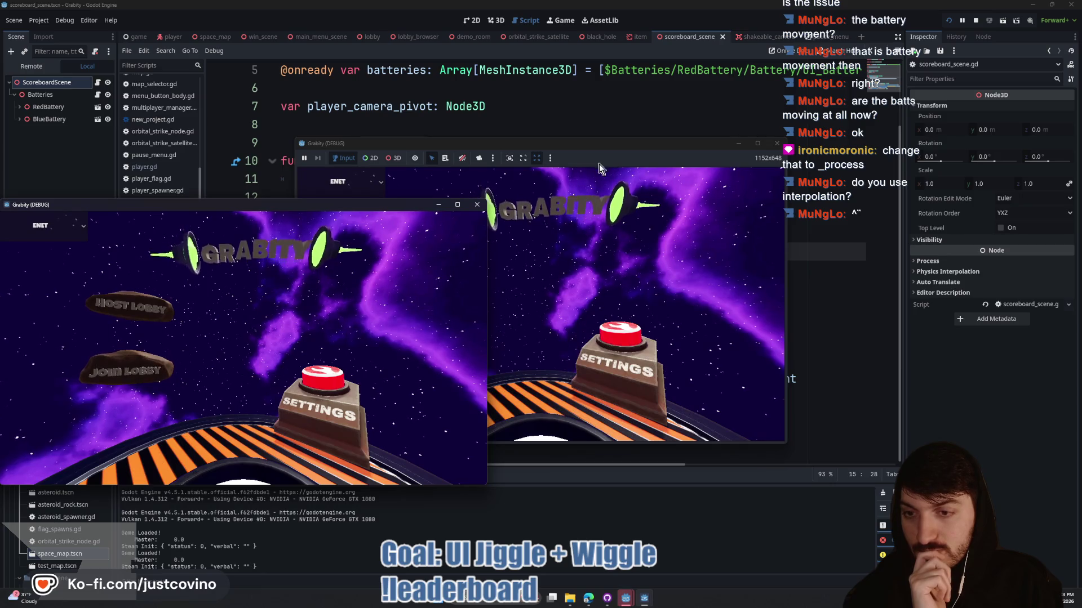
left_click(160, 307)
left_click(221, 316)
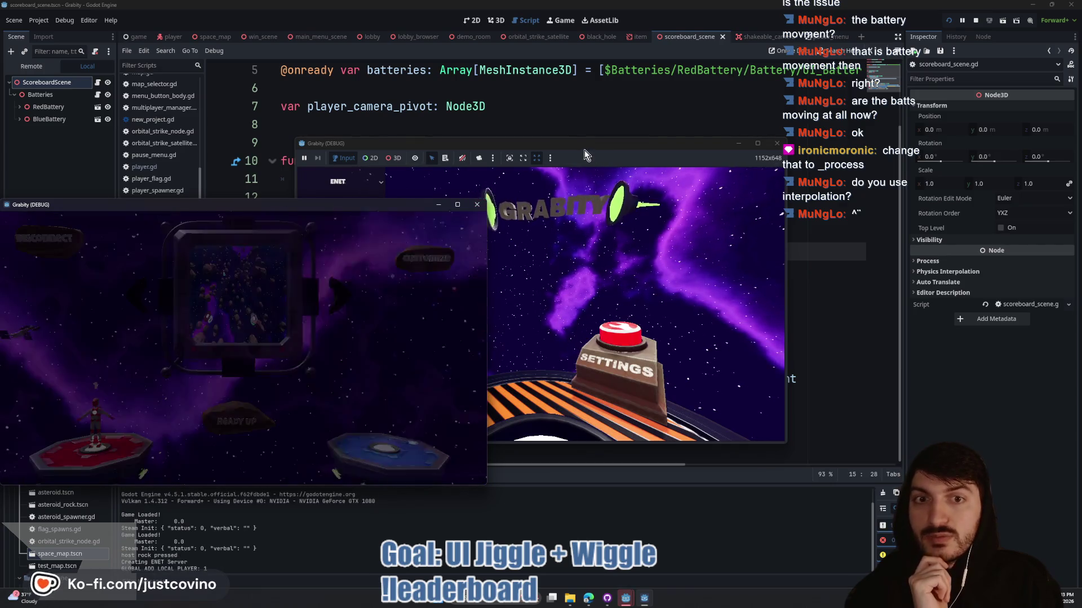
left_click_drag(584, 147, 828, 149)
left_click(667, 323)
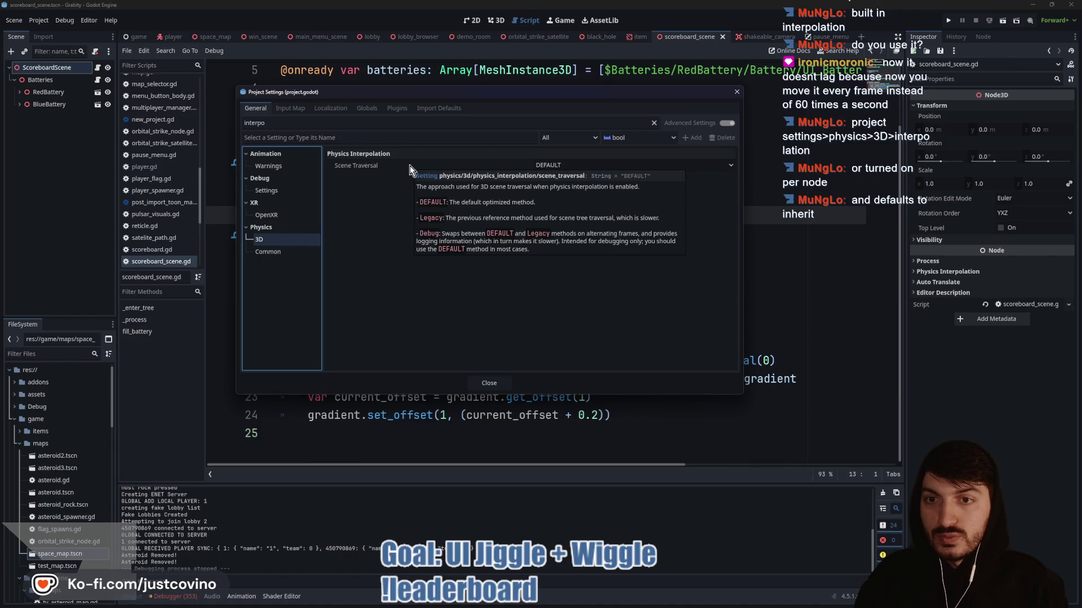
- Enable Physics > Common > Physics Interpolation and close Project Settings
left_click(266, 253)
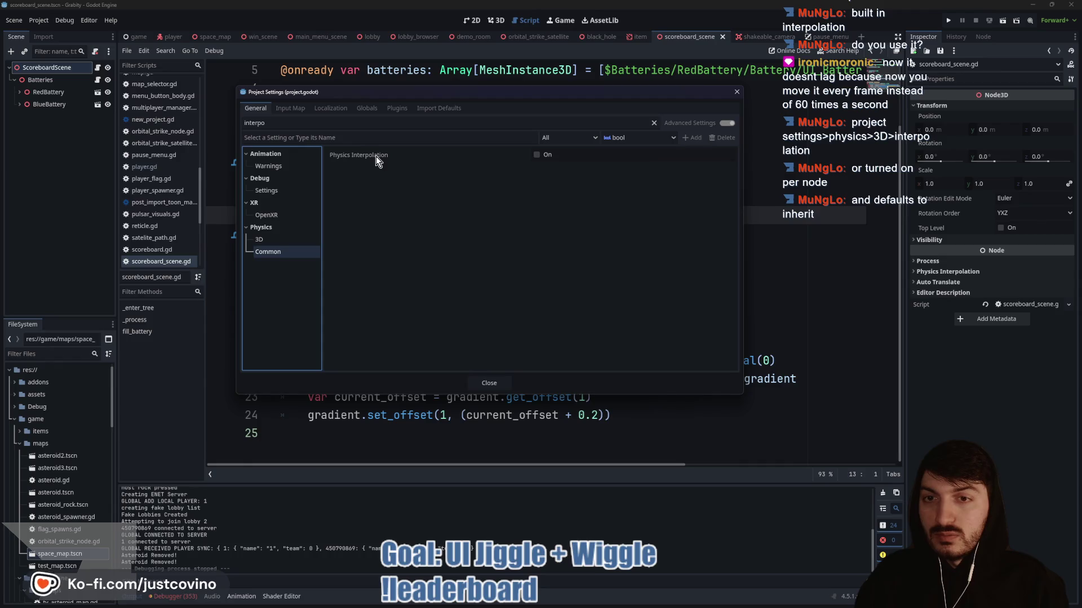
mouse_move(376, 157)
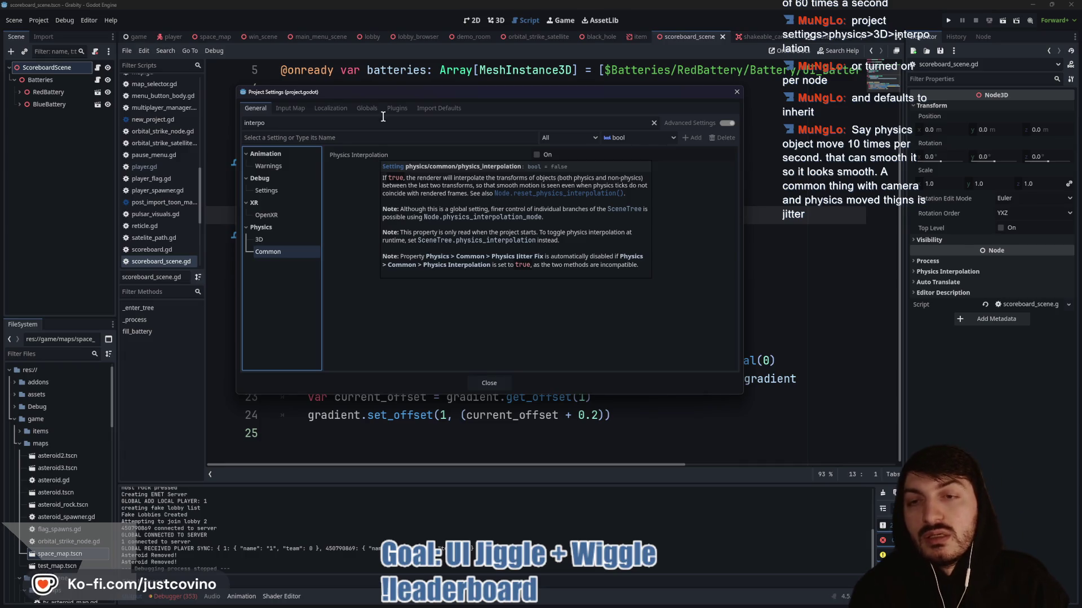
left_click(536, 155)
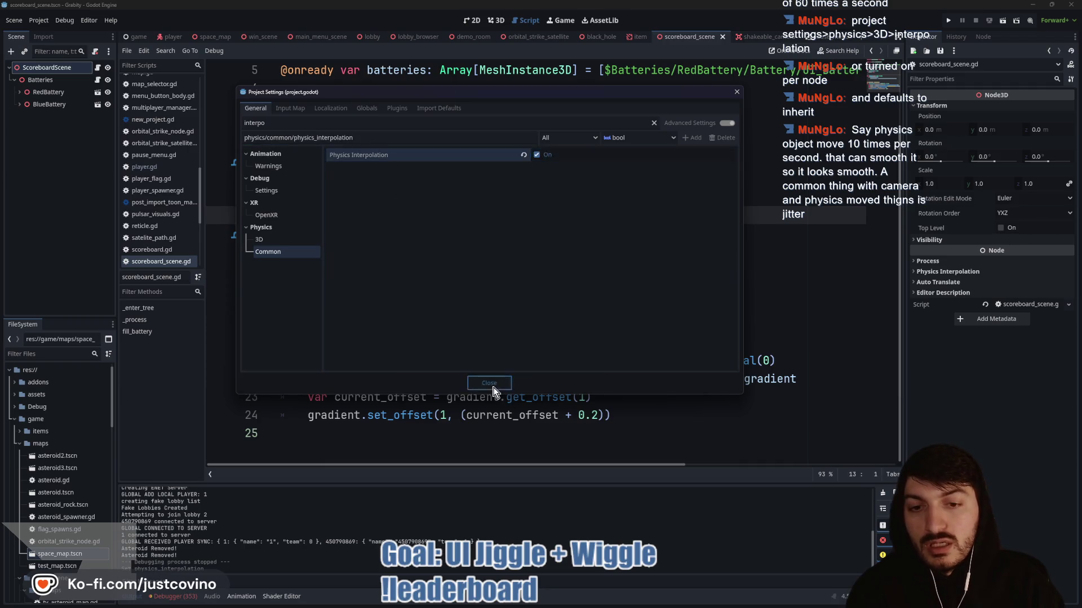
left_click(489, 383)
left_click(426, 294)
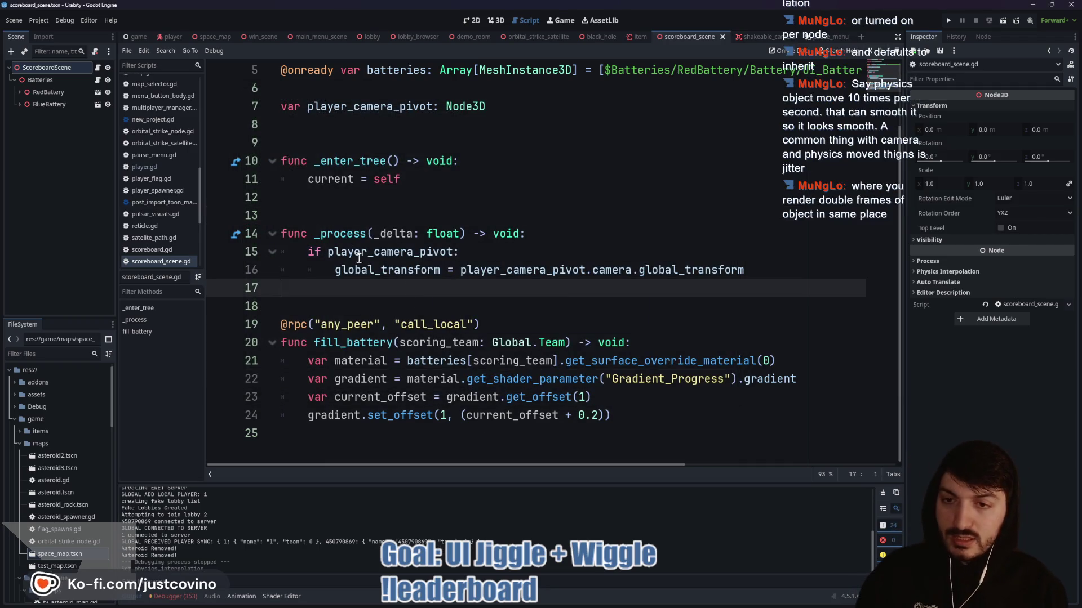
- Restore _physics_process(delta: float) via autocomplete, remove the duplicated parameters, and run the game
left_click(320, 233)
type("physic")
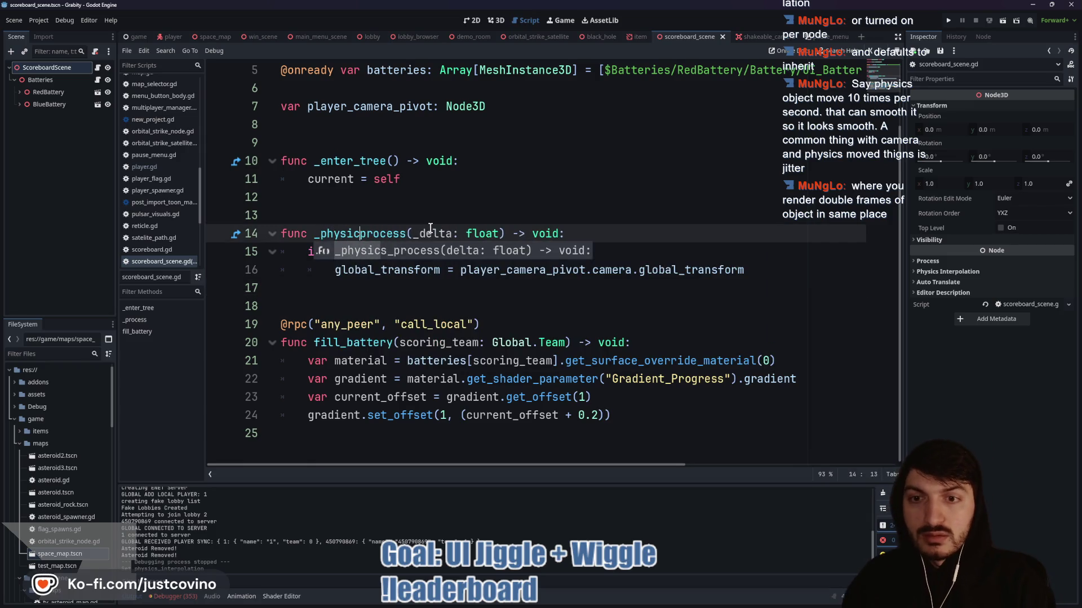
key("Return")
left_click_drag(572, 233, 745, 233)
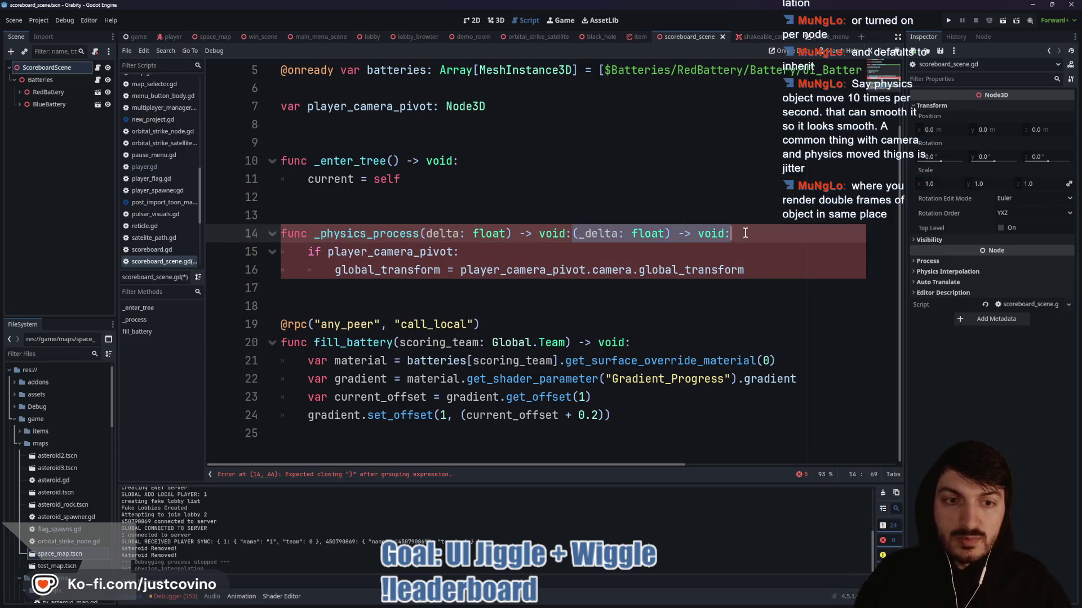
key("BackSpace")
left_click(565, 252)
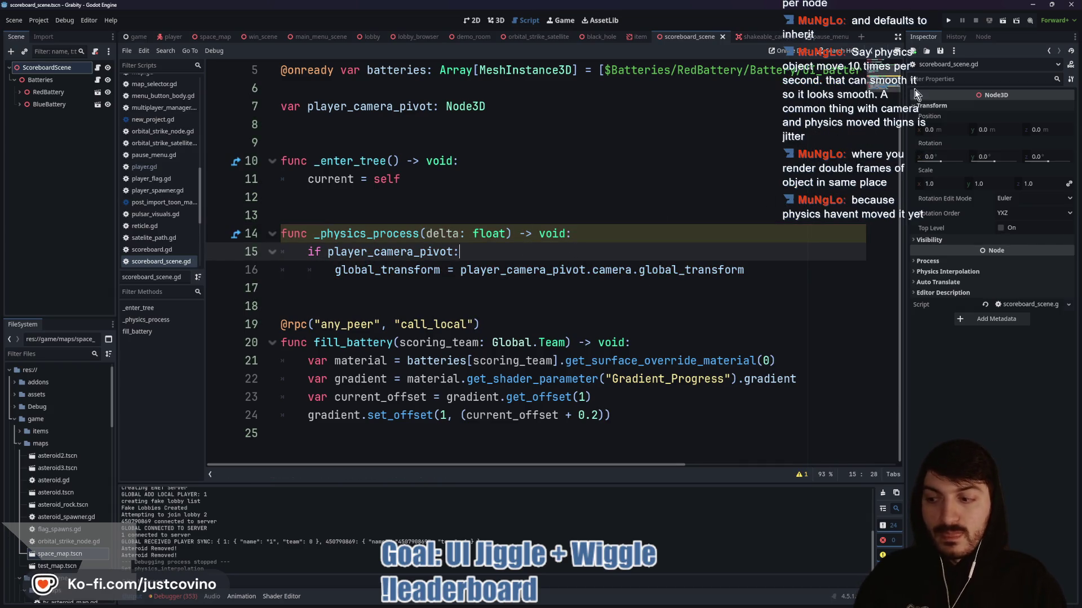
left_click(951, 23)
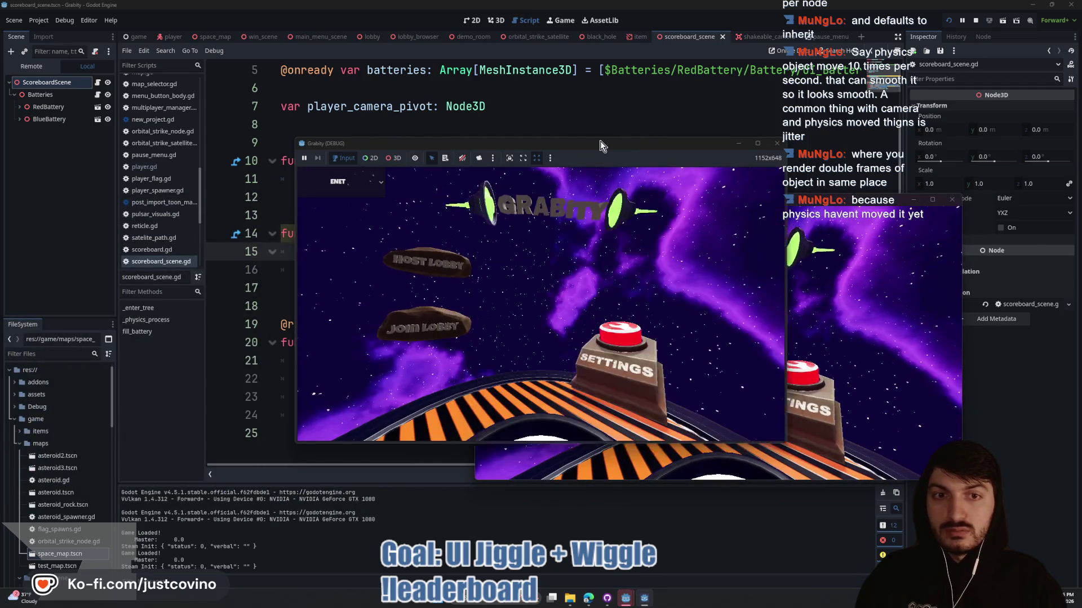
- Host a lobby in one game window, join from the other, ready both players and start the match
left_click(191, 268)
left_click(316, 248)
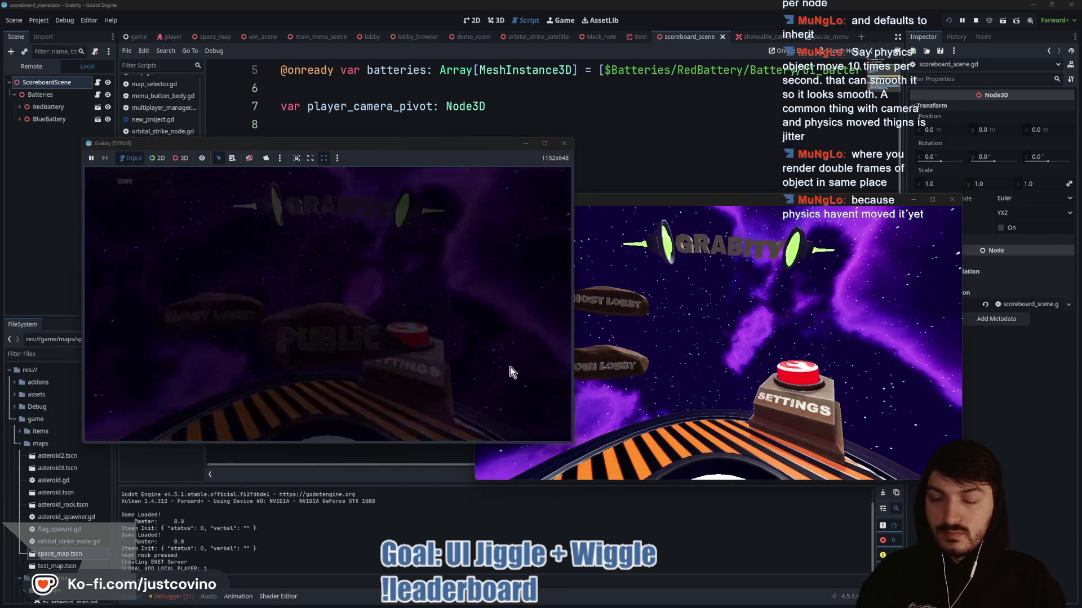
left_click(613, 369)
left_click(701, 387)
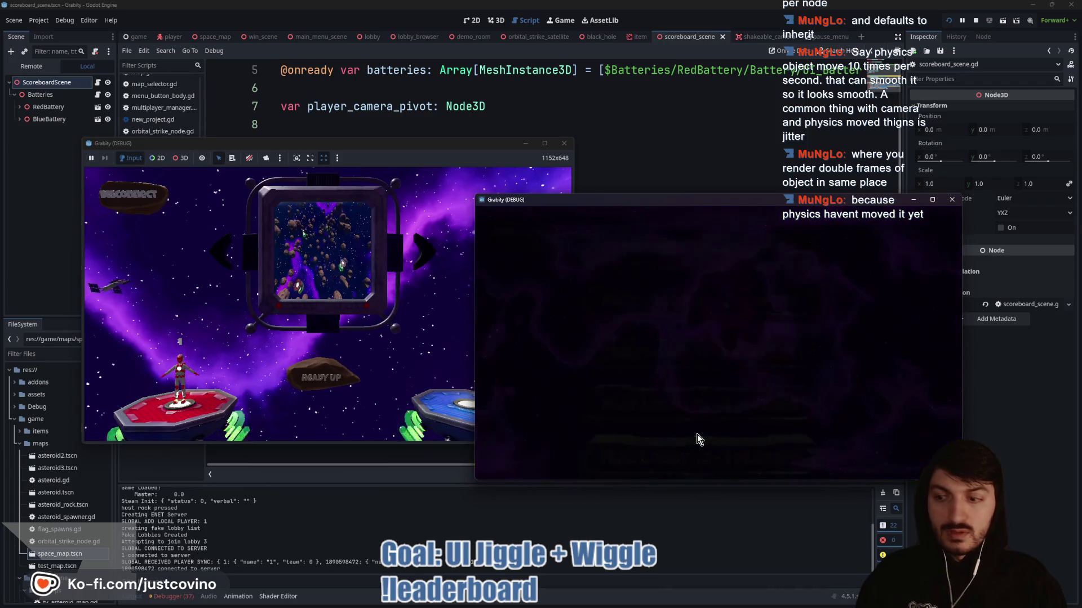
left_click(701, 418)
left_click(349, 389)
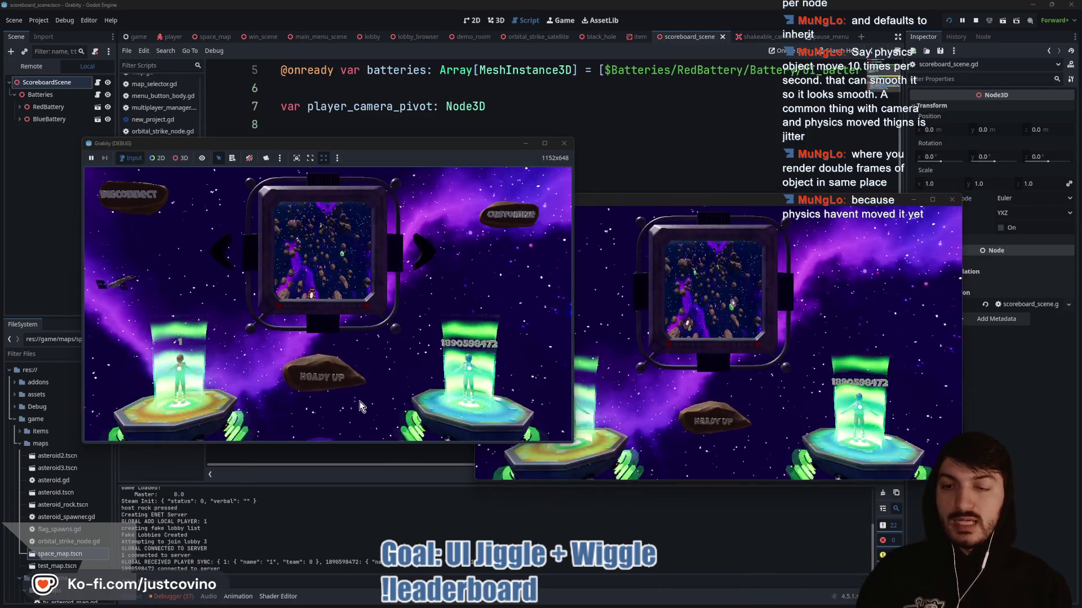
left_click(333, 376)
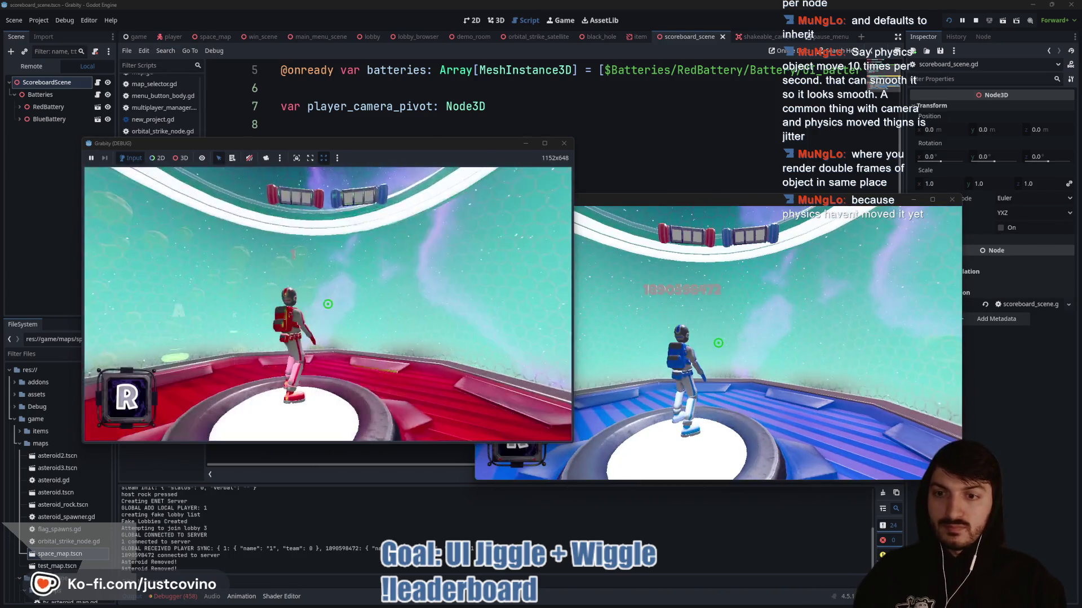
- Walk the red player to the platform edge and jump off into space
key("w")
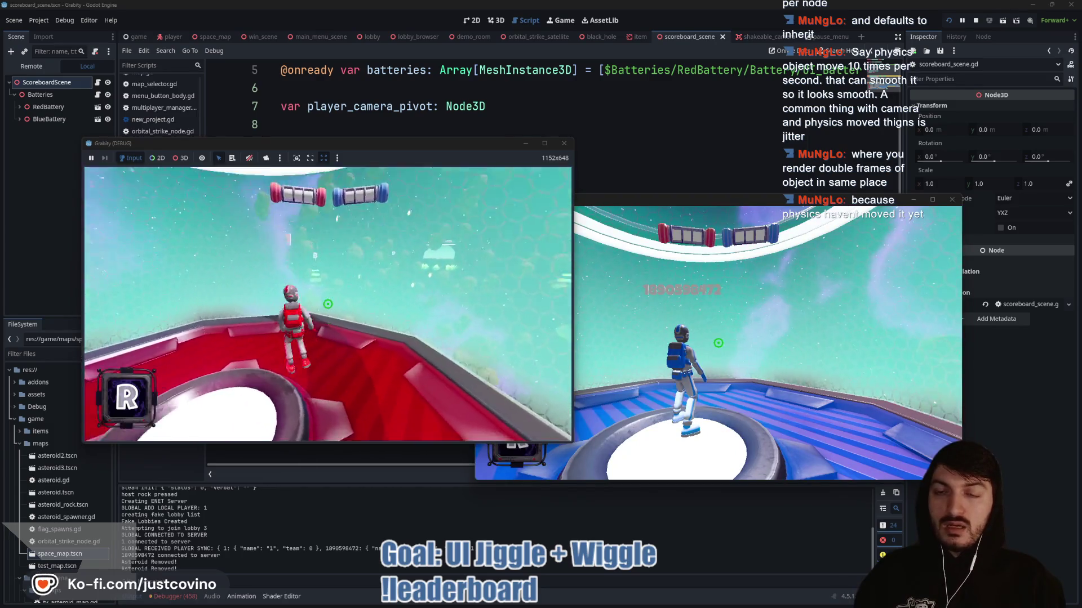
key("space")
key("w")
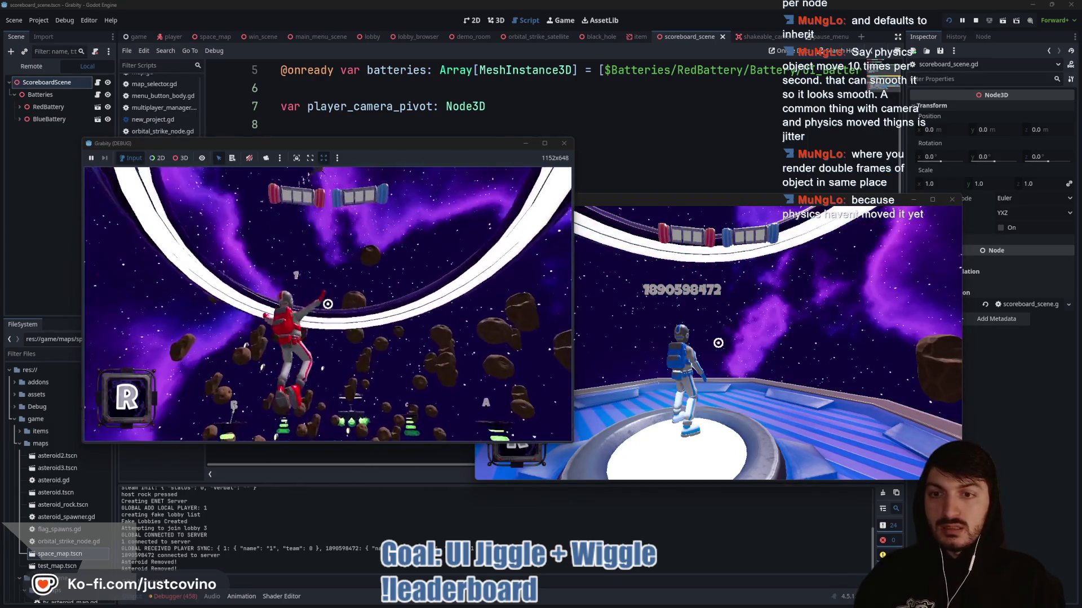
key("space")
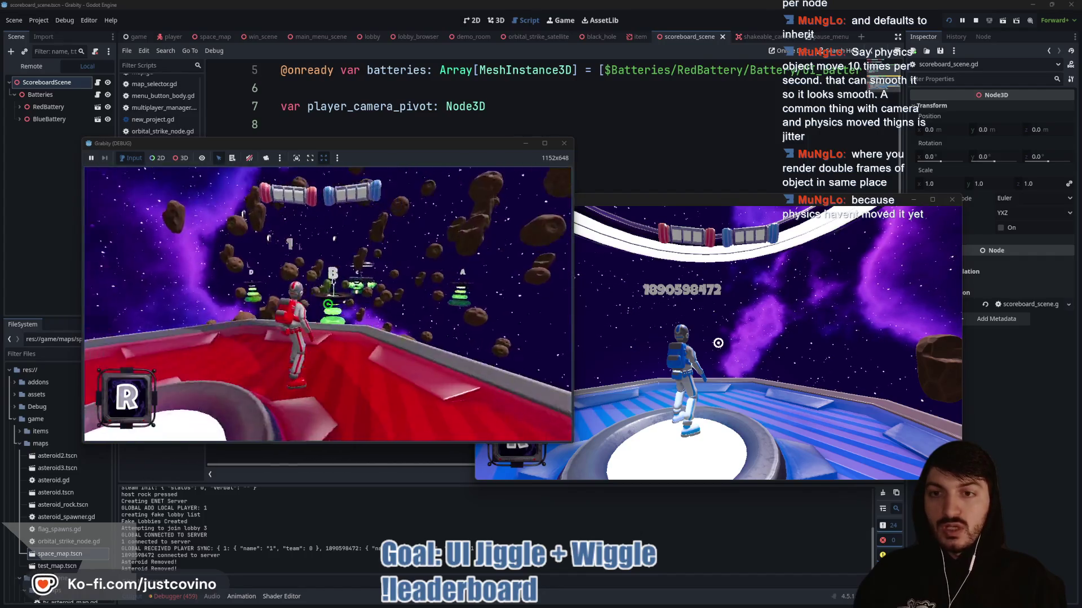
- Grapple toward the batteries and green asteroid, then stop the game and put the caret before delta
left_click(328, 304)
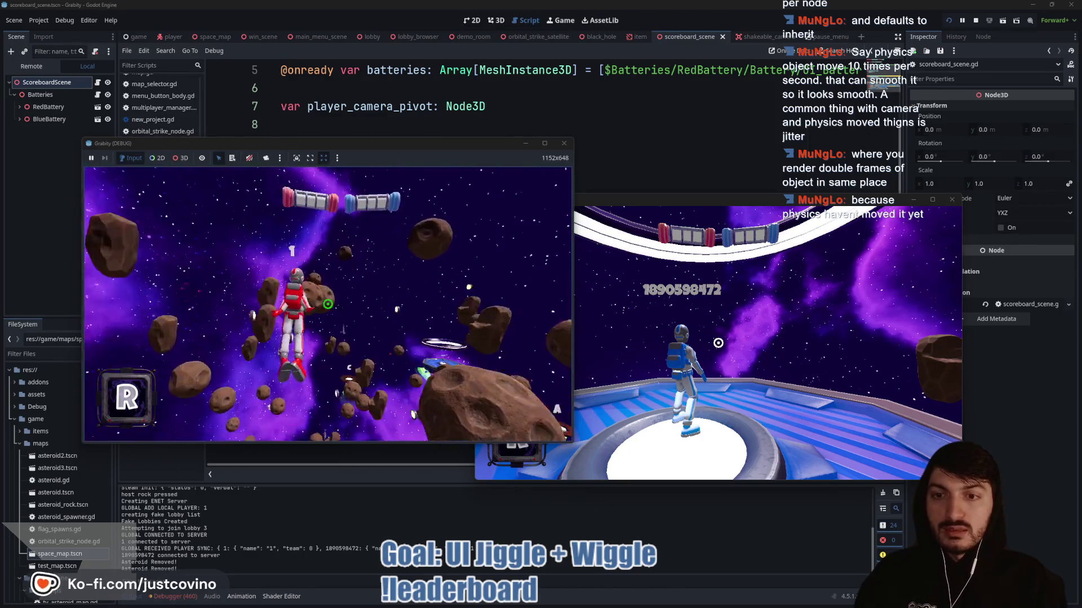
left_click(328, 304)
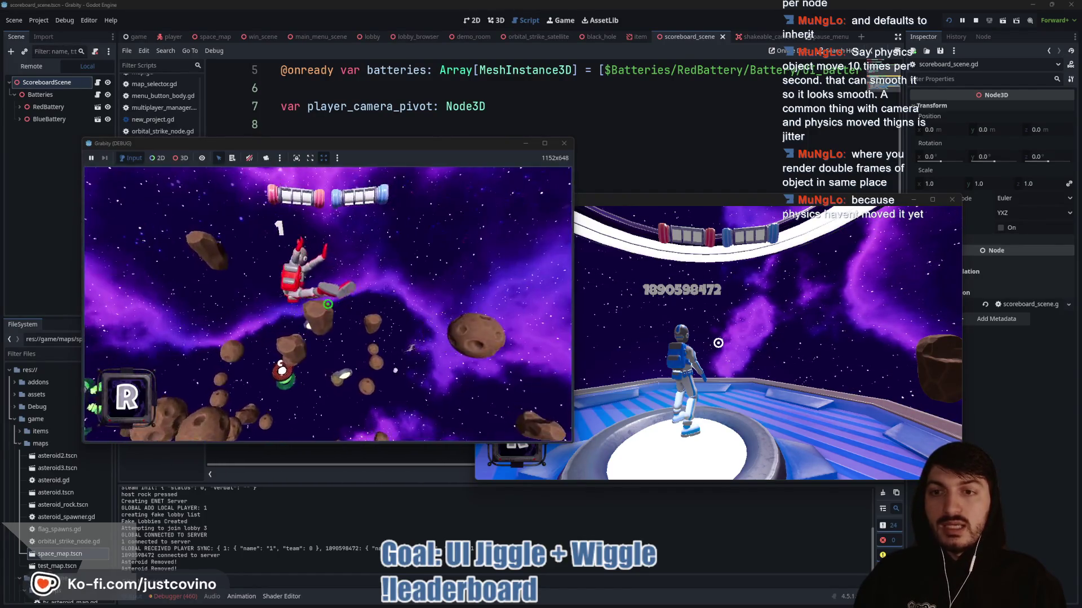
left_click(328, 304)
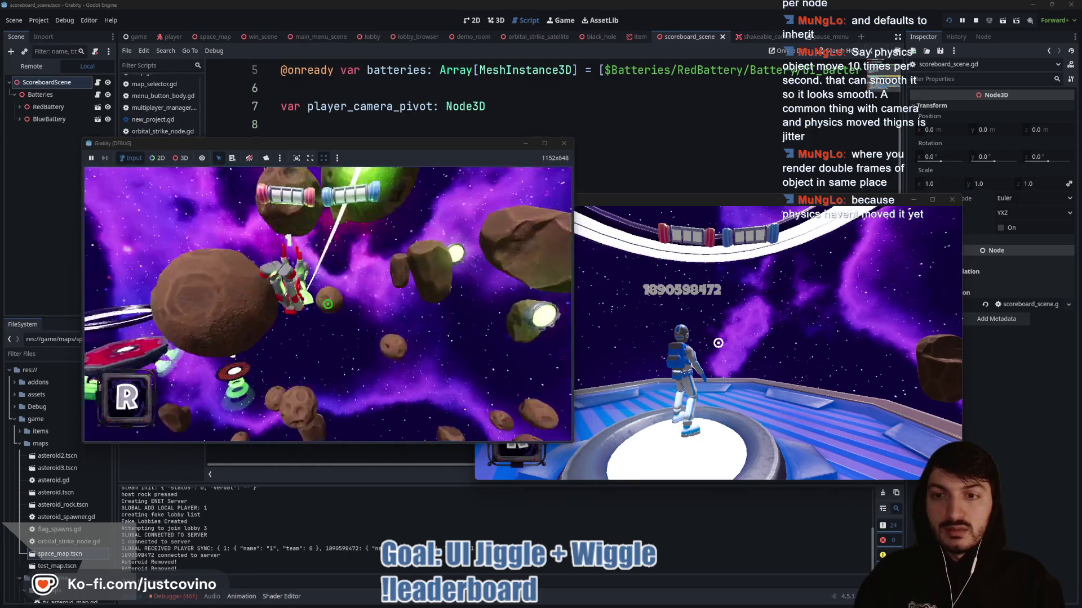
left_click(328, 304)
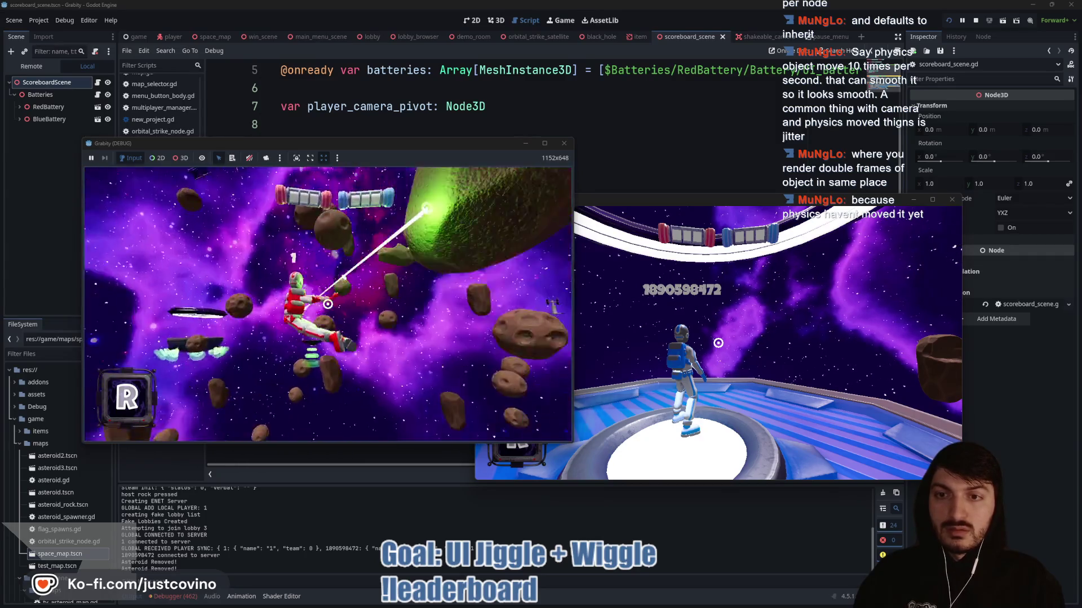
left_click(328, 304)
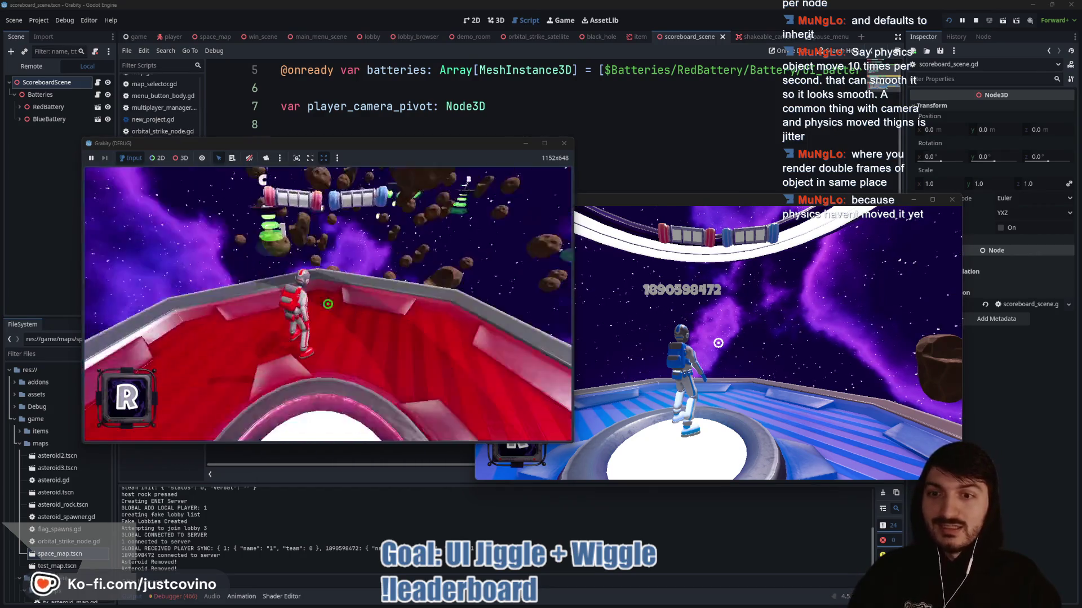
key("F8")
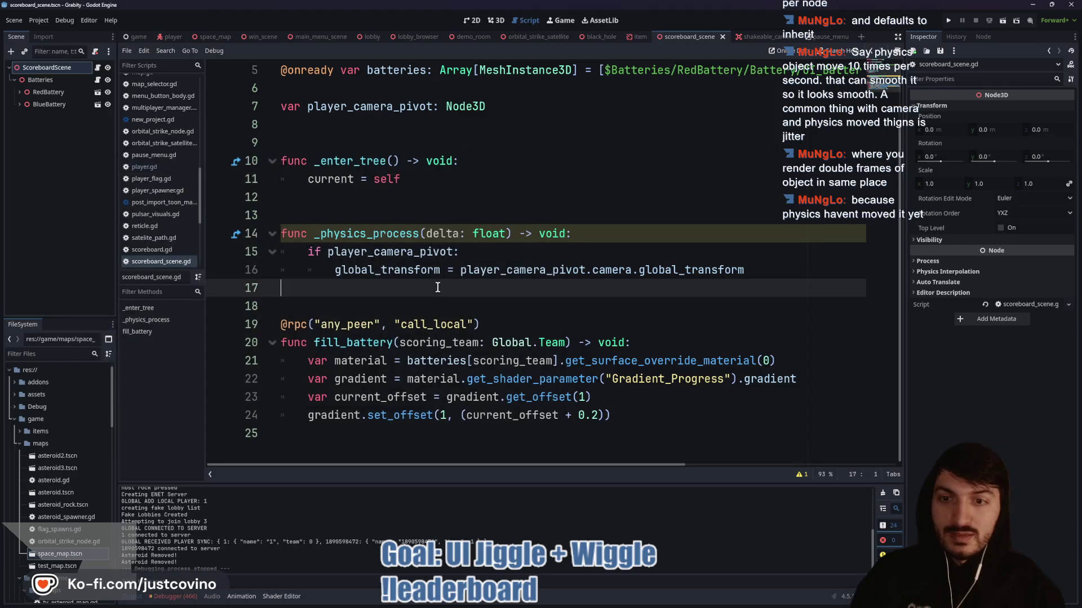
left_click(427, 234)
- Finish renaming the parameter to _delta and enter the commit summary 'Mvedphysics on map s transform' in GitHub Desktop
type("_")
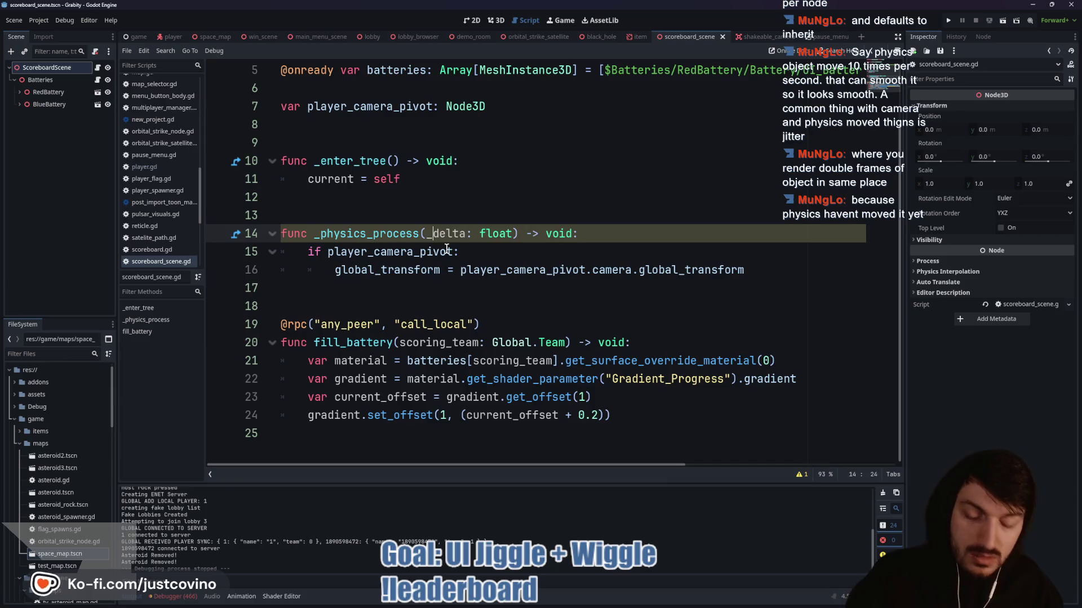
left_click(580, 598)
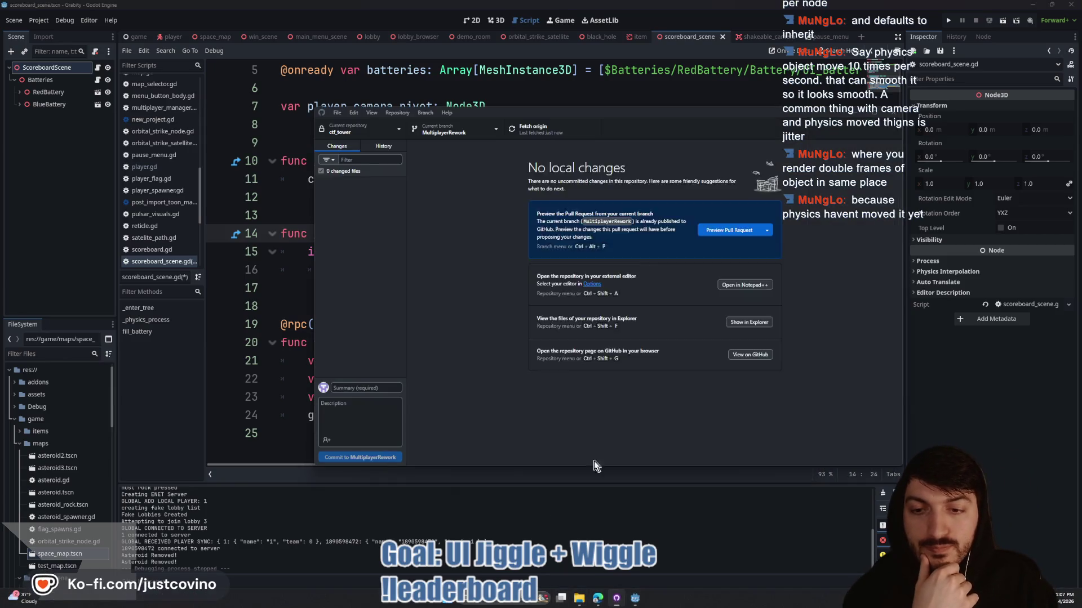
left_click(373, 387)
type("Md")
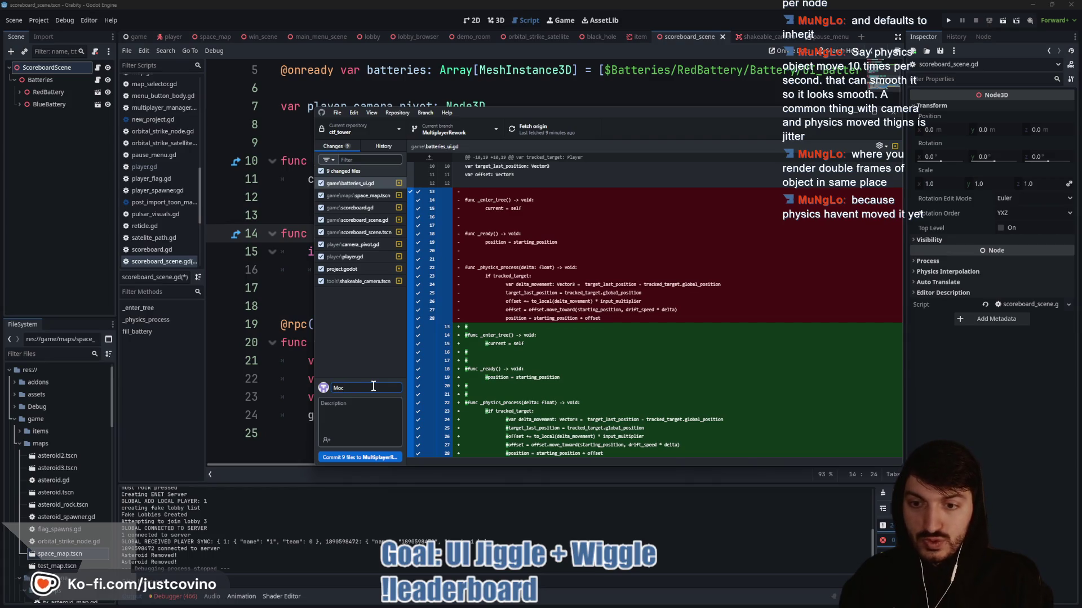
key("BackSpace")
key("BackSpace")
key("BackSpace")
type("ved Scoreboard th")
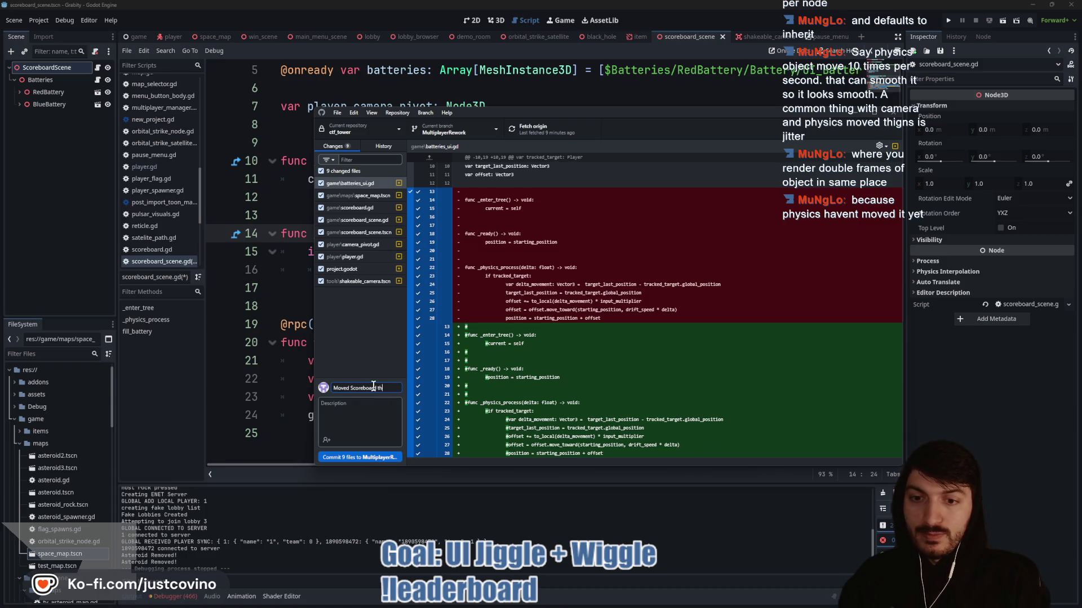
type("physics on")
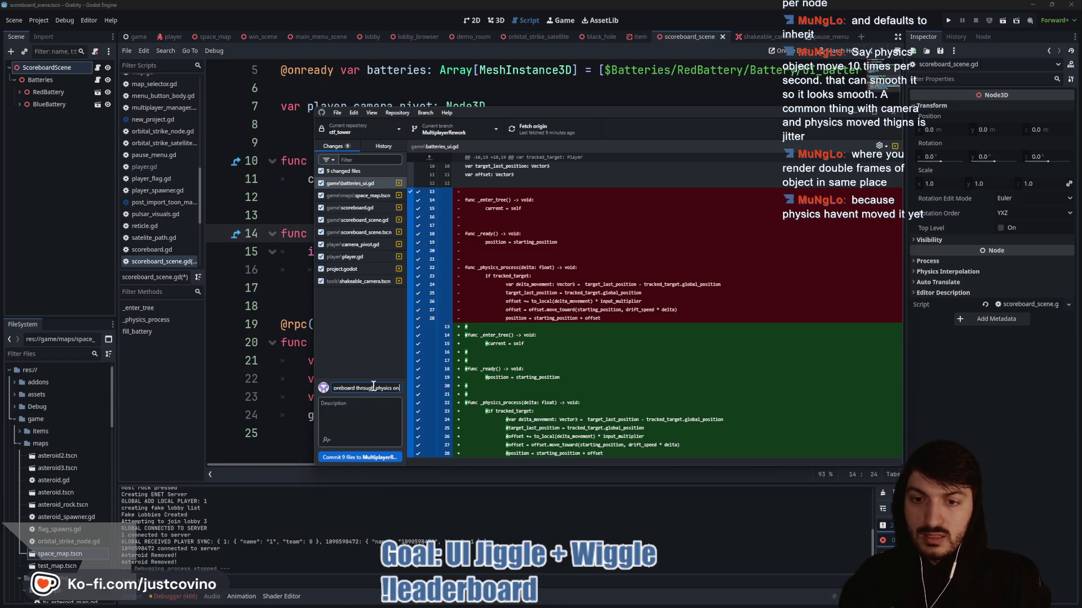
type(" map s")
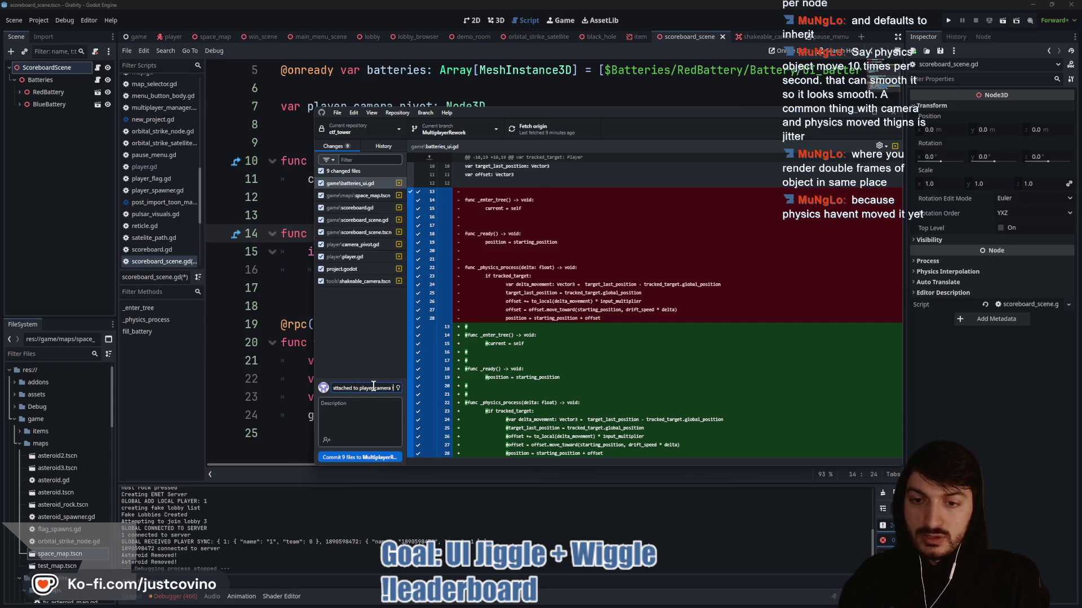
type(" transfo")
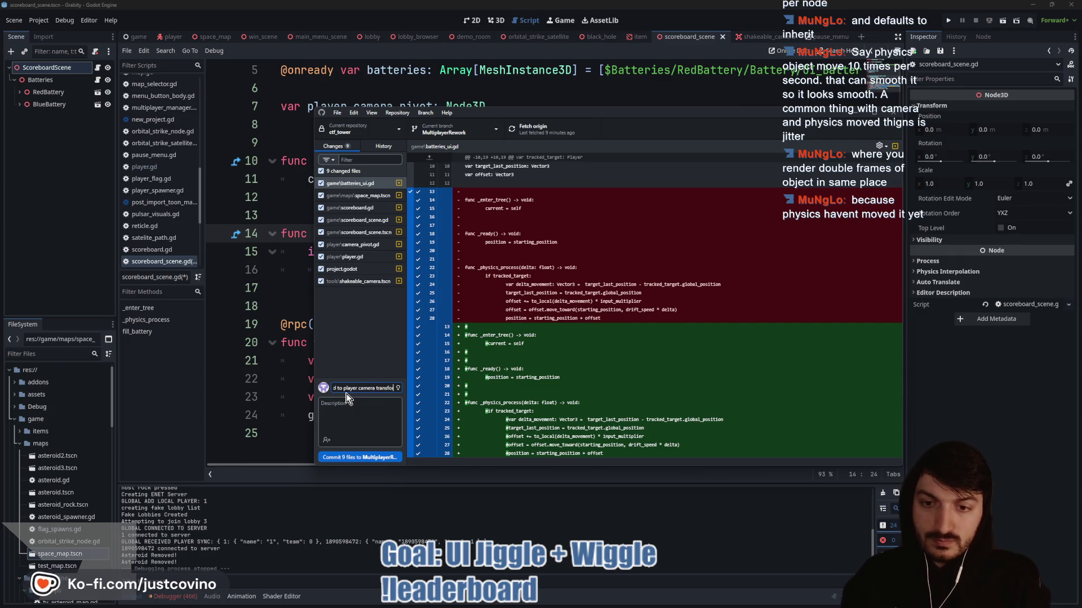
type("rm")
- Commit the 9 changed files to MultiplayerRework and push to origin
key("ctrl+Return")
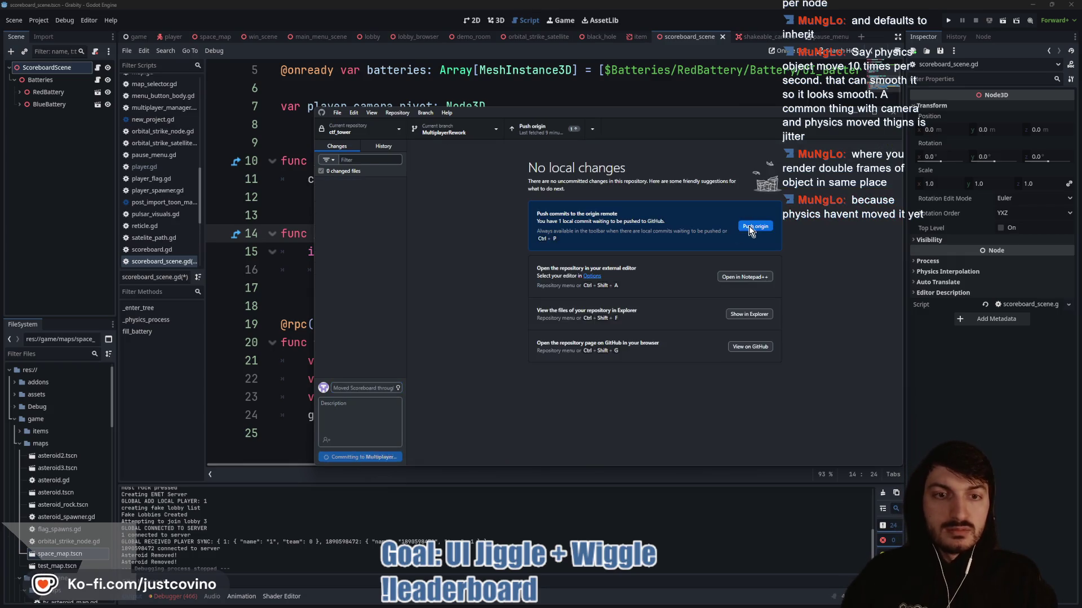
left_click(753, 227)
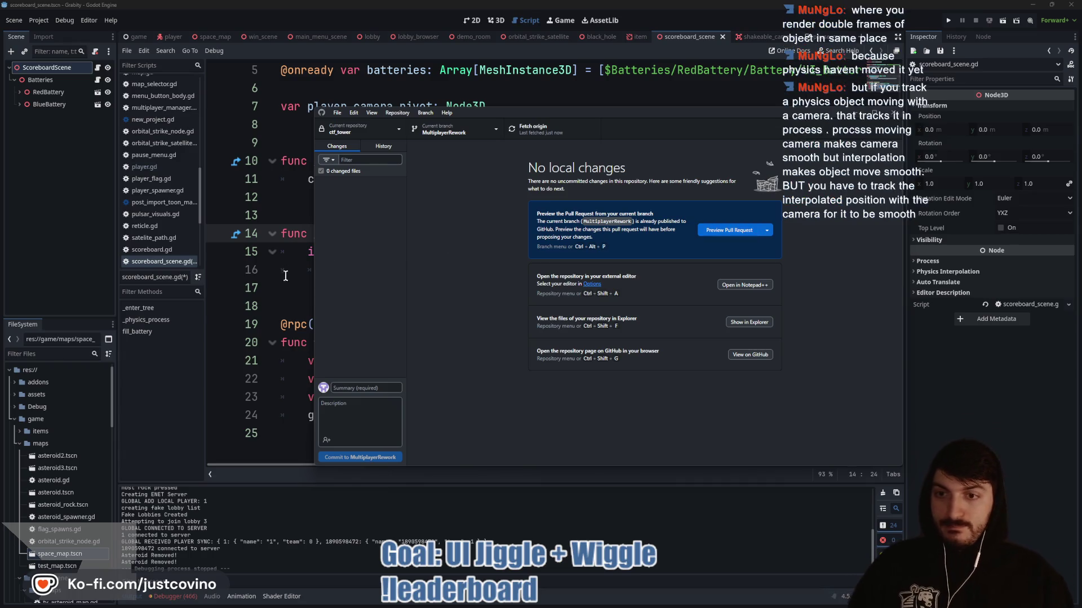
left_click(292, 297)
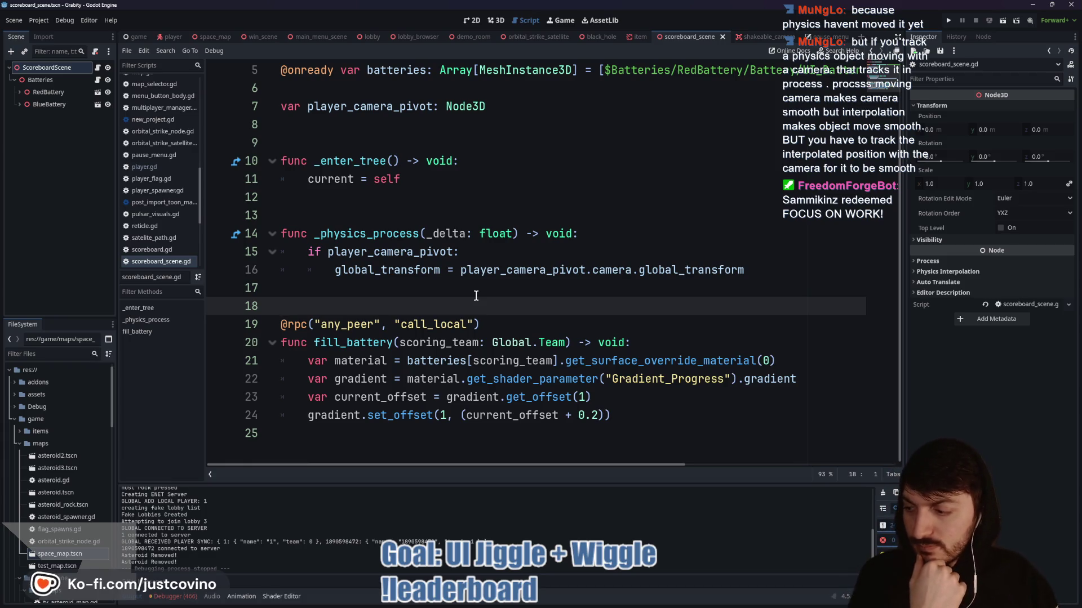
- Place the caret on line 17, then bring the FFS Leaderboard browser page to the front
left_click(475, 290)
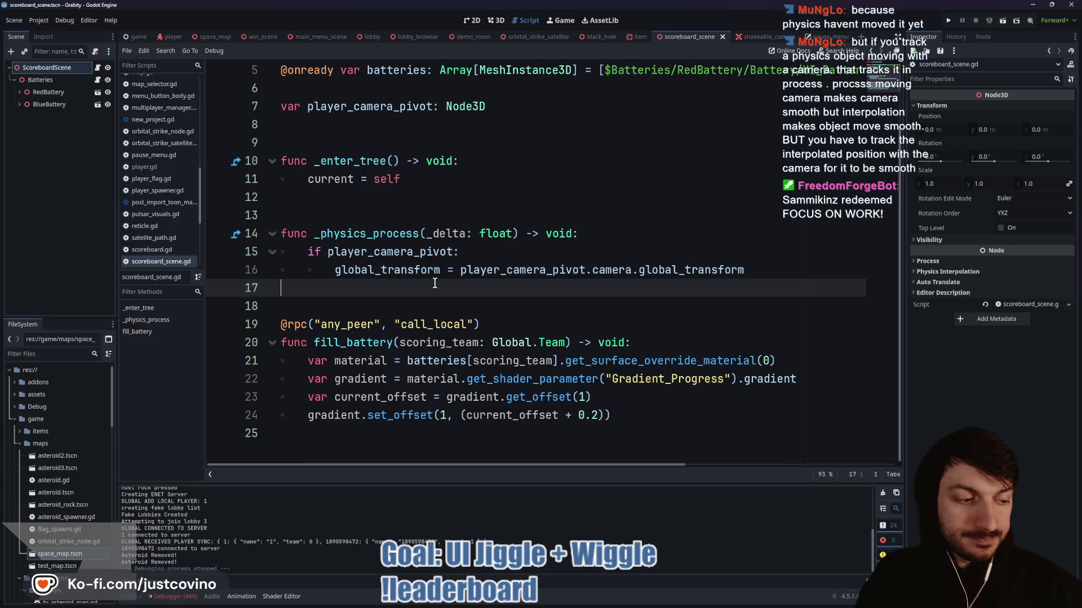
mouse_move(626, 606)
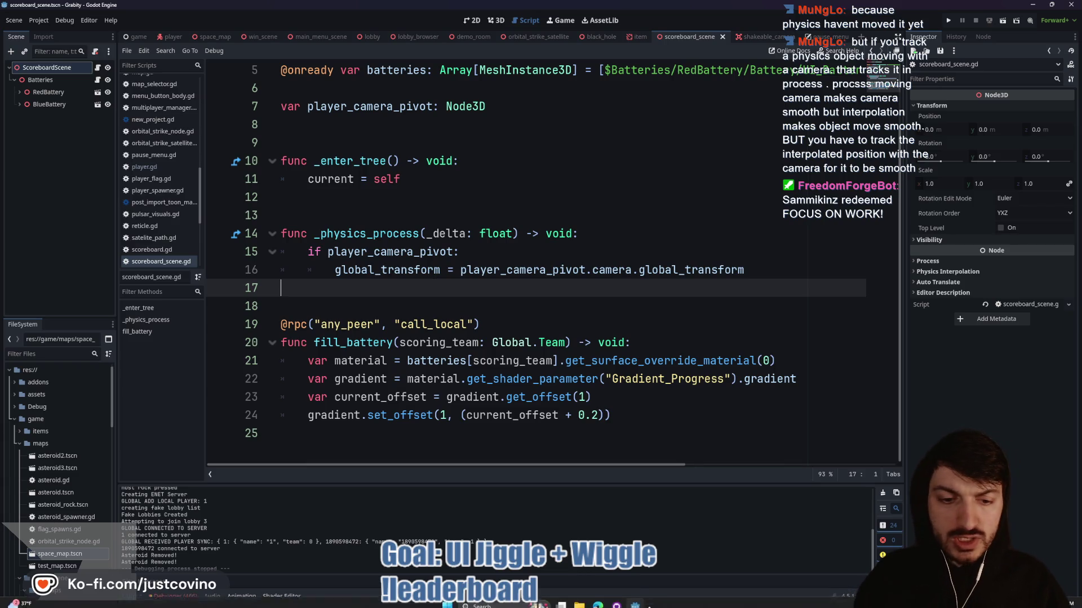
left_click(597, 601)
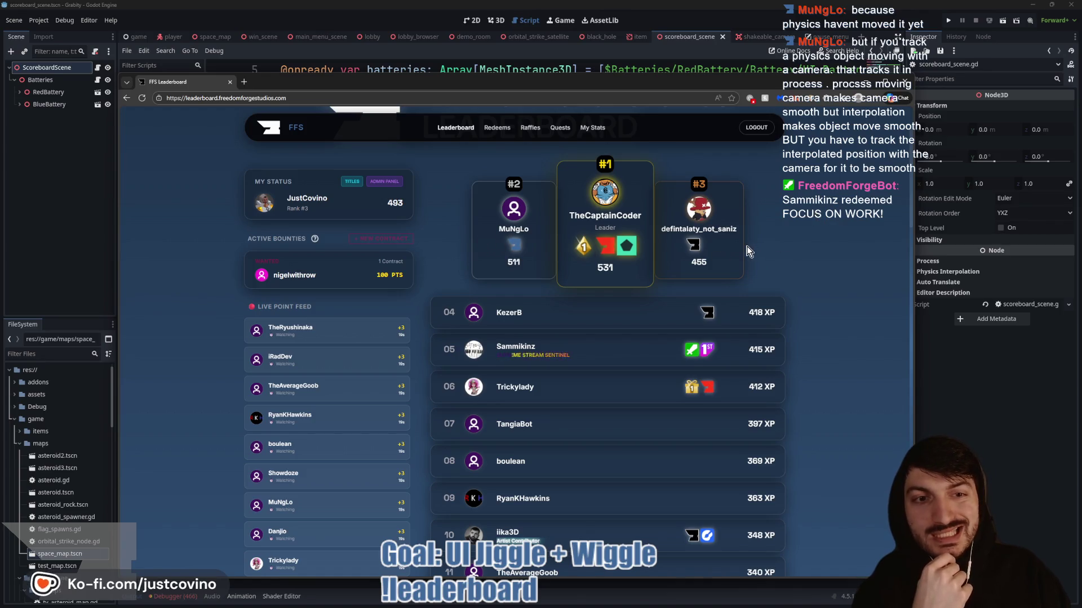
- Scroll through the FFS Leaderboard page, then return to Godot with the caret on empty line 18
scroll(750, 251, "down", 1)
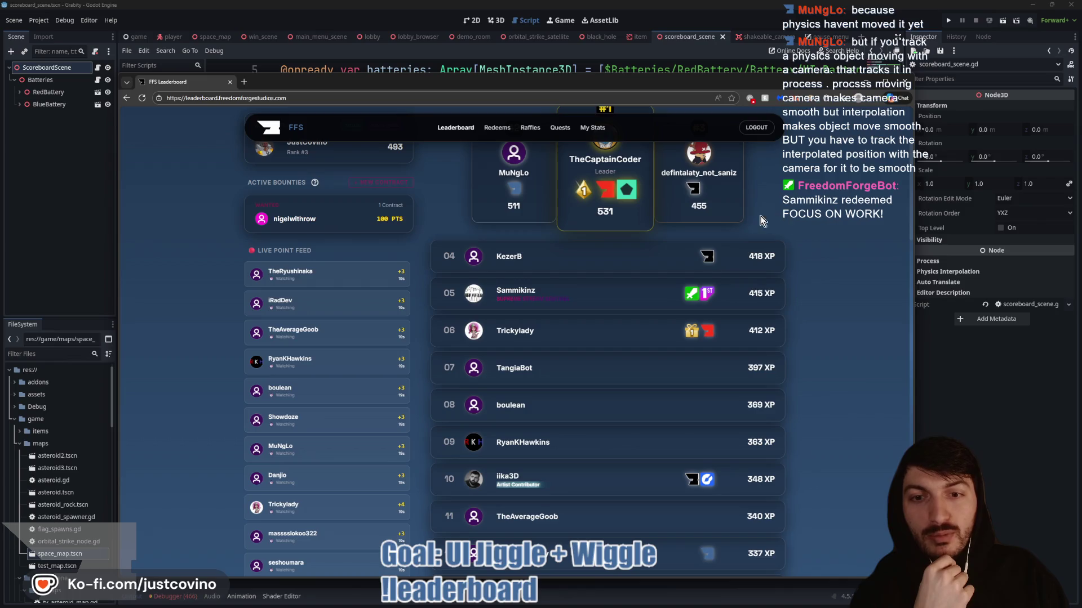
scroll(807, 238, "down", 1)
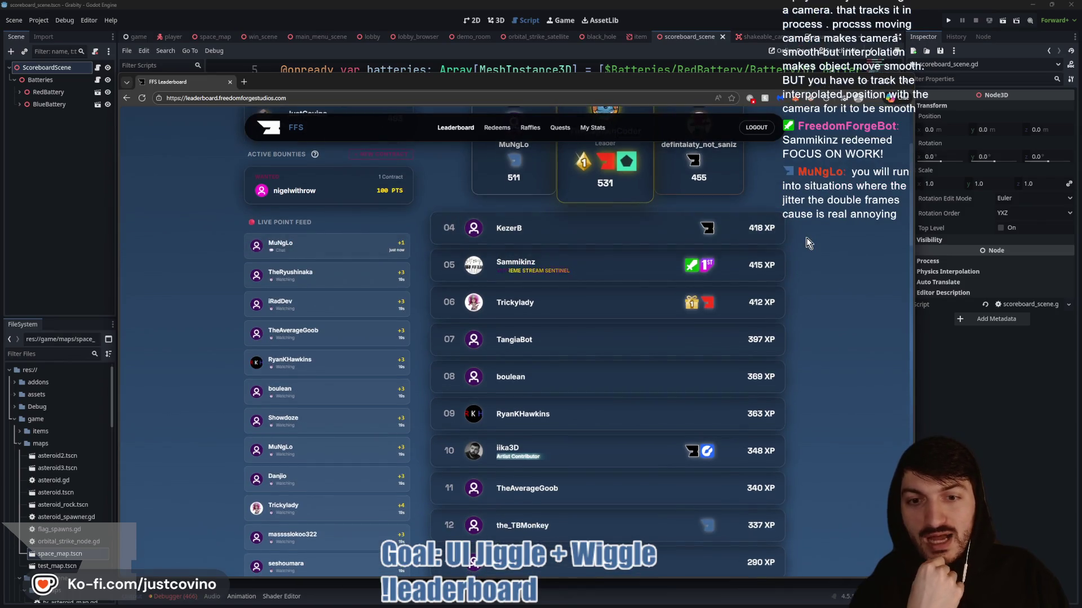
scroll(820, 242, "down", 1)
scroll(847, 248, "down", 1)
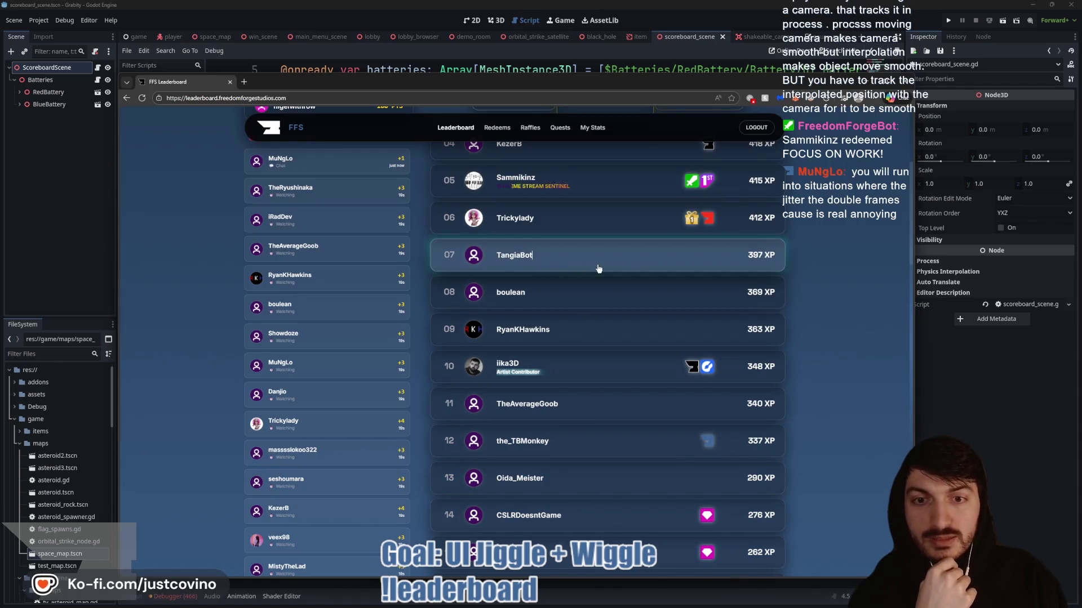
scroll(594, 276, "up", 3)
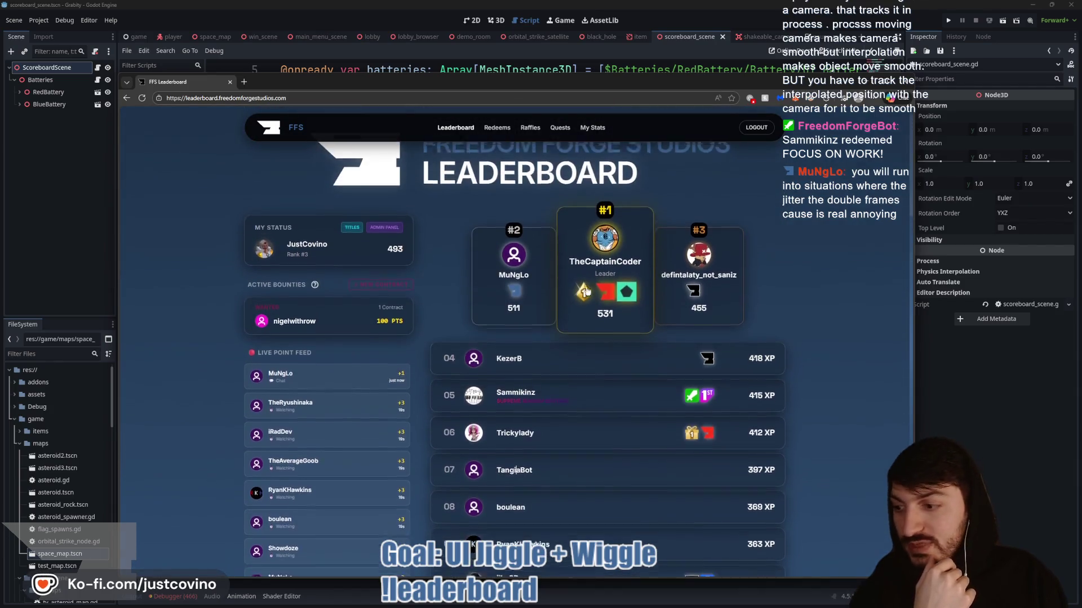
scroll(648, 296, "down", 3)
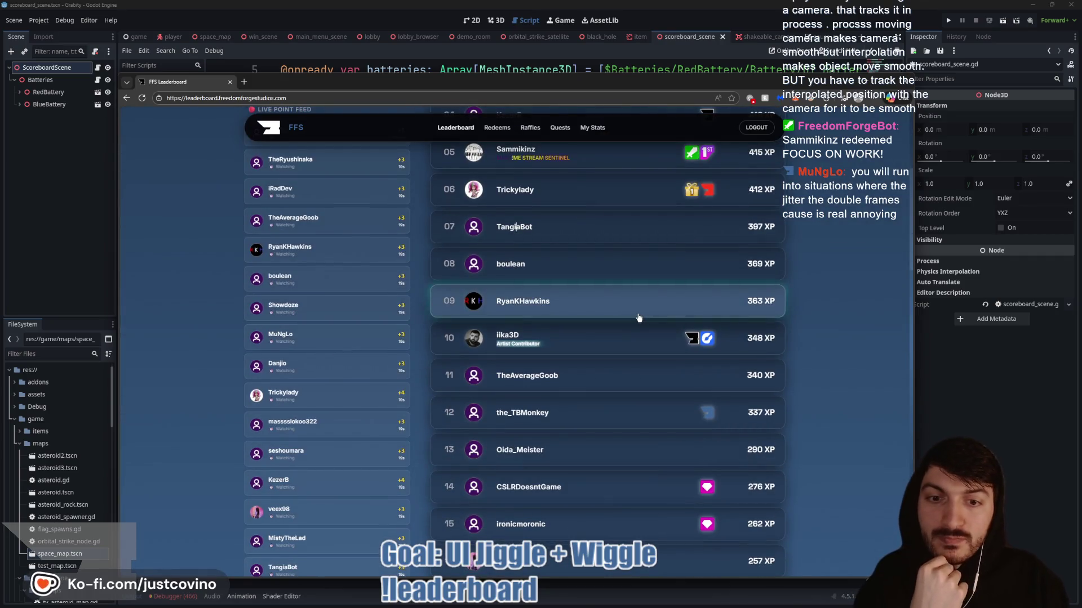
scroll(643, 315, "down", 2)
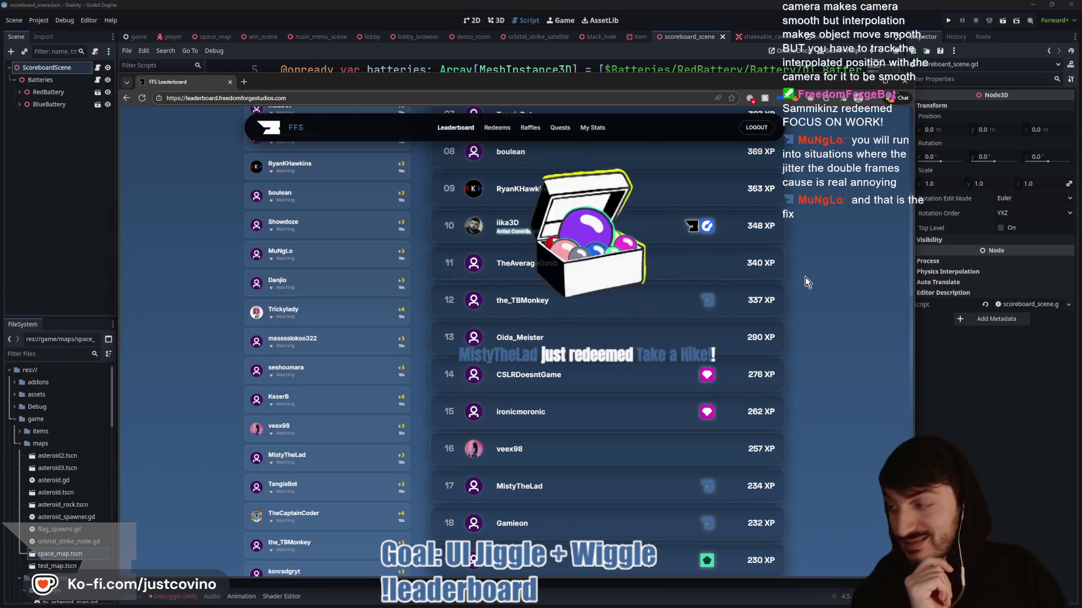
scroll(780, 349, "up", 3)
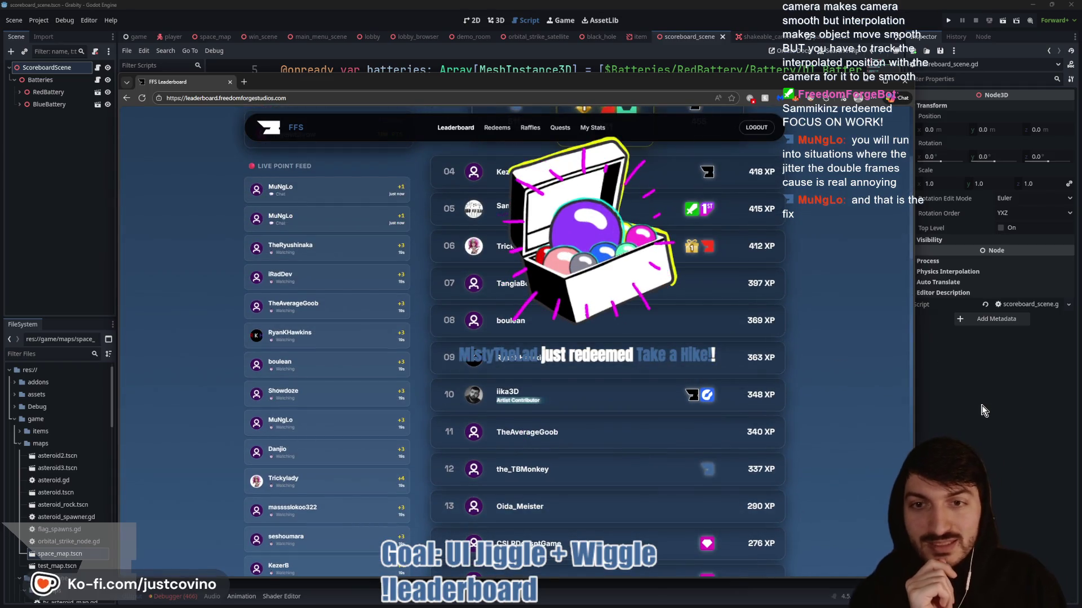
left_click(919, 410)
left_click(511, 300)
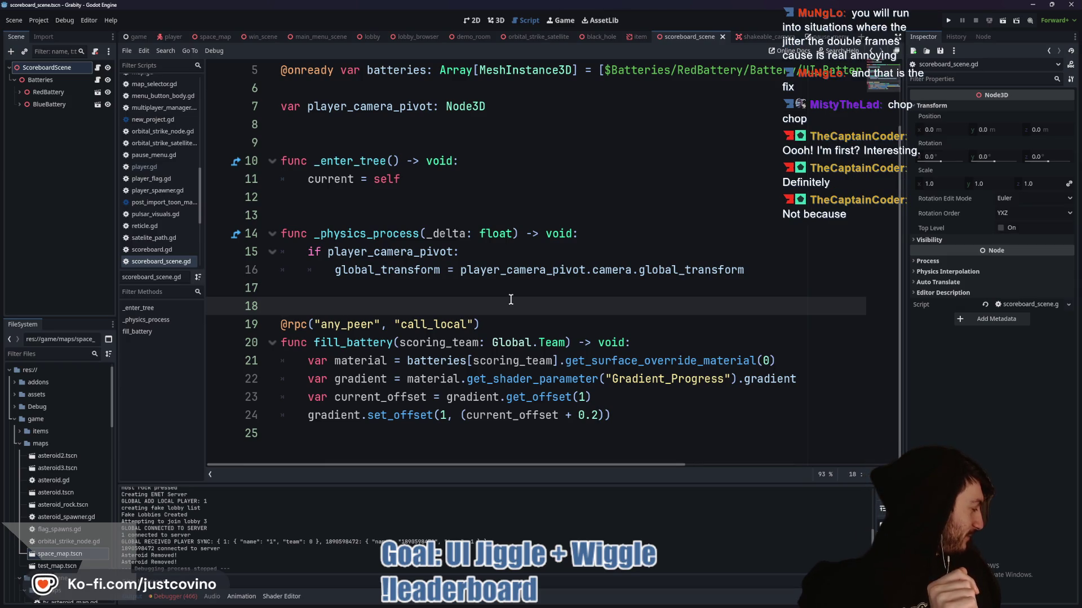
mouse_move(613, 603)
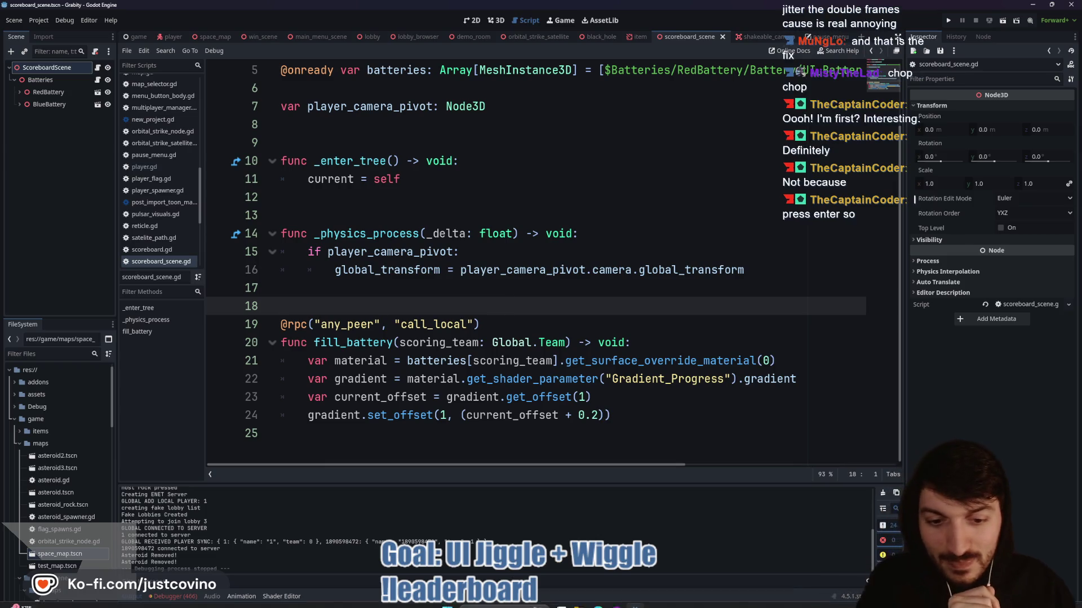
left_click(614, 599)
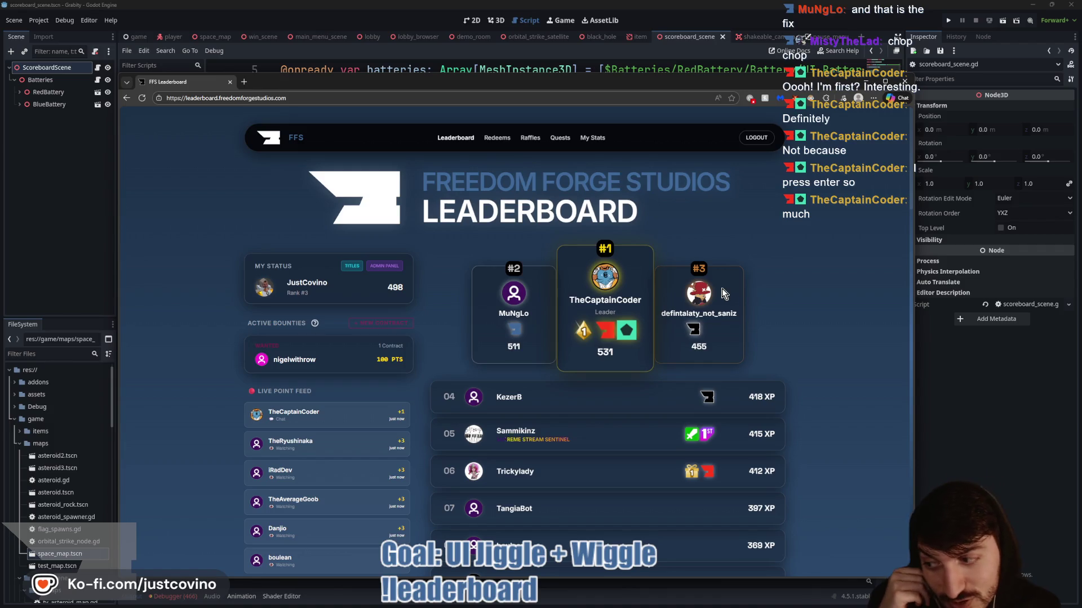
left_click(989, 437)
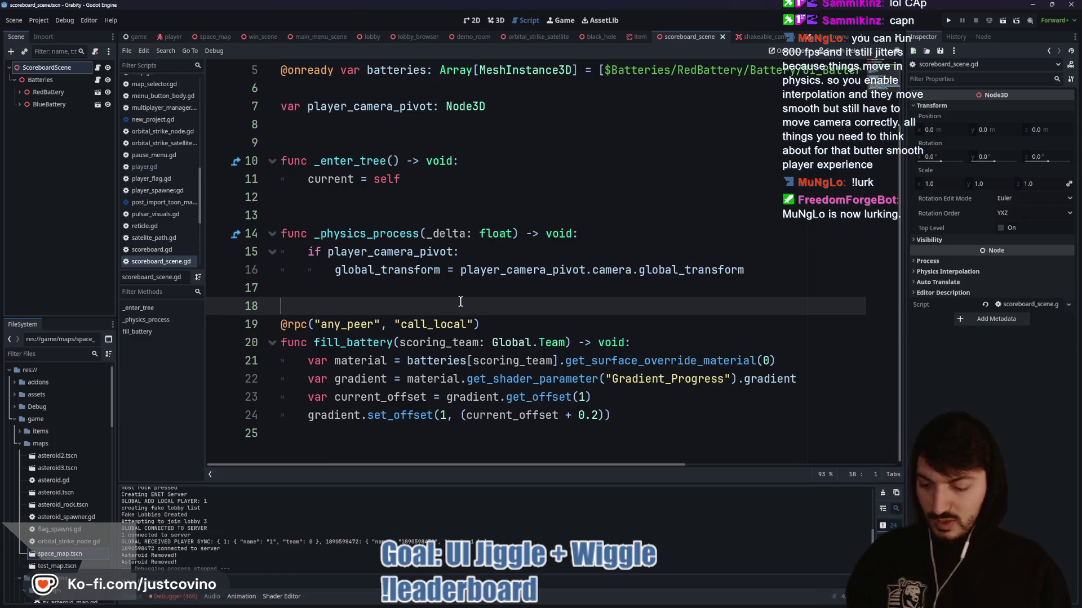
left_click(406, 285)
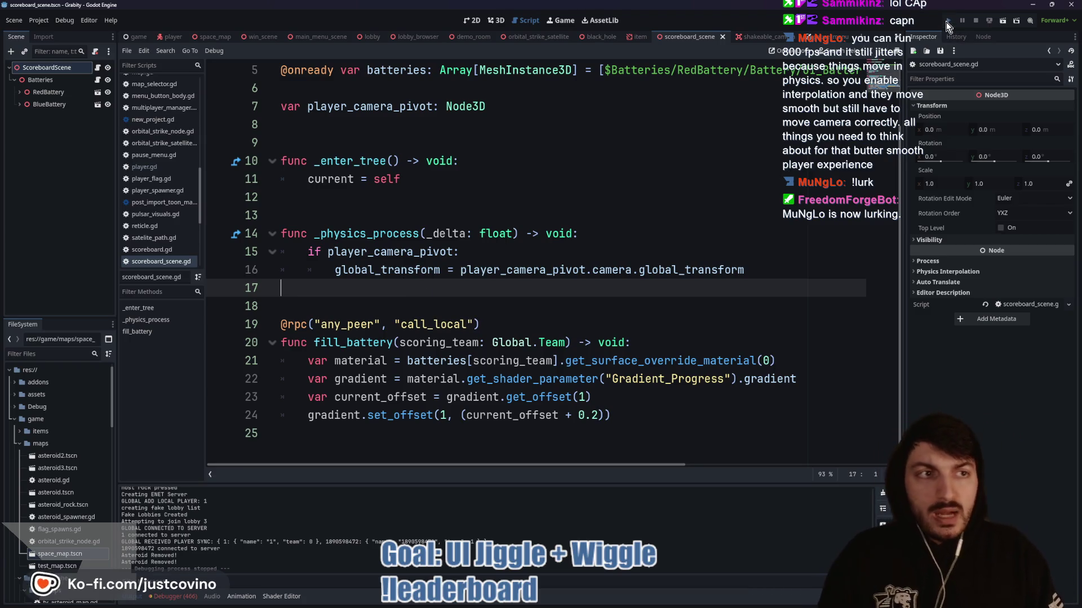
left_click(947, 21)
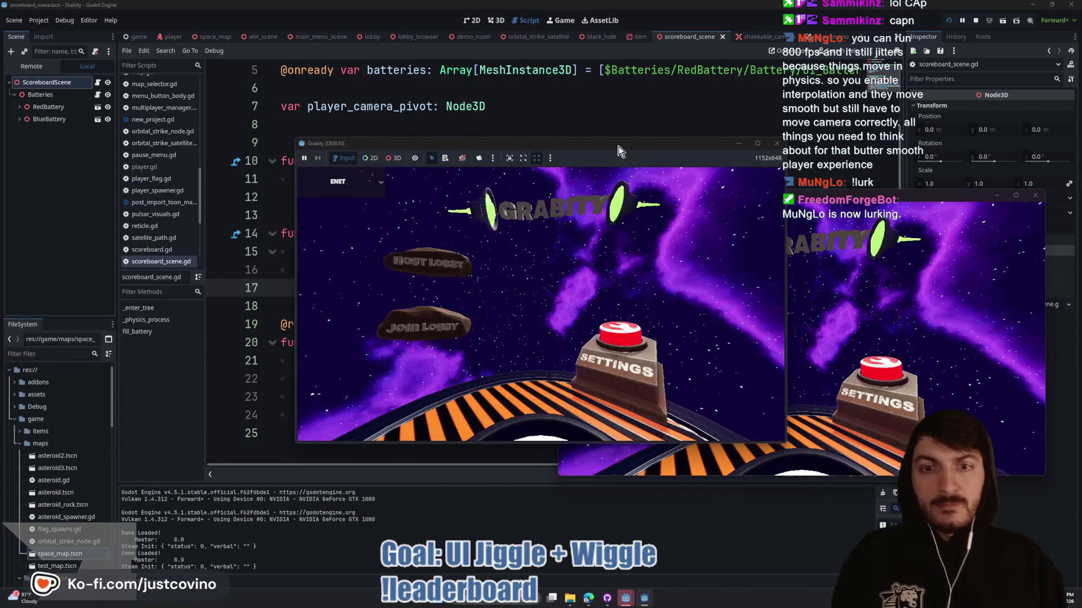
left_click_drag(646, 143, 371, 145)
left_click(169, 269)
left_click(263, 278)
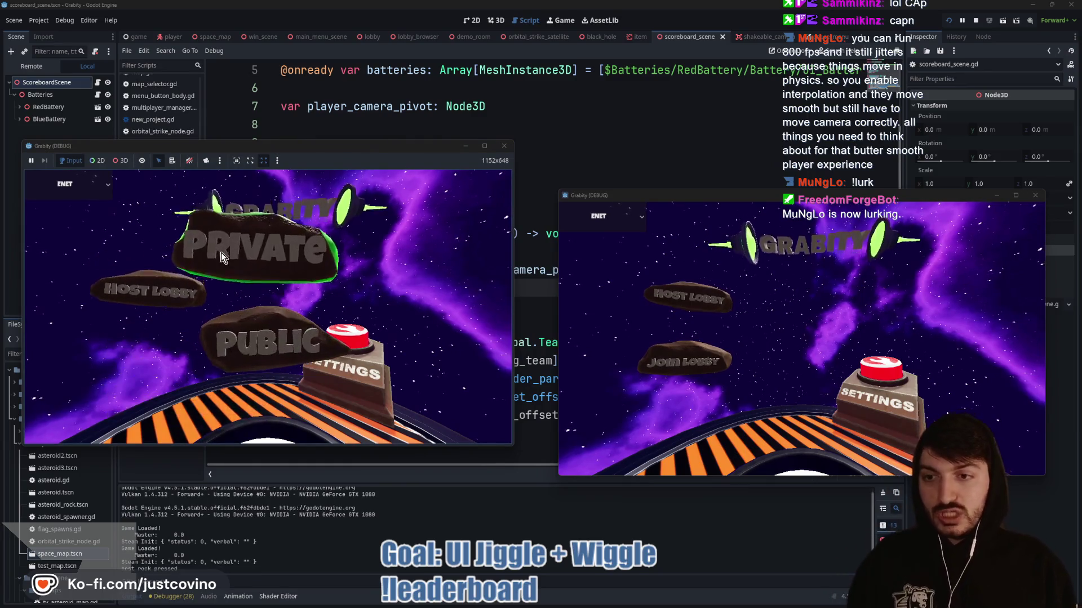
left_click(676, 363)
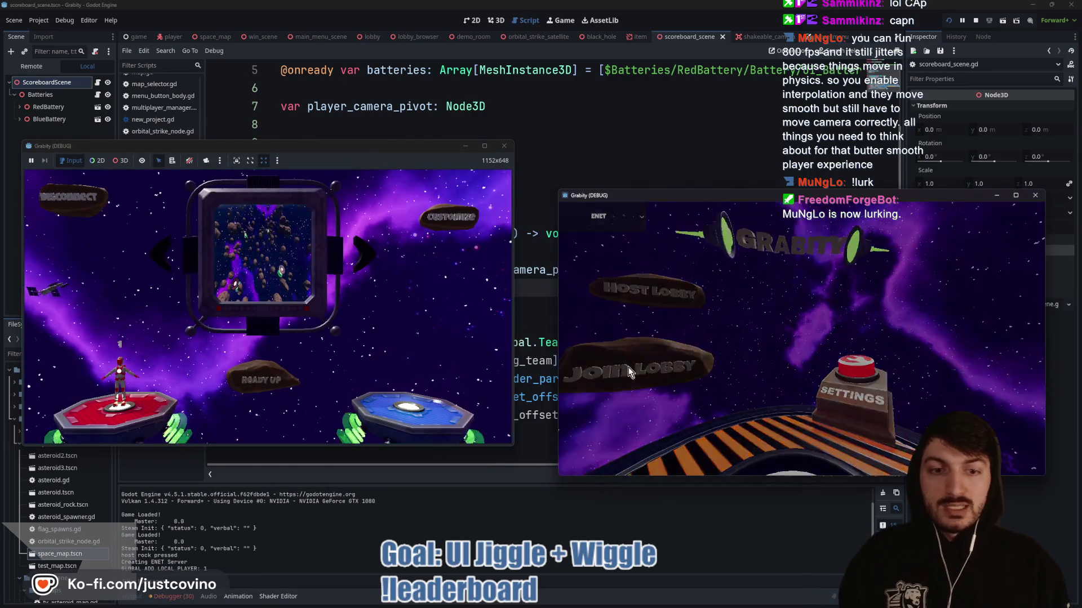
left_click(783, 351)
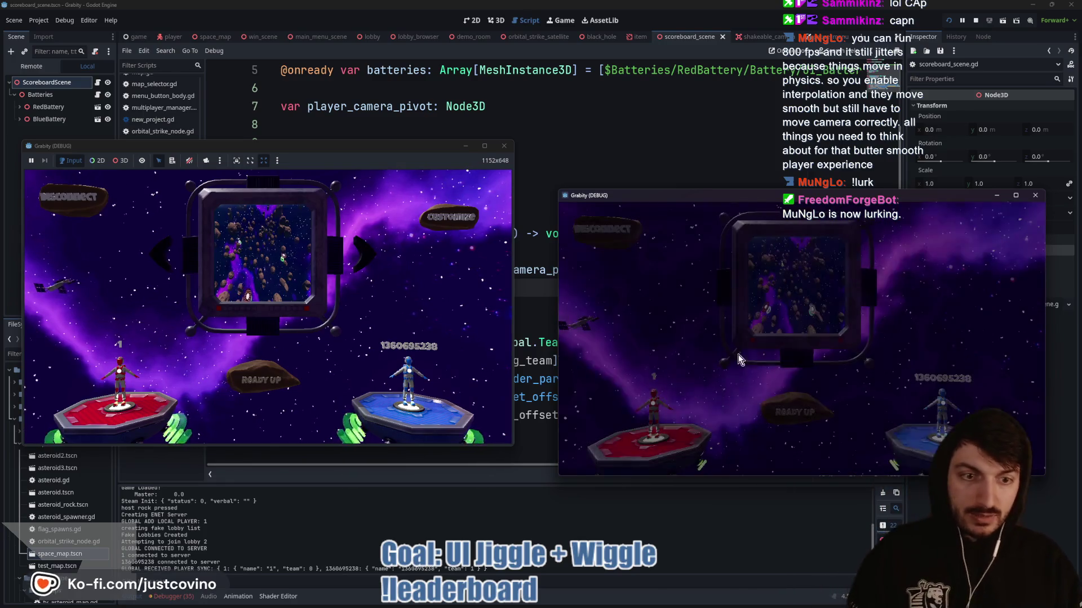
left_click(268, 372)
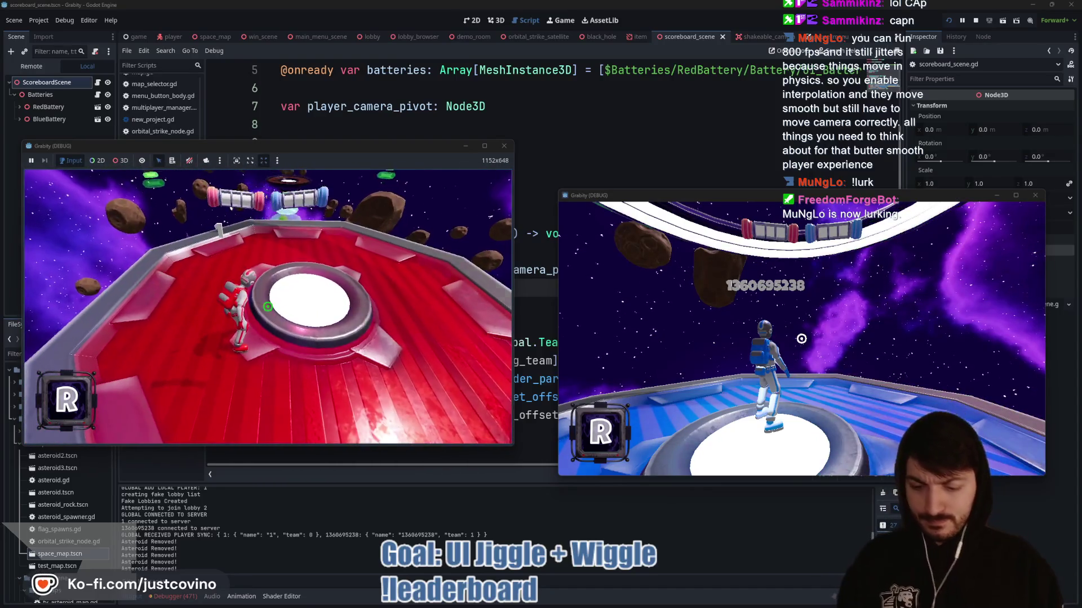
key("F8")
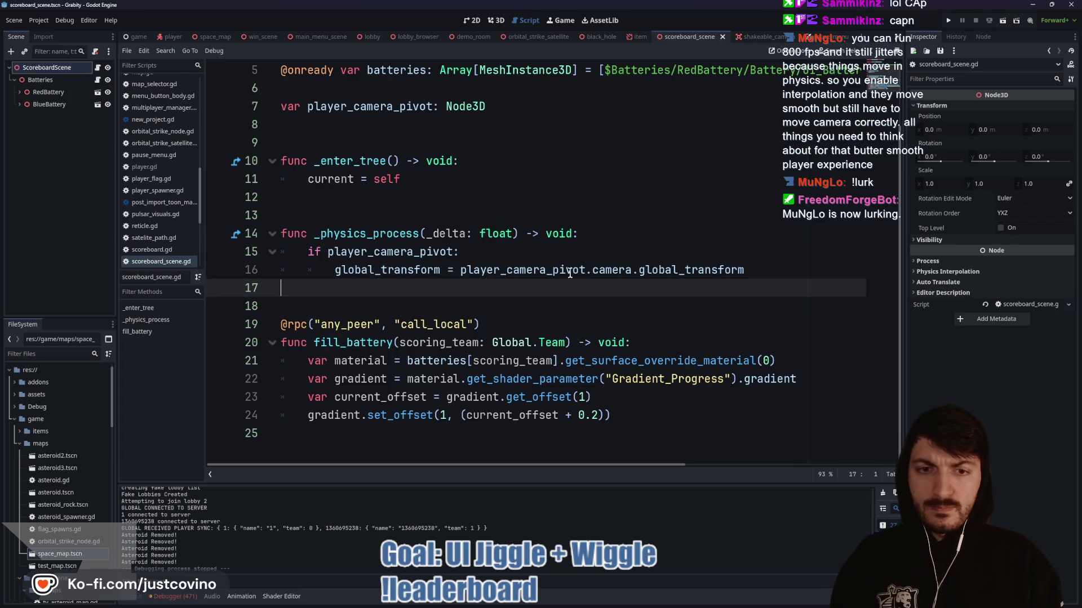
left_click(754, 269)
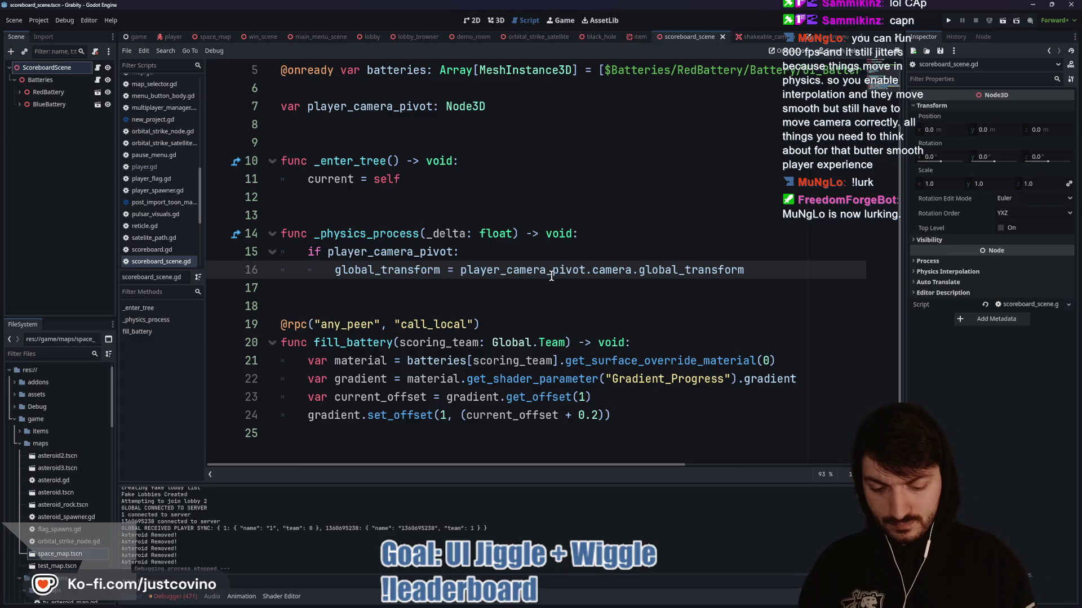
- Wrap line 16's transform assignment in lerp(global_transform, …, 2.0 * delta)
type("lerp(")
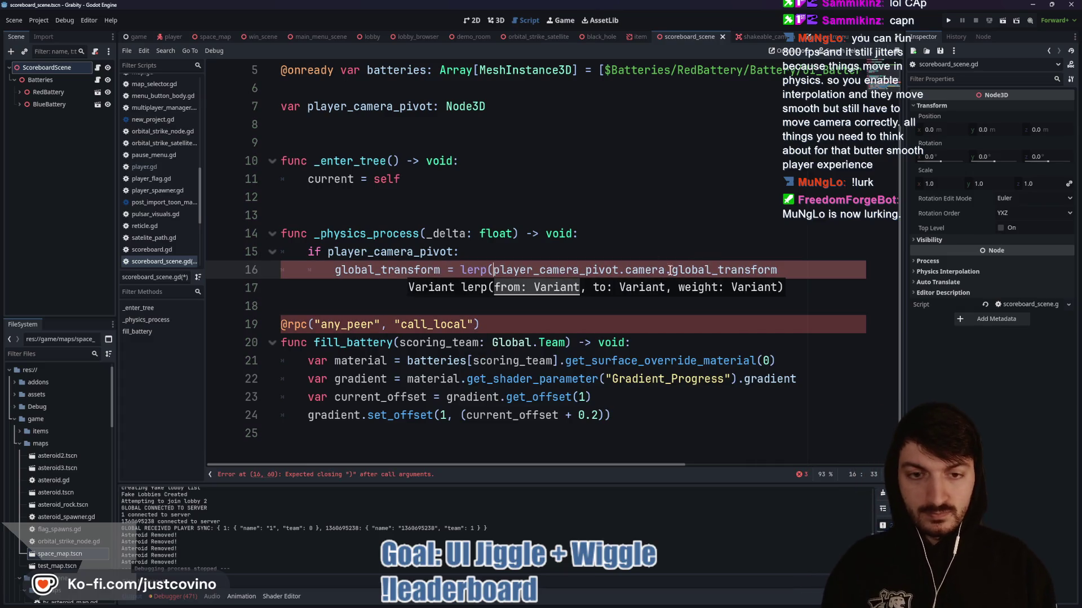
key("Left")
key("Left")
key("Left")
type("s")
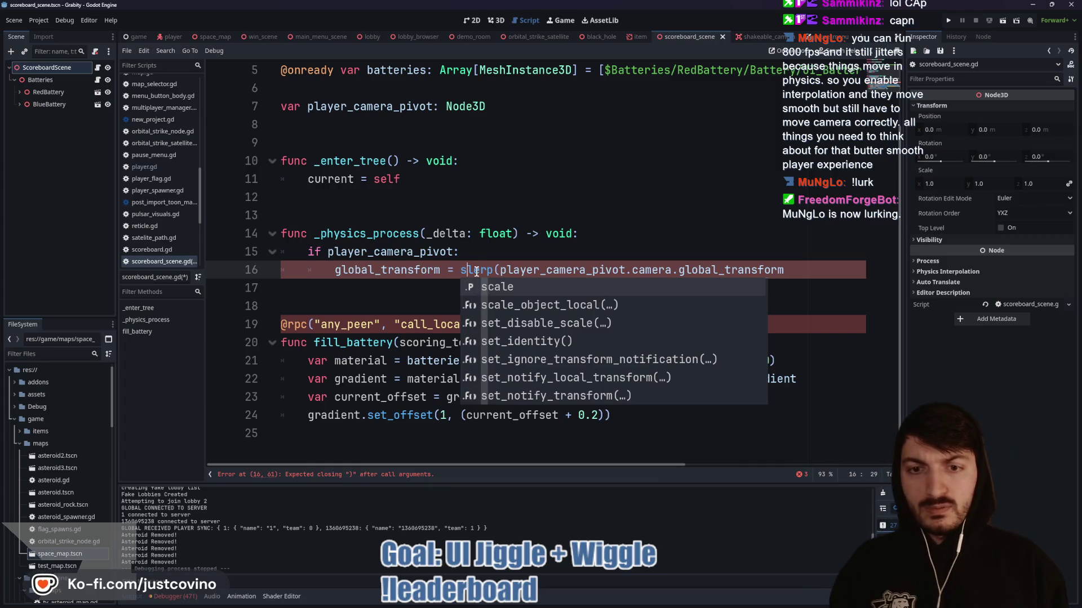
key("BackSpace")
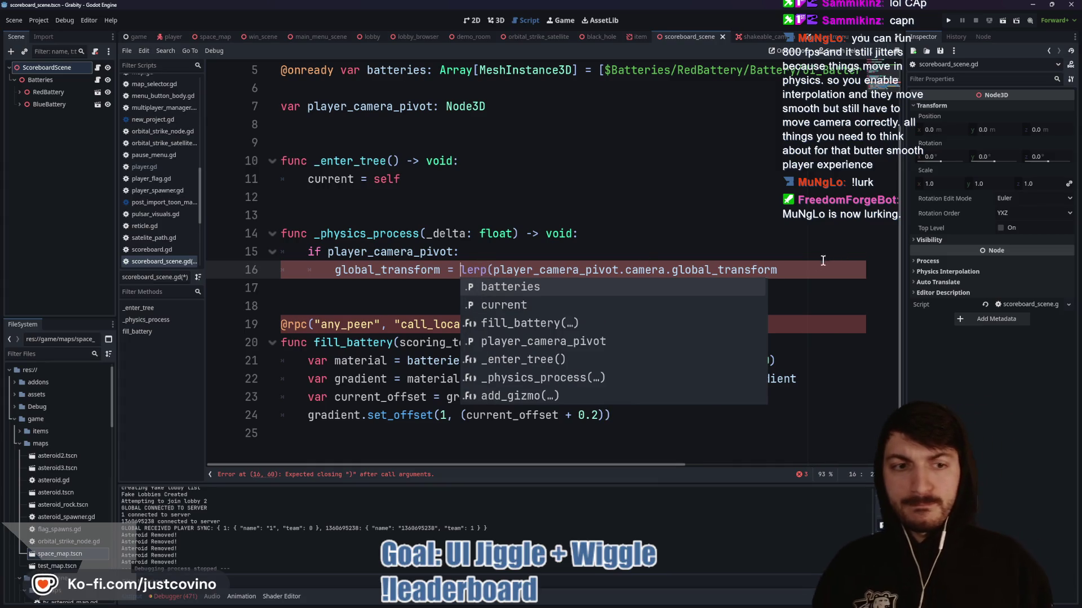
left_click(801, 265)
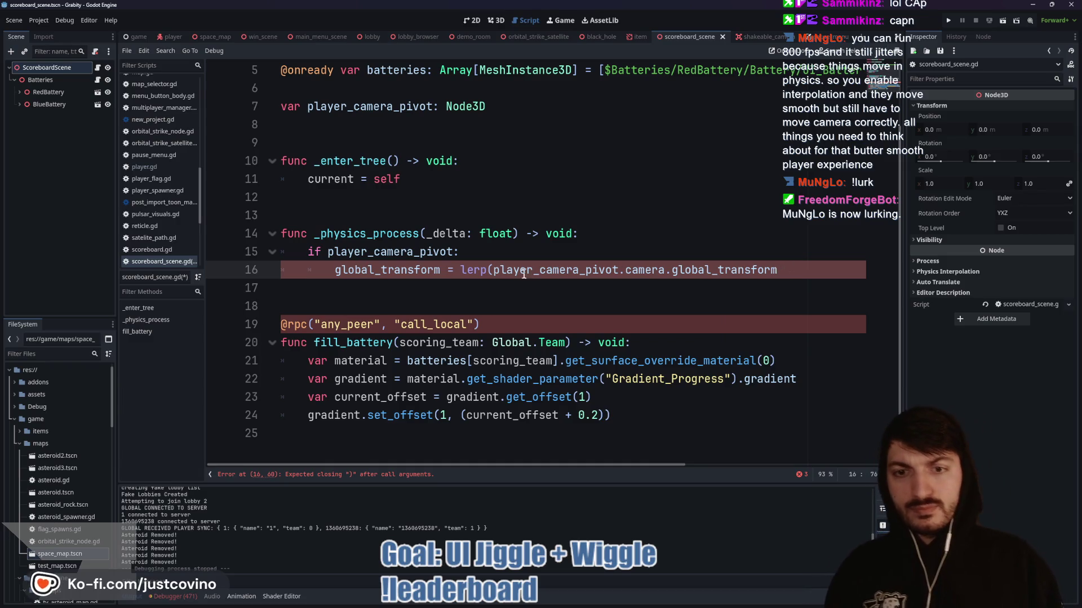
type("gk")
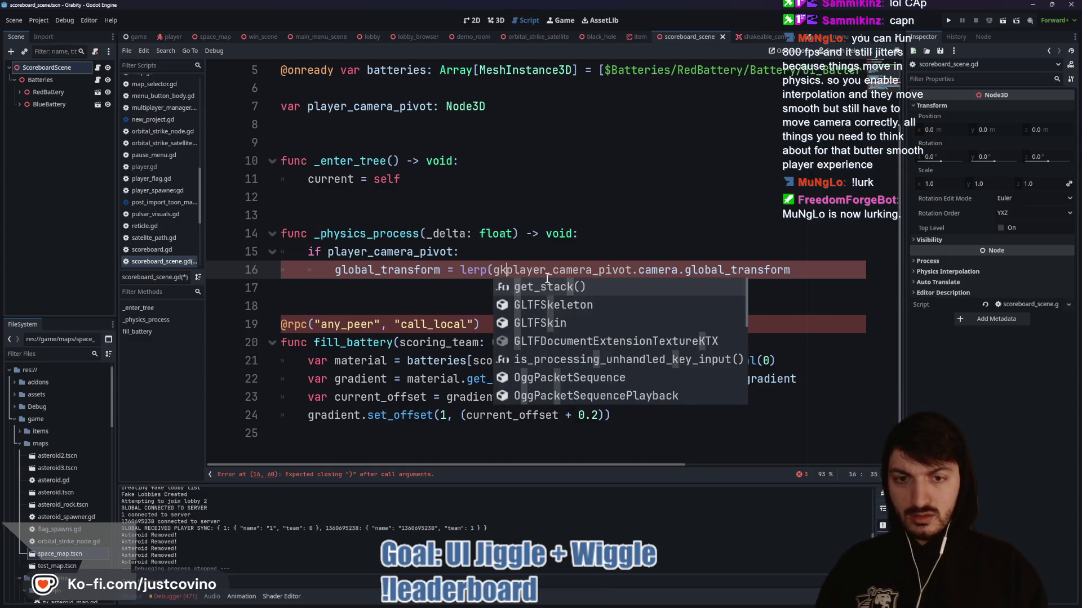
key("BackSpace")
type("lobal_transform")
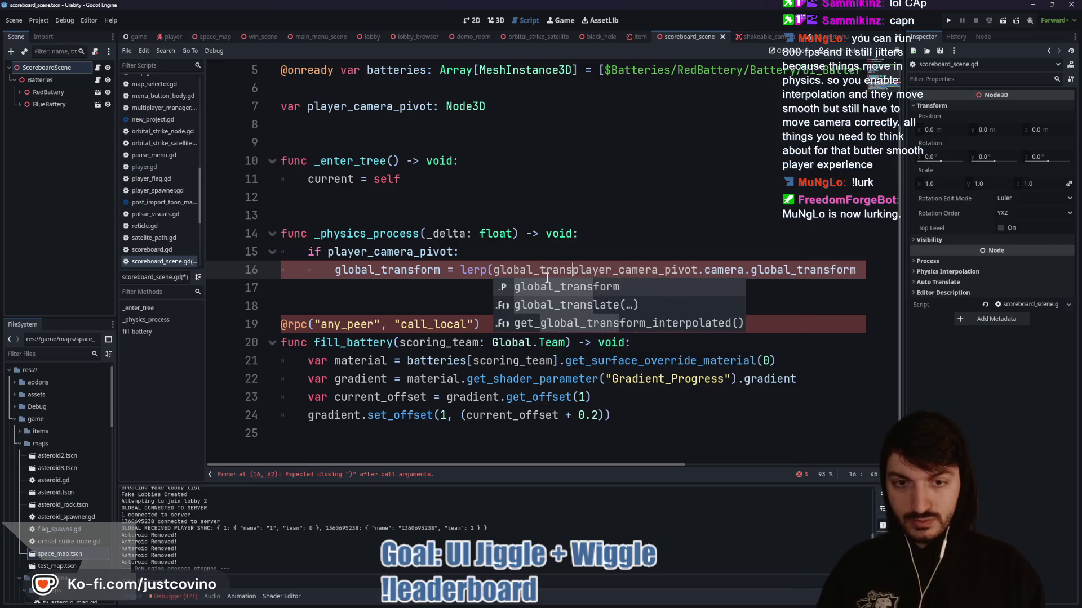
type(",")
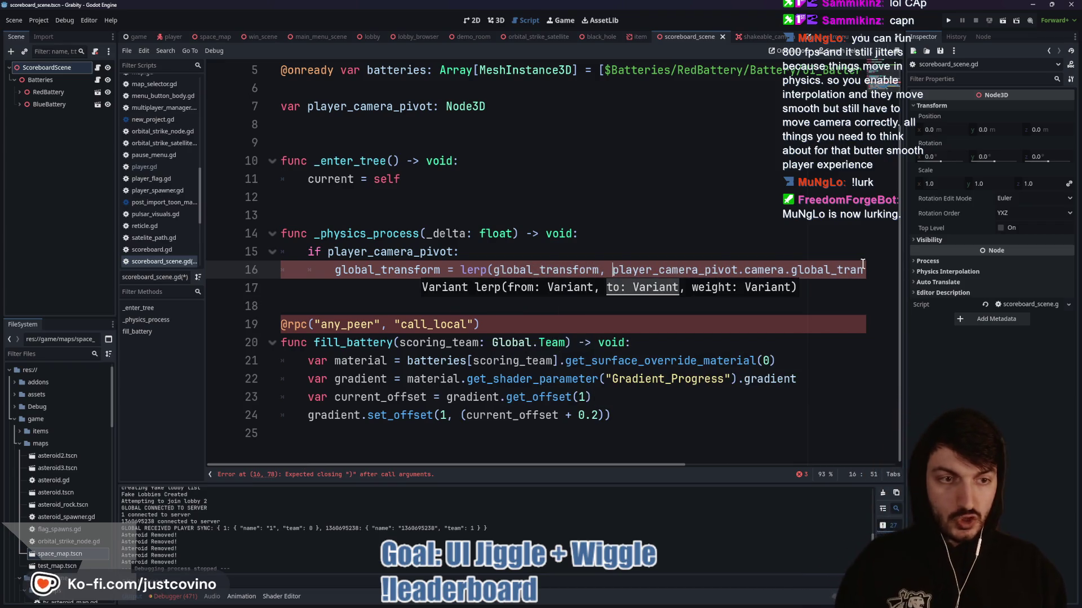
key("End")
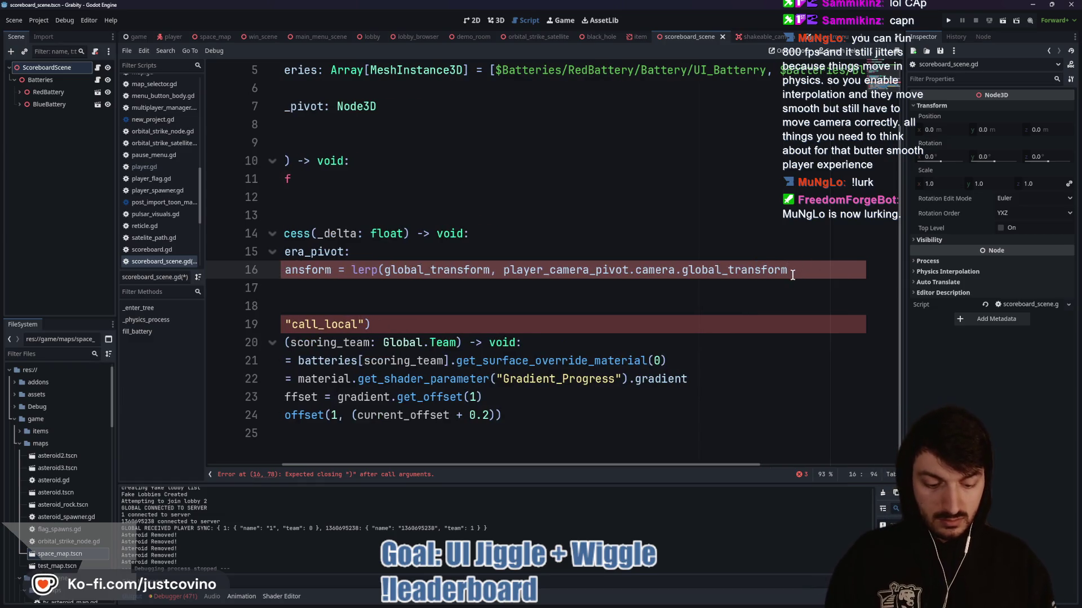
type(",")
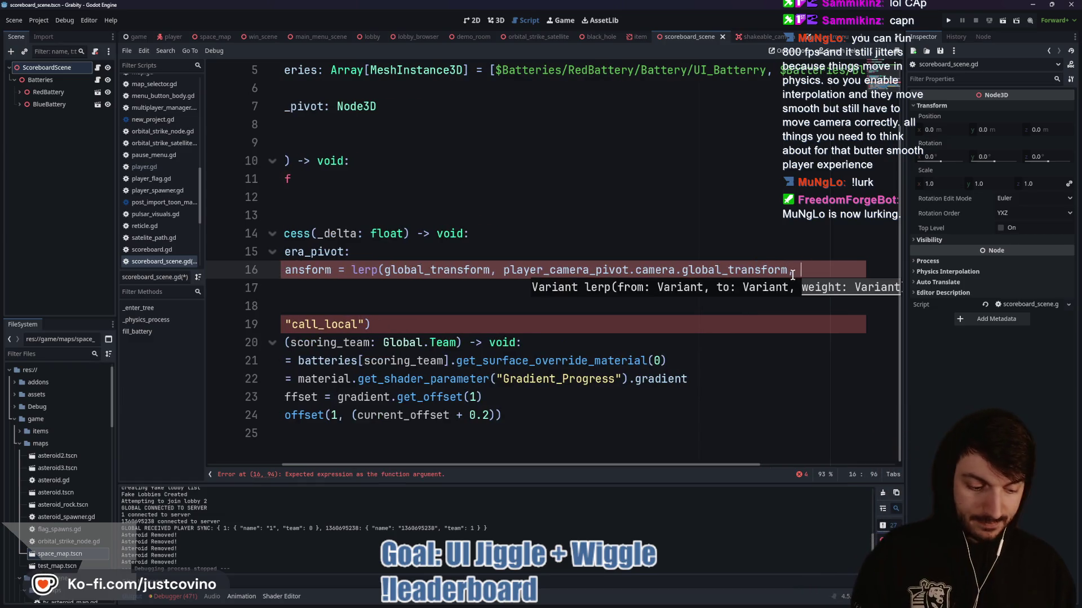
type("lta)")
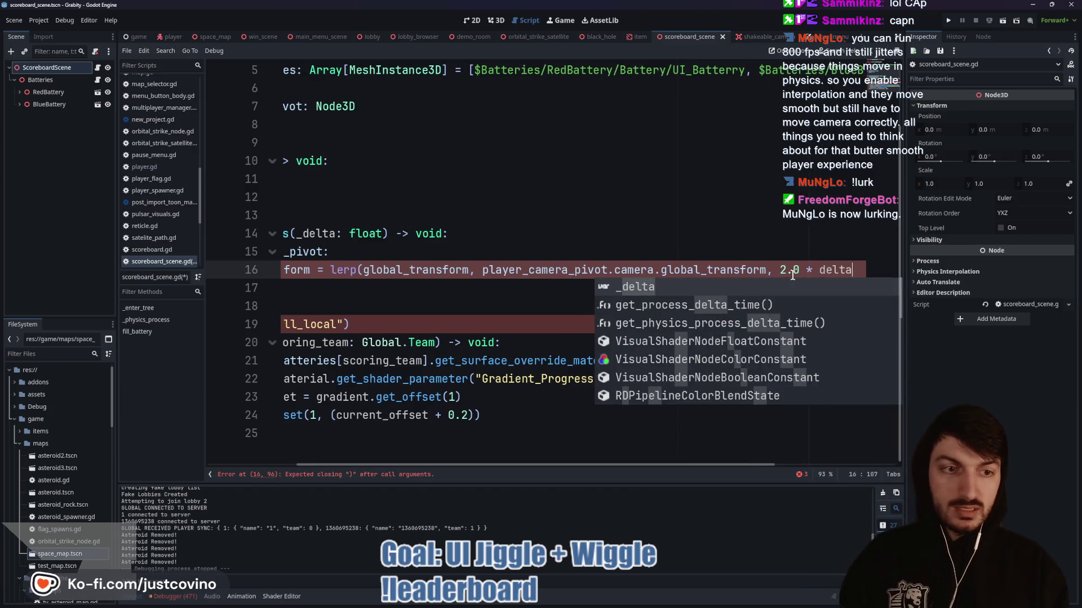
- Change the _physics_process parameter from _delta back to delta and run the project
scroll(328, 280, "left", 3)
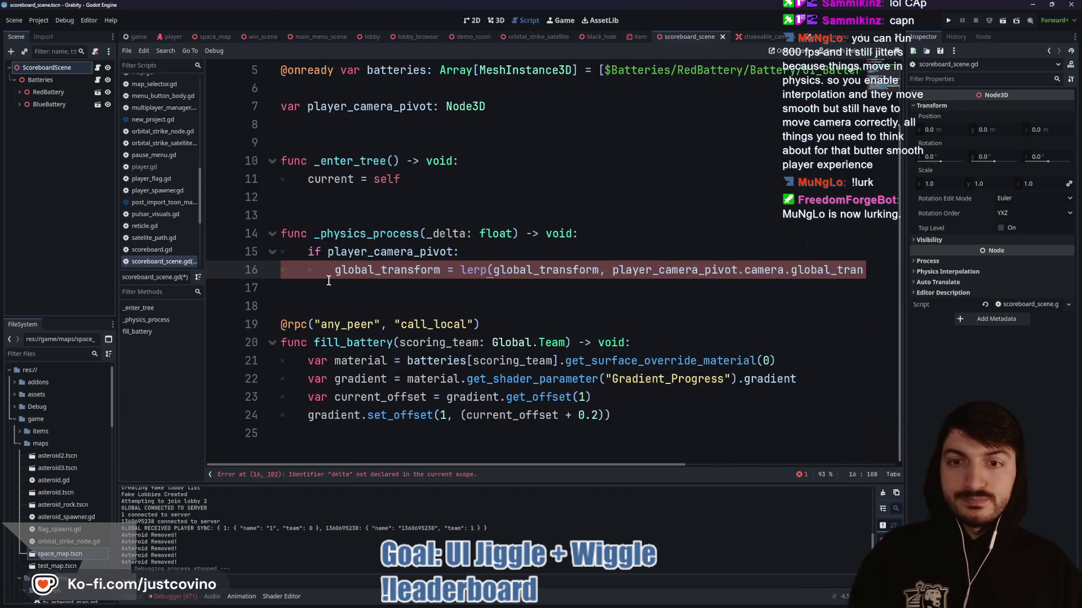
left_click(430, 233)
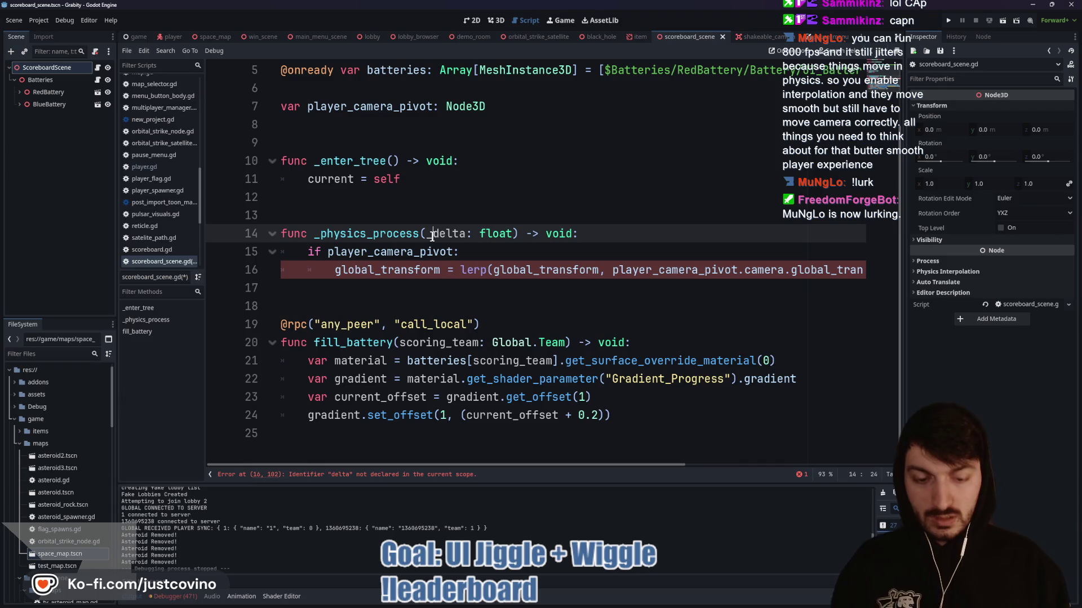
left_click(468, 252)
left_click(950, 25)
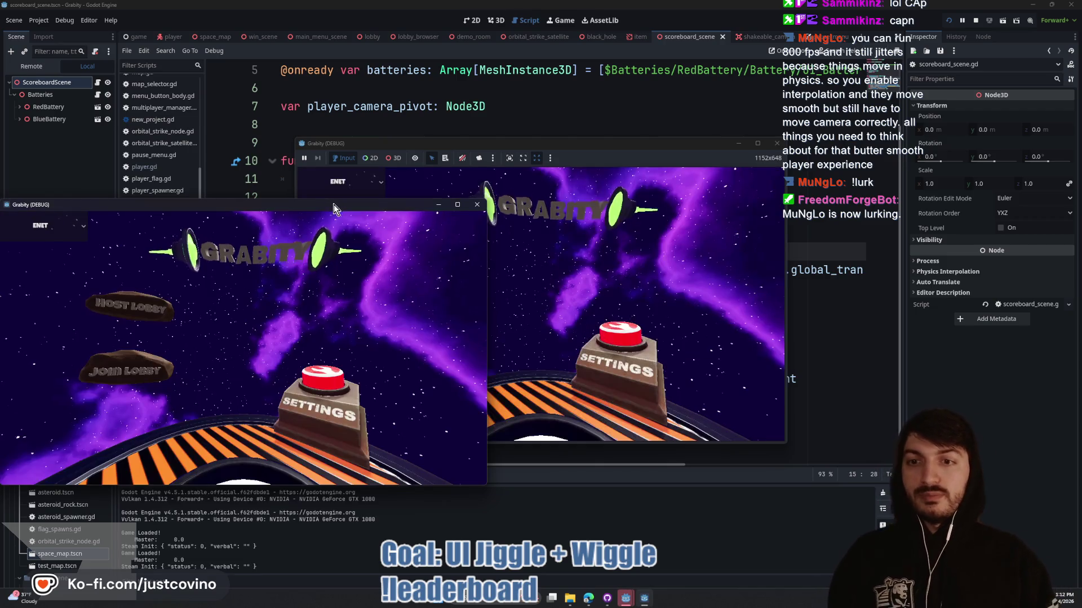
- Host a lobby in one debug window, join from the other, start the match, then stop with F8
left_click_drag(347, 148, 333, 147)
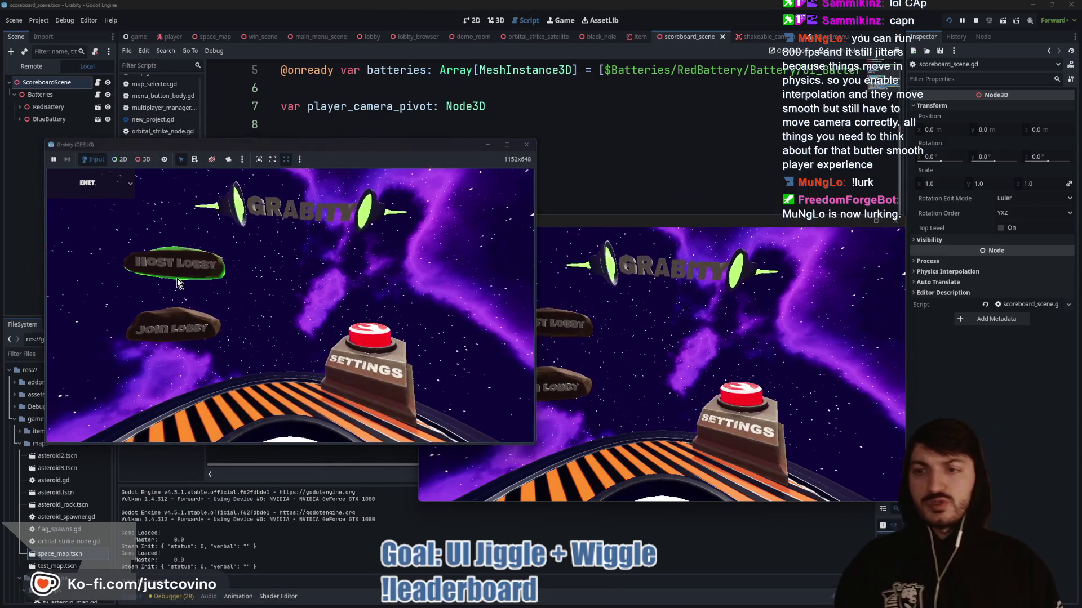
left_click(178, 265)
left_click(290, 278)
left_click_drag(610, 223, 694, 147)
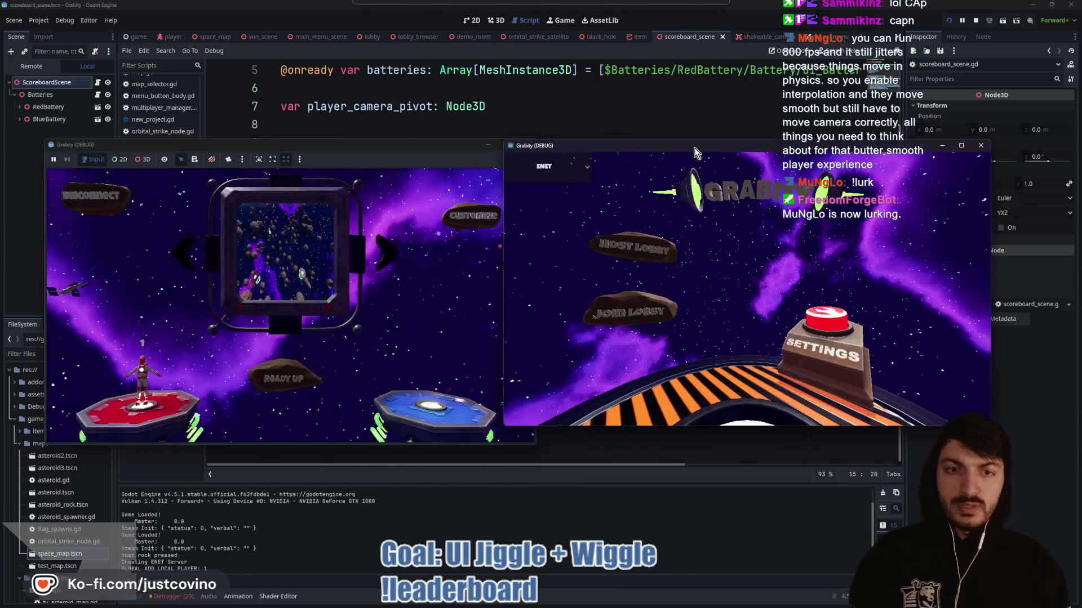
left_click(635, 300)
left_click(725, 320)
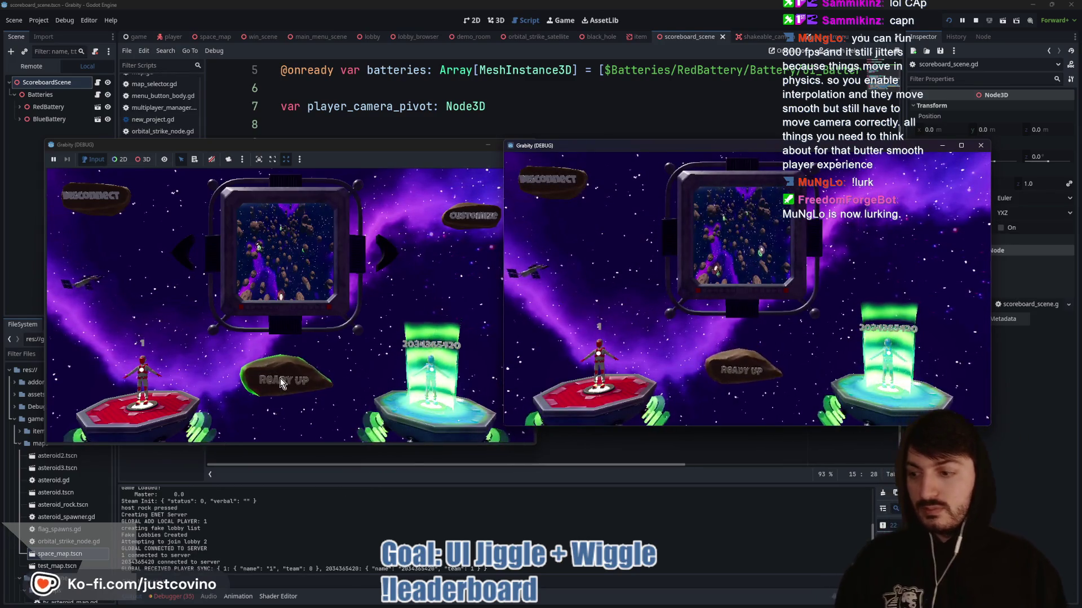
left_click(279, 377)
left_click(303, 377)
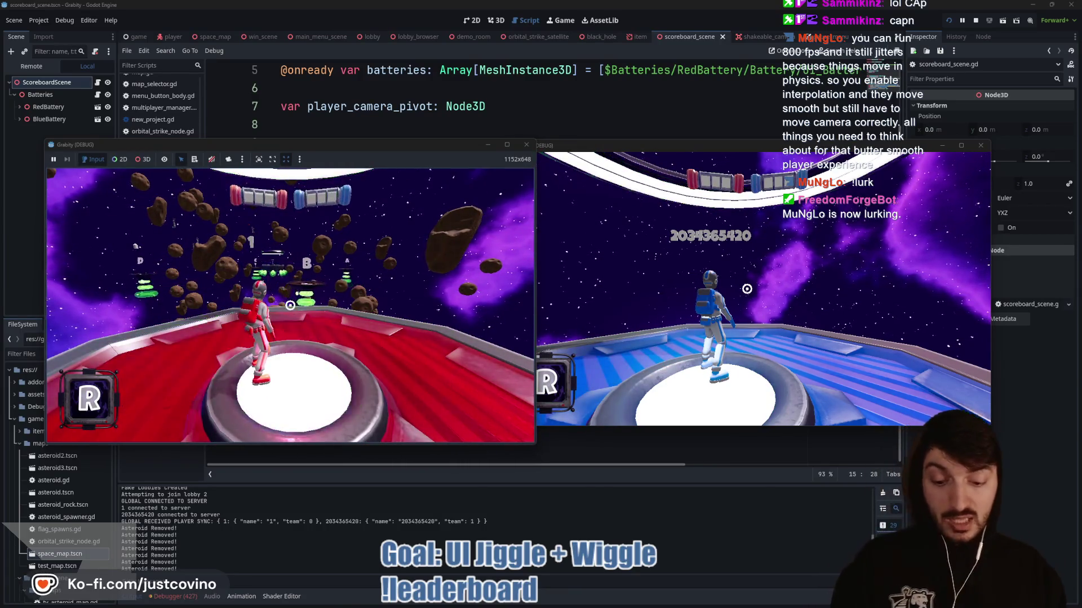
key("F8")
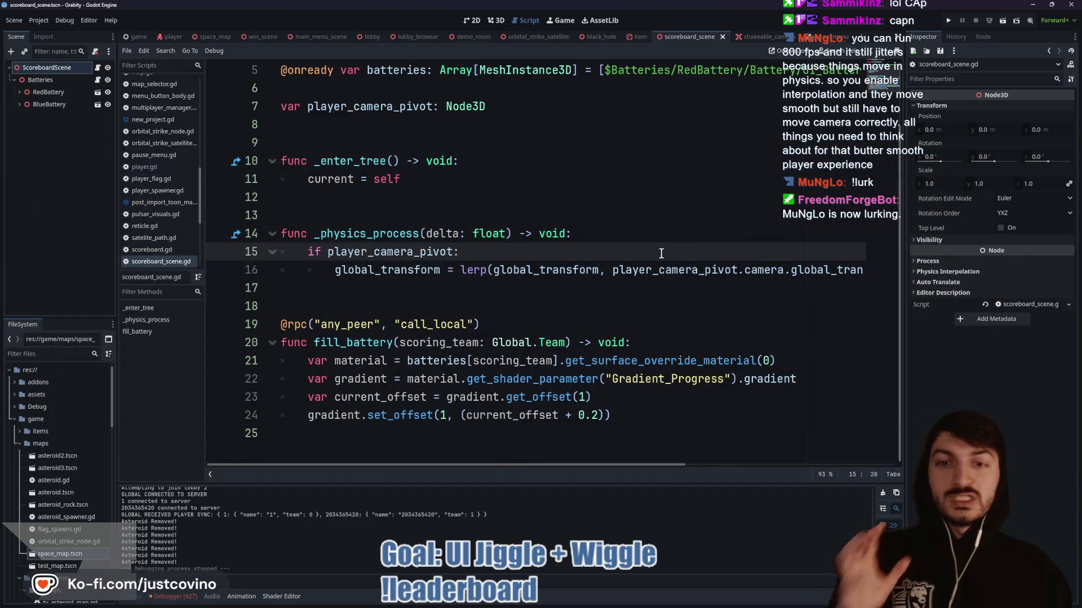
- Change the camera lerp weight on line 16 from 2.0 * delta to 10.0 * delta
scroll(659, 253, "right", 5)
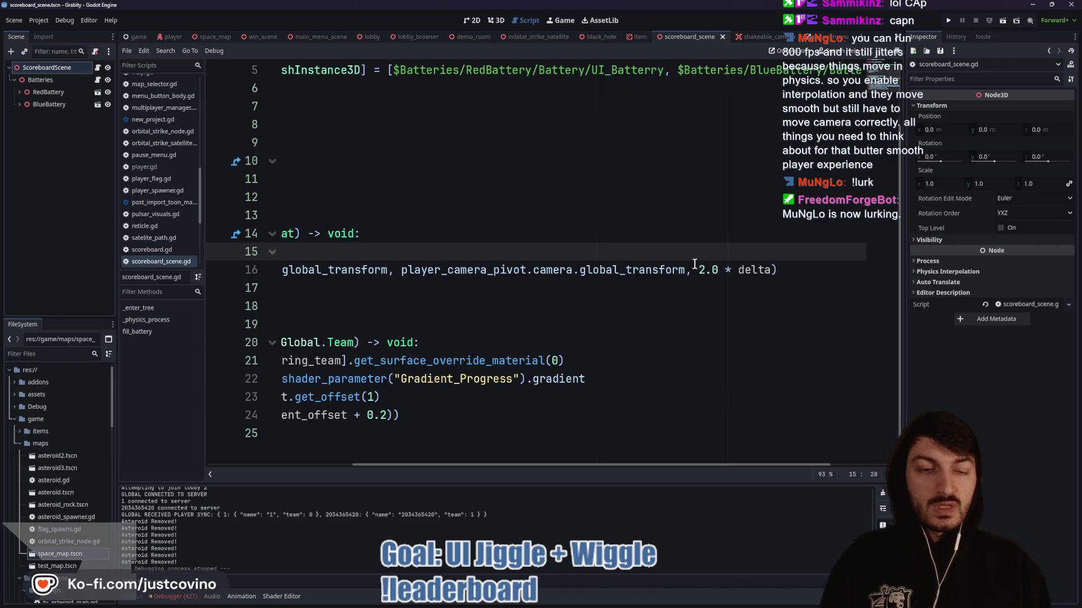
scroll(694, 264, "left", 5)
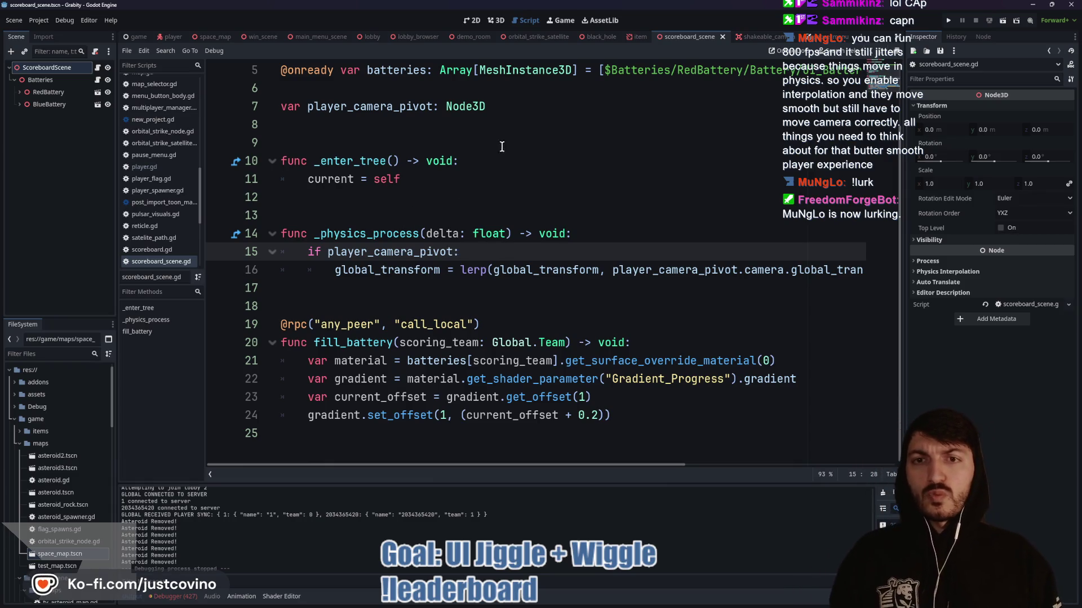
left_click(504, 100)
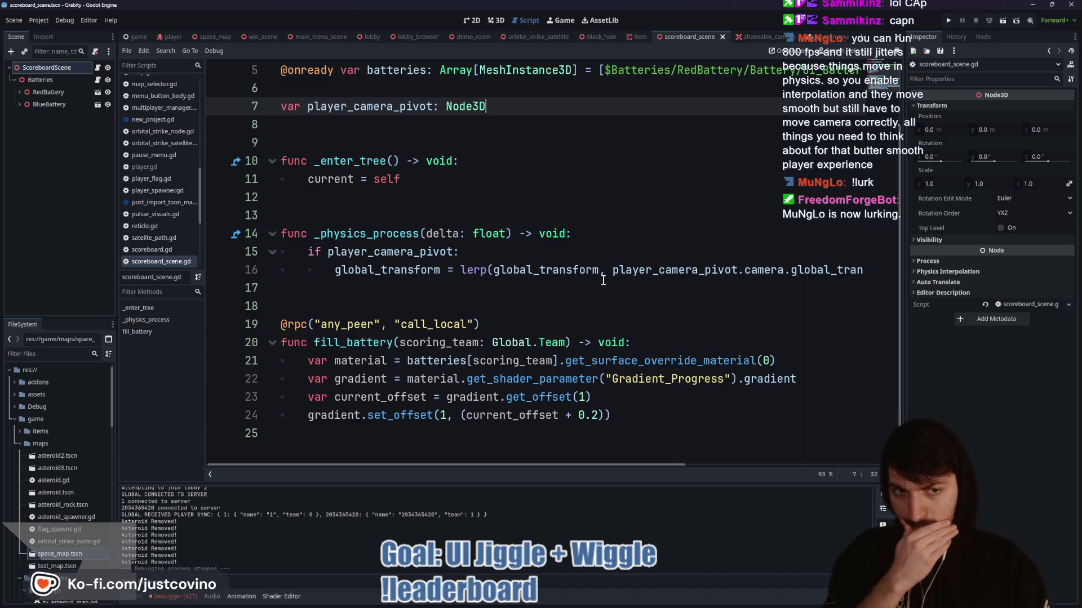
scroll(619, 275, "right", 5)
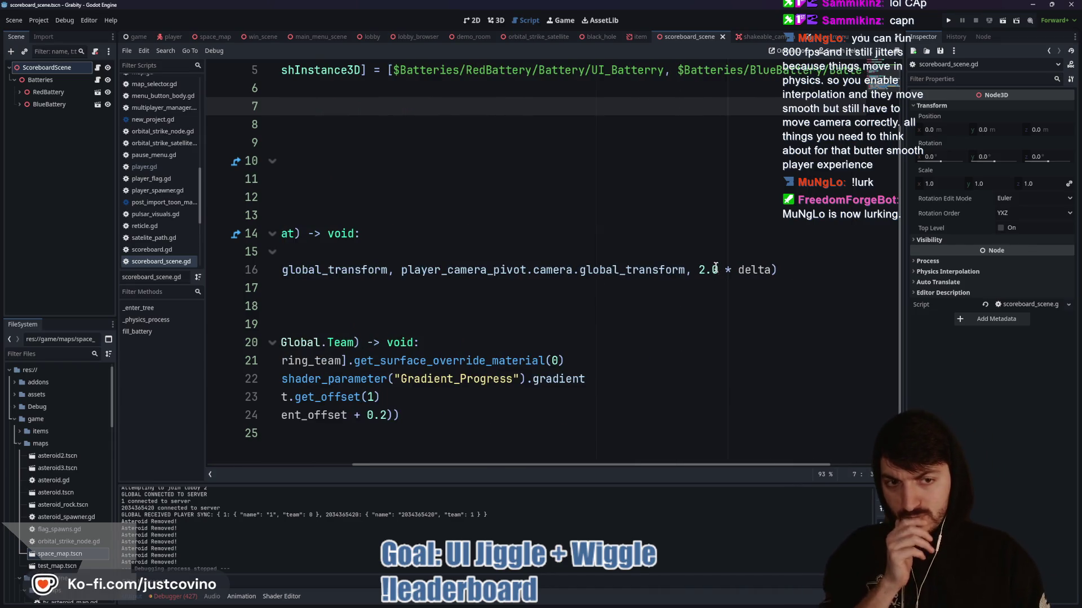
left_click(721, 273)
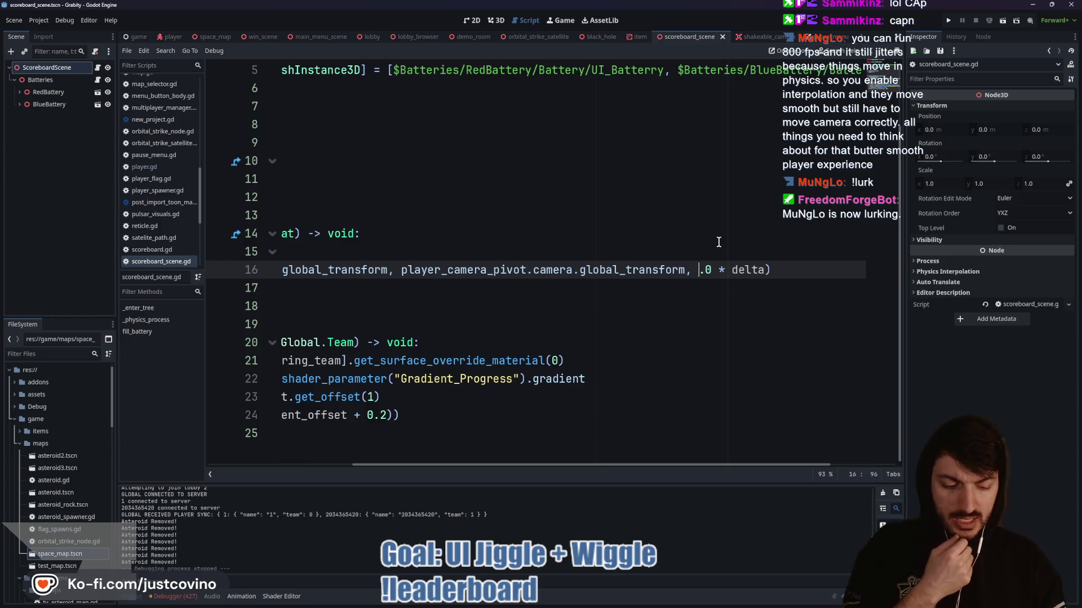
type("10")
left_click(551, 234)
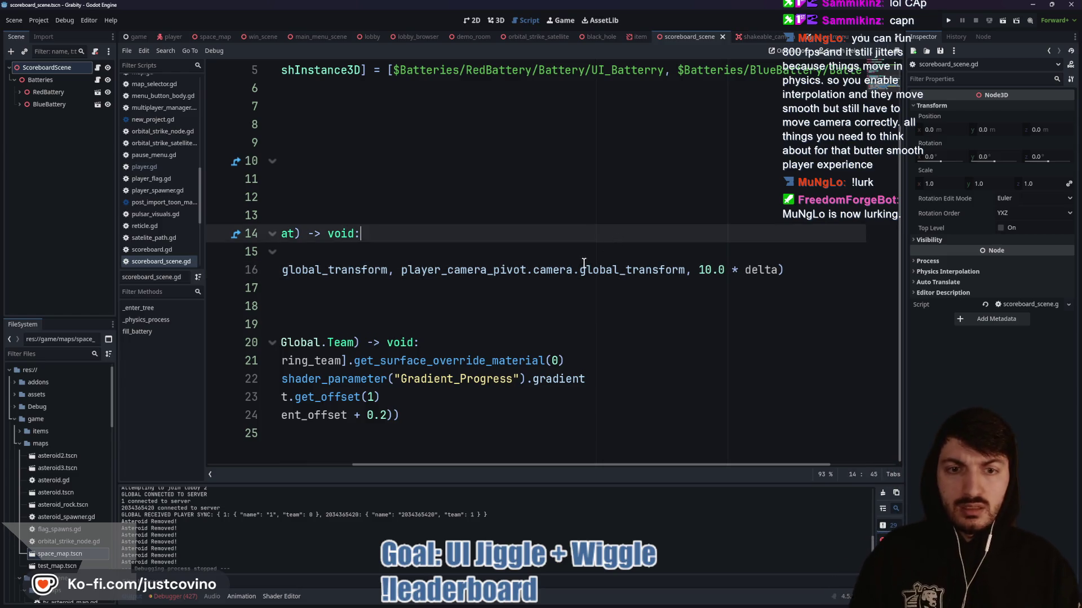
scroll(451, 250, "left", 4)
scroll(480, 253, "left", 2)
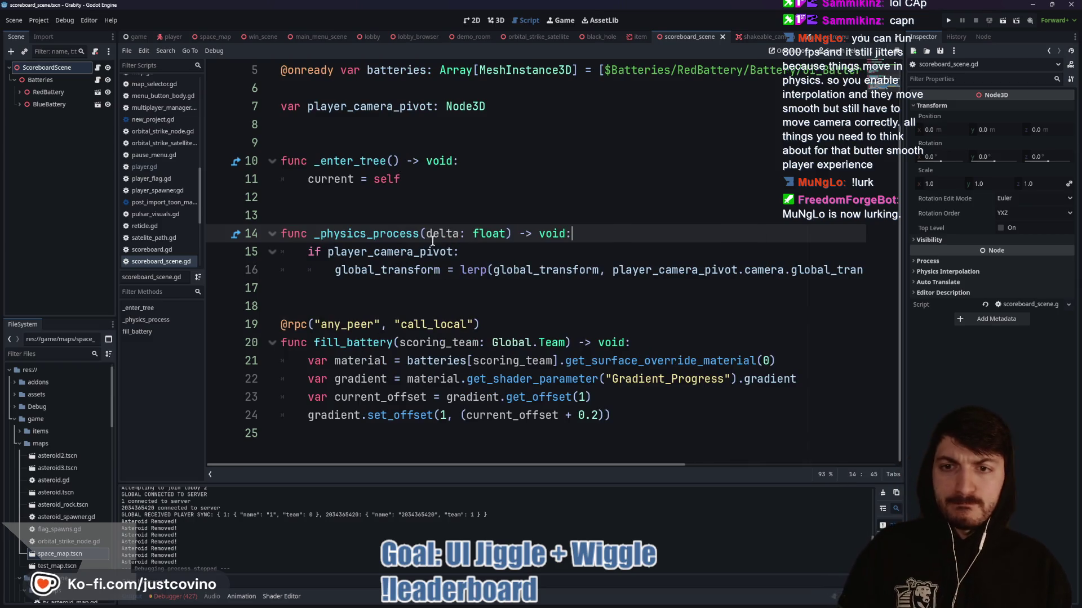
left_click(369, 200)
key("Return")
type("func _")
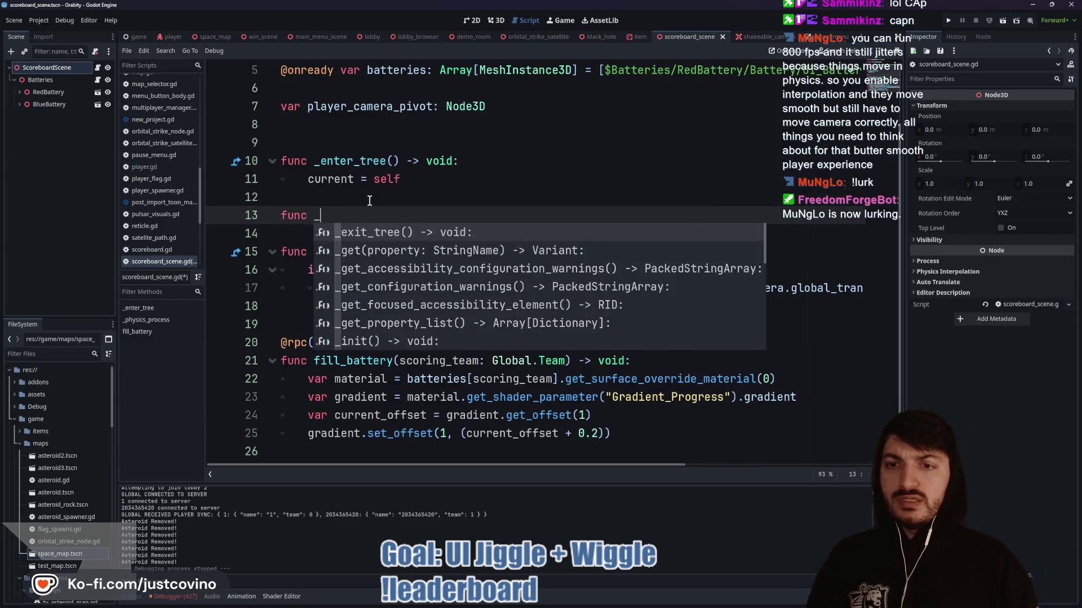
key("Return")
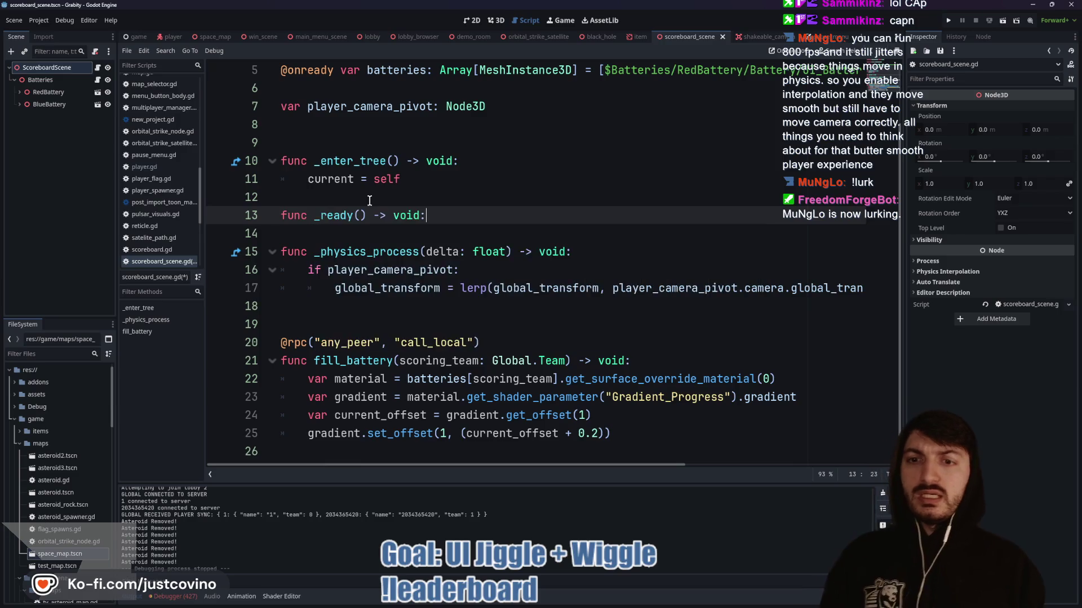
key("Return")
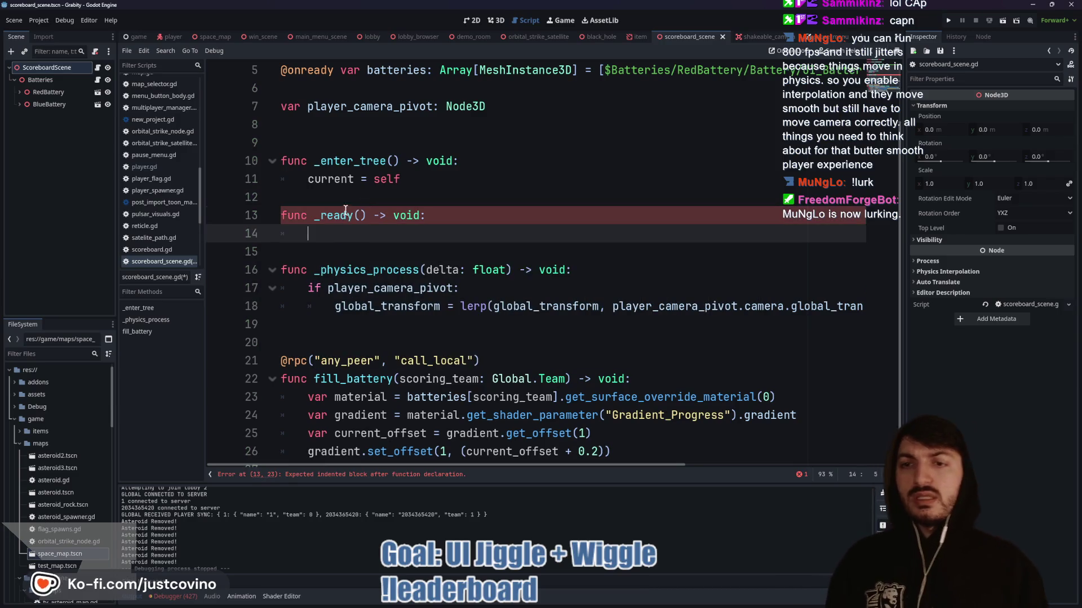
left_click(266, 213, "shift")
key("BackSpace")
key("BackSpace")
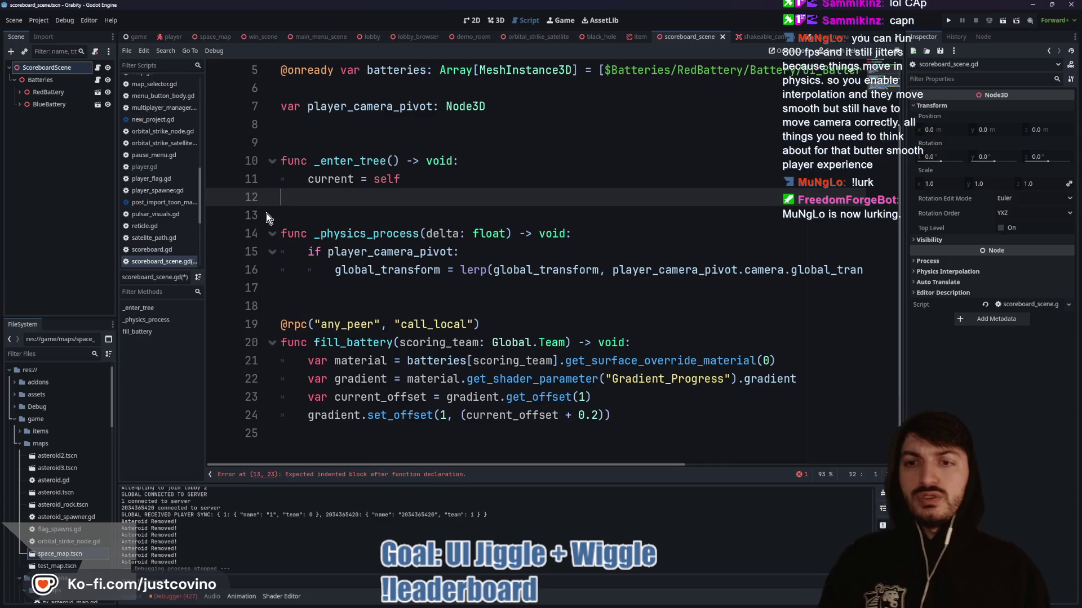
scroll(511, 132, "up", 1)
left_click(498, 161)
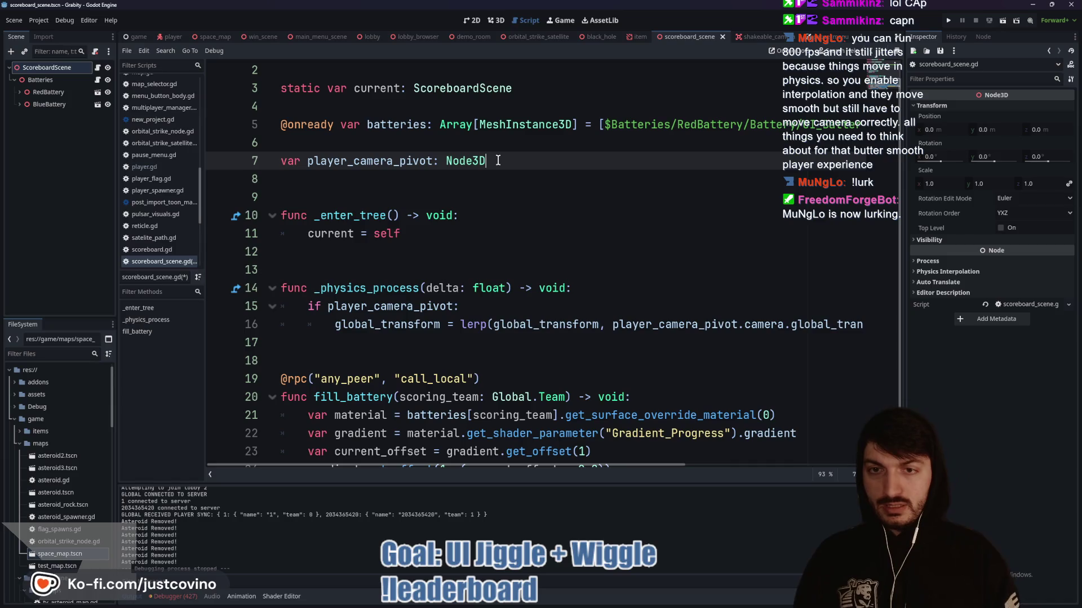
- Add a player_camera_pivot setter that assigns value to player_camera_pivot
type(":")
key("Return")
type("set(value):")
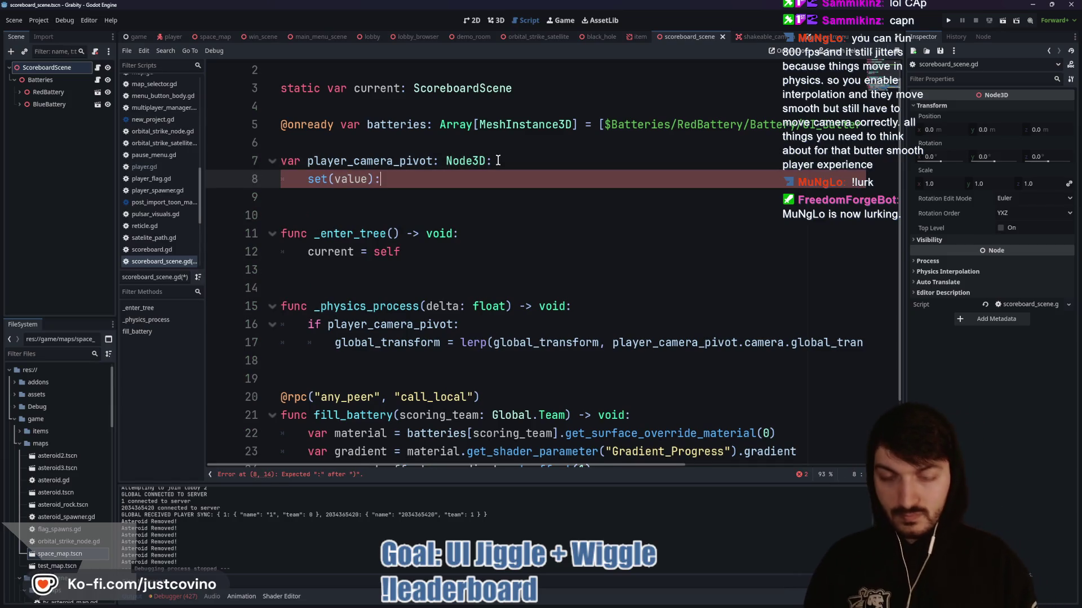
key("Return")
type("player")
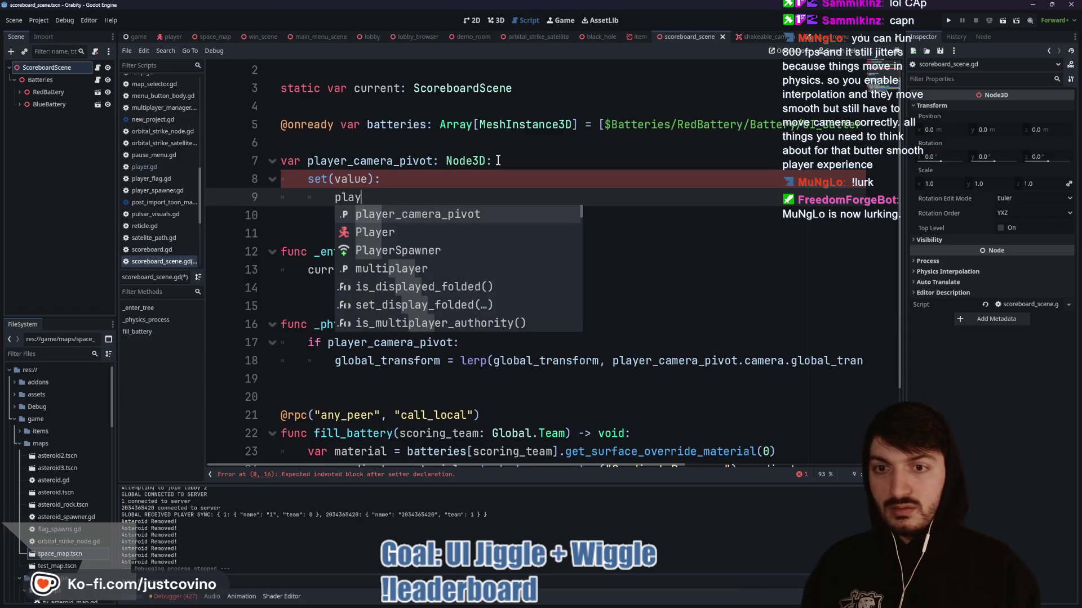
key("Return")
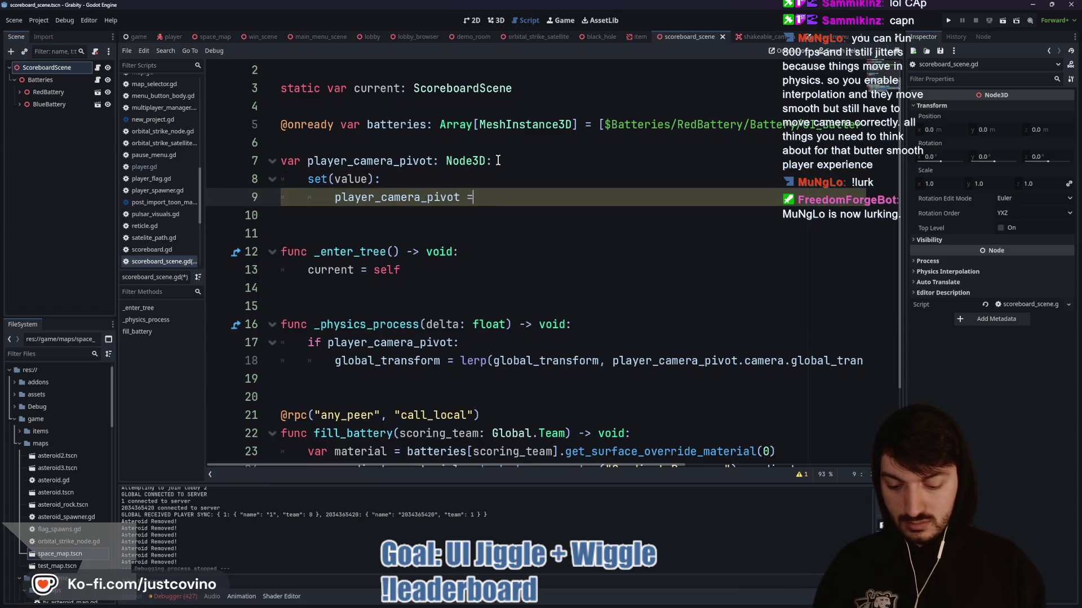
type(" value")
key("Return")
key("Return")
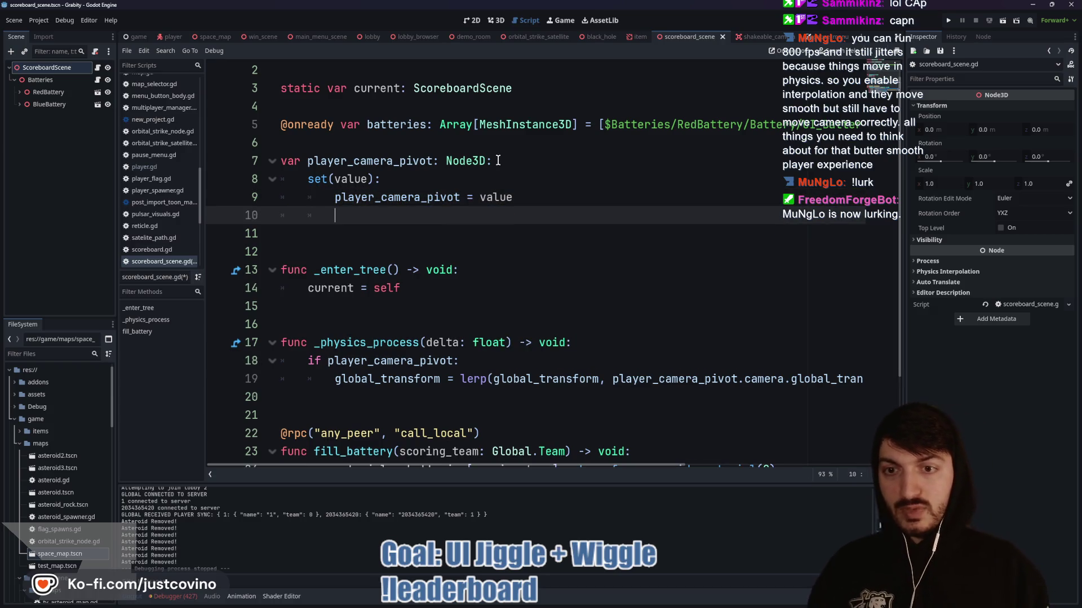
- Set global_transform to the pivot camera's global_transform in the setter, save, and run the project
type("global")
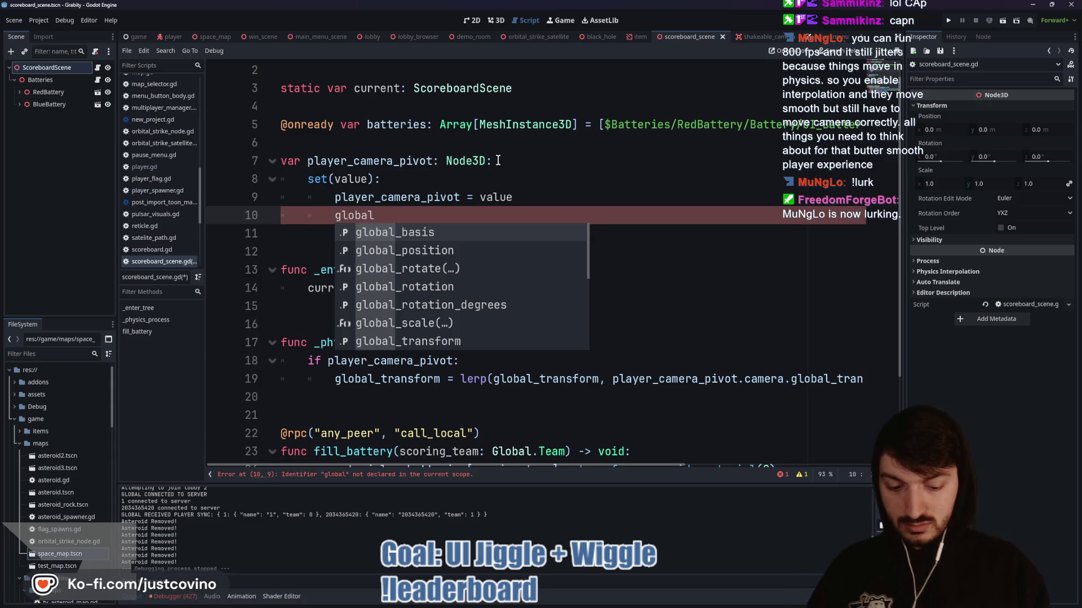
type("_transform ")
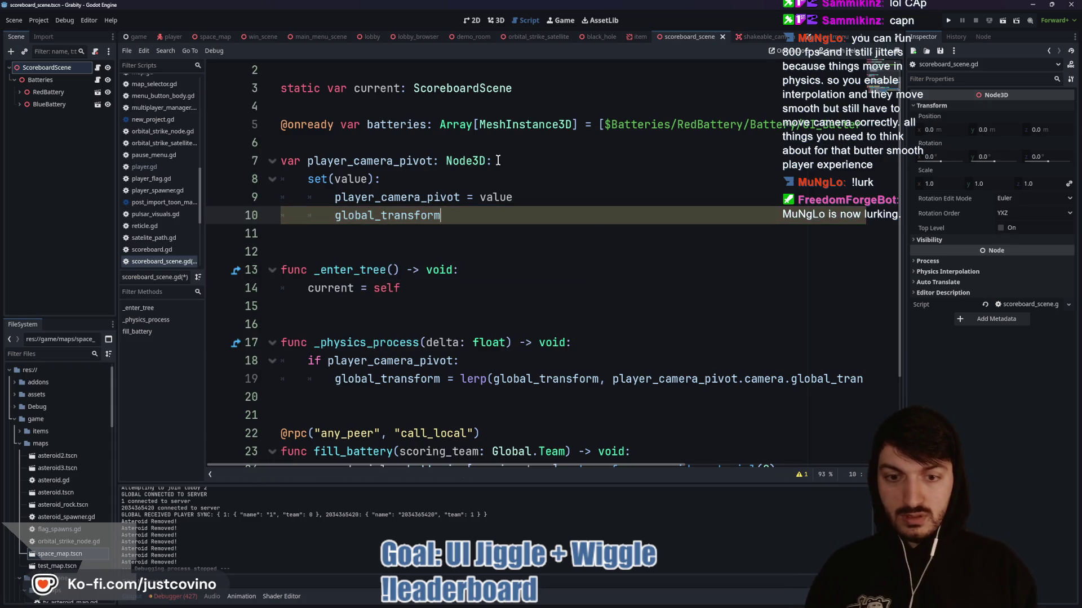
type("=")
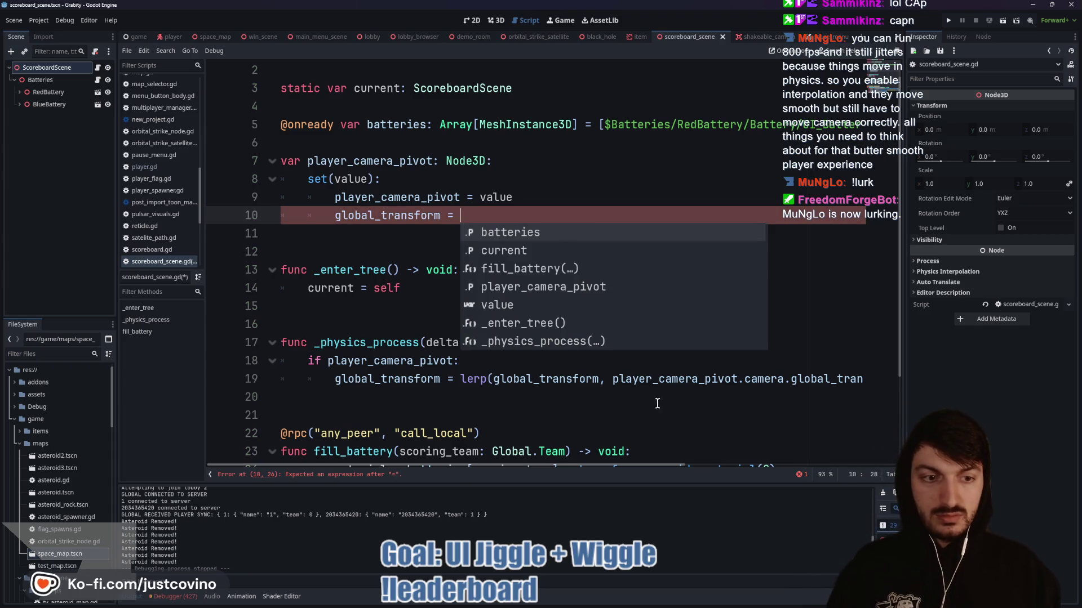
mouse_move(614, 381)
left_mouse_down()
mouse_move(861, 378)
mouse_move(831, 377)
left_mouse_up()
key("ctrl+c")
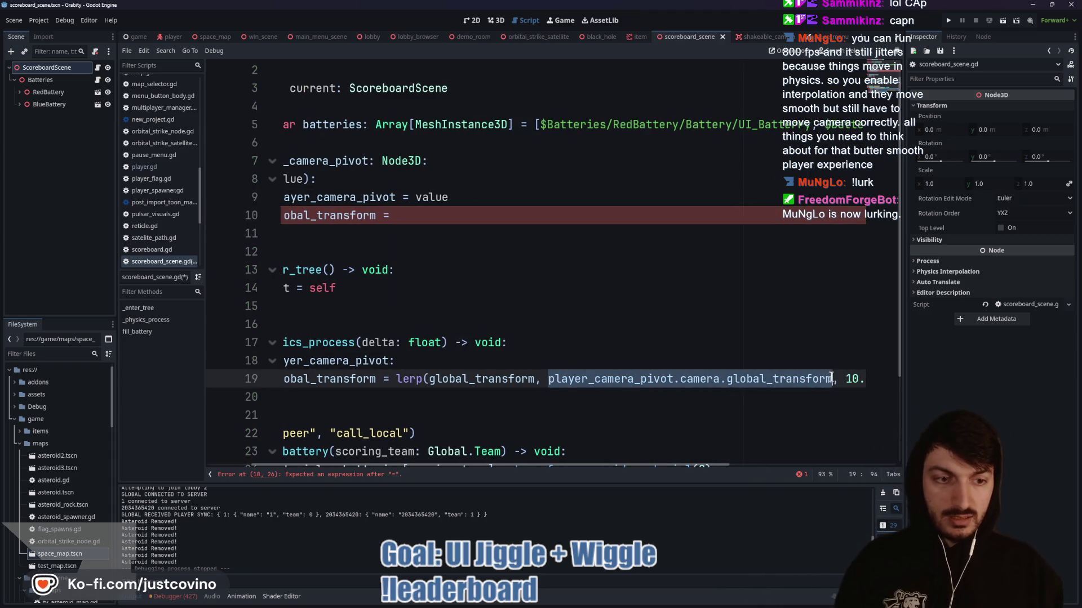
left_click(418, 218)
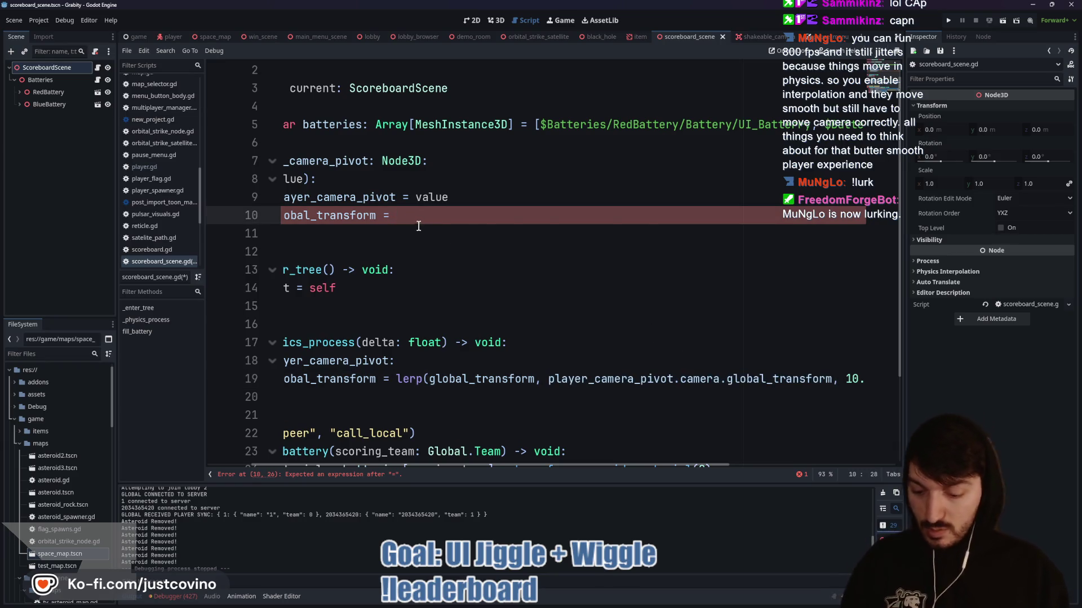
key("ctrl+v")
left_click(414, 233)
key("ctrl+s")
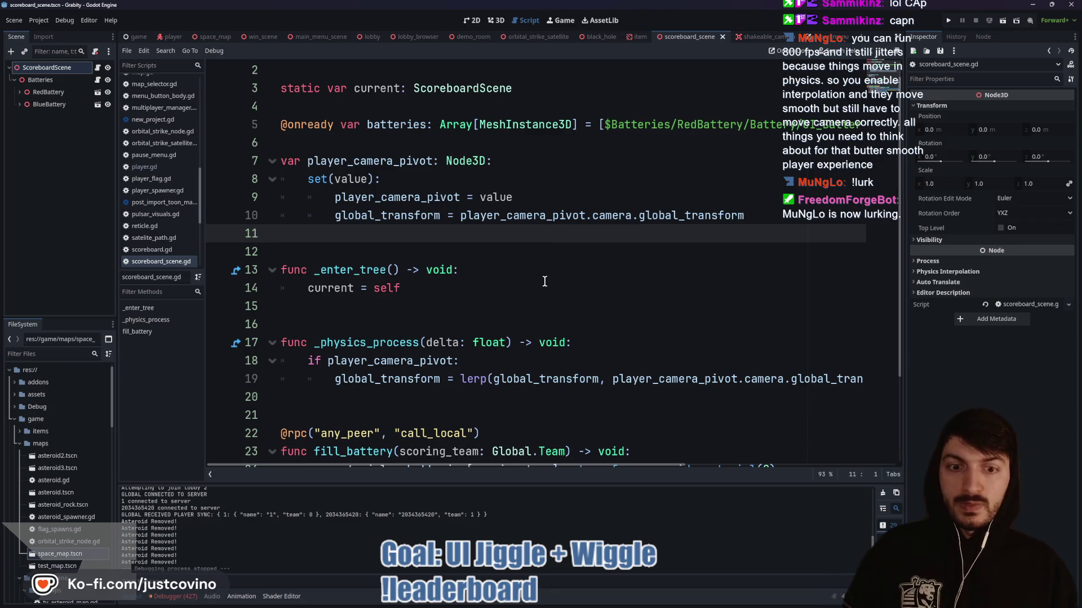
left_click(948, 23)
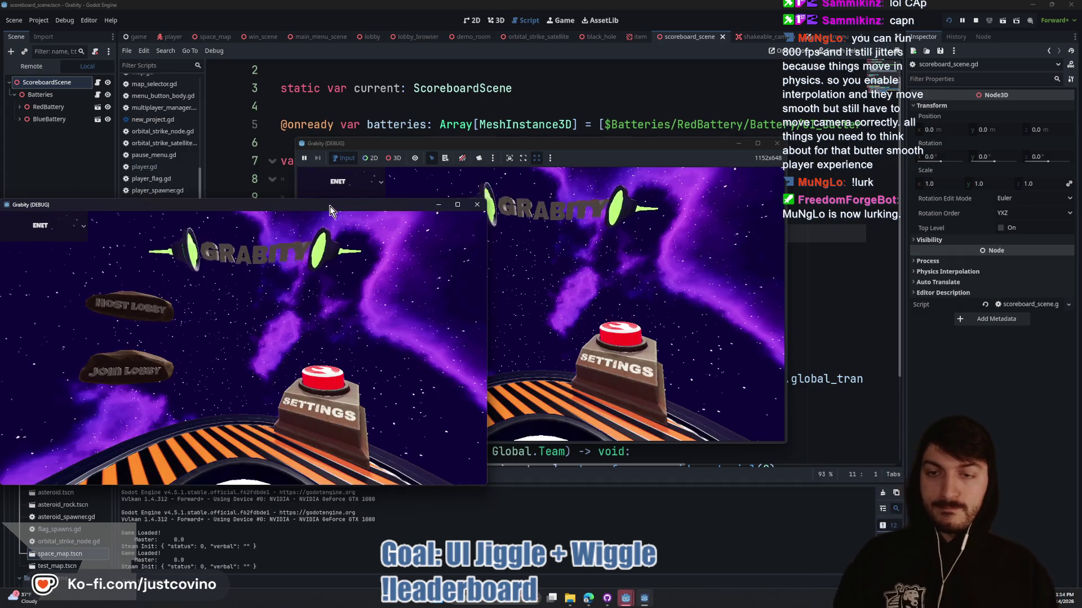
- Host a lobby in the first game window, join from the second, ready up, and start
mouse_move(344, 209)
left_mouse_down()
mouse_move(619, 169)
mouse_move(355, 143)
left_mouse_up()
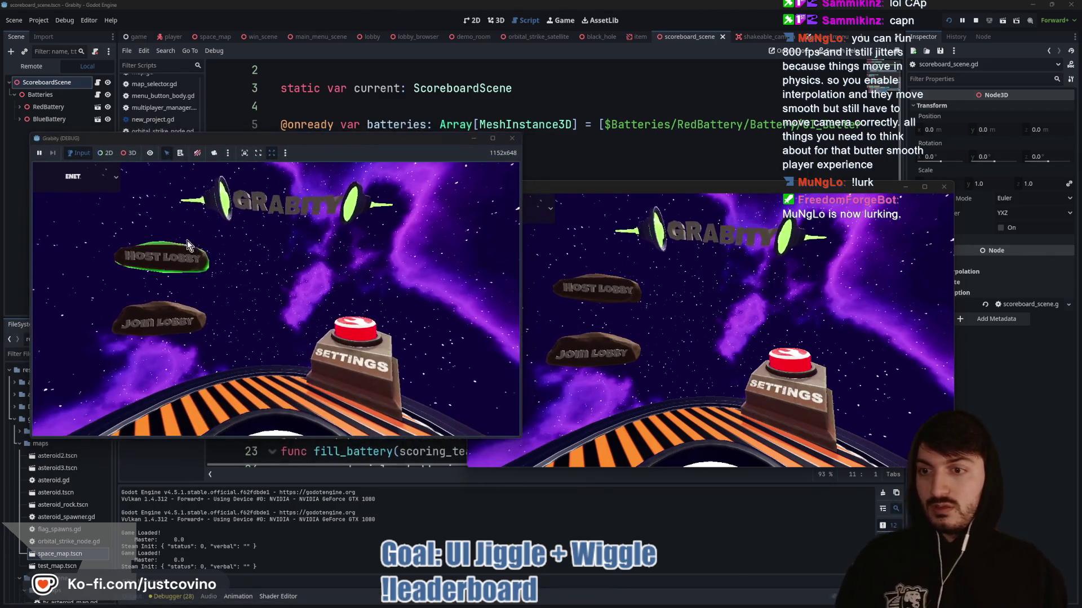
left_click(167, 257)
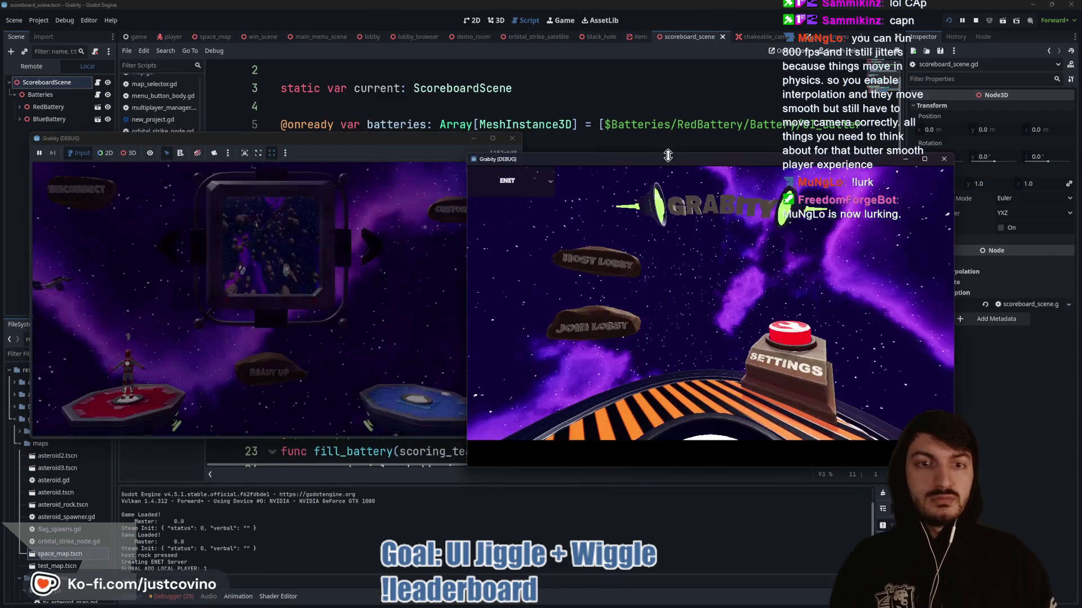
left_click(671, 307)
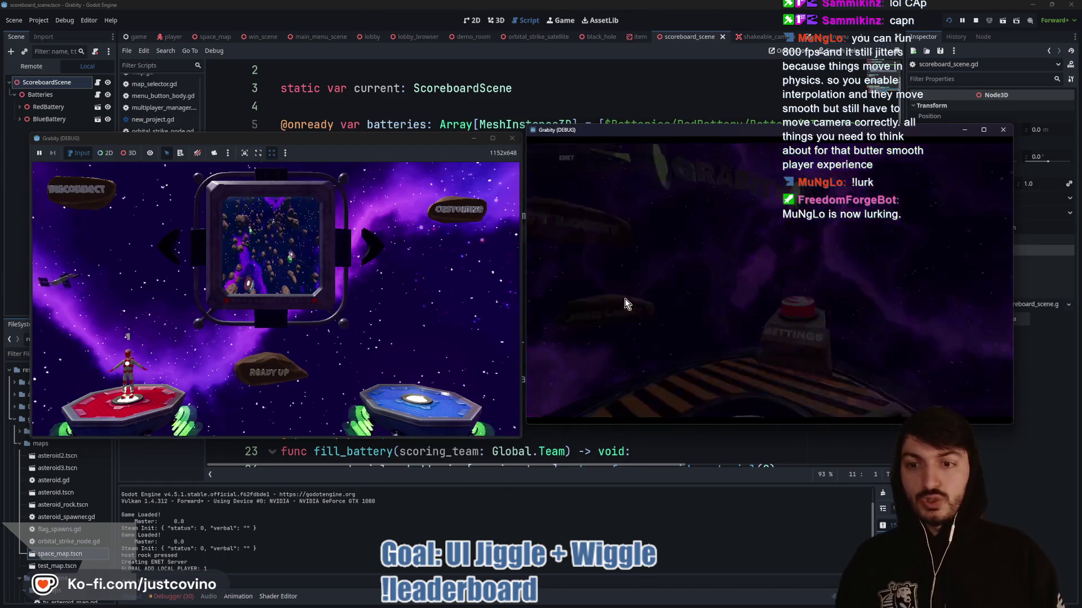
left_click(252, 379)
left_click(654, 335)
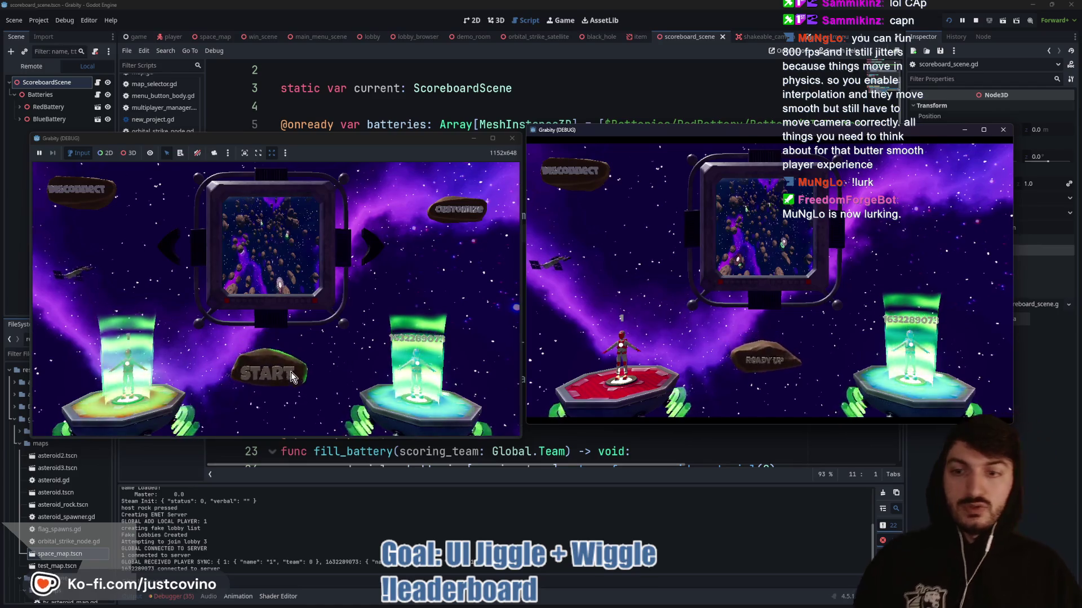
left_click(289, 374)
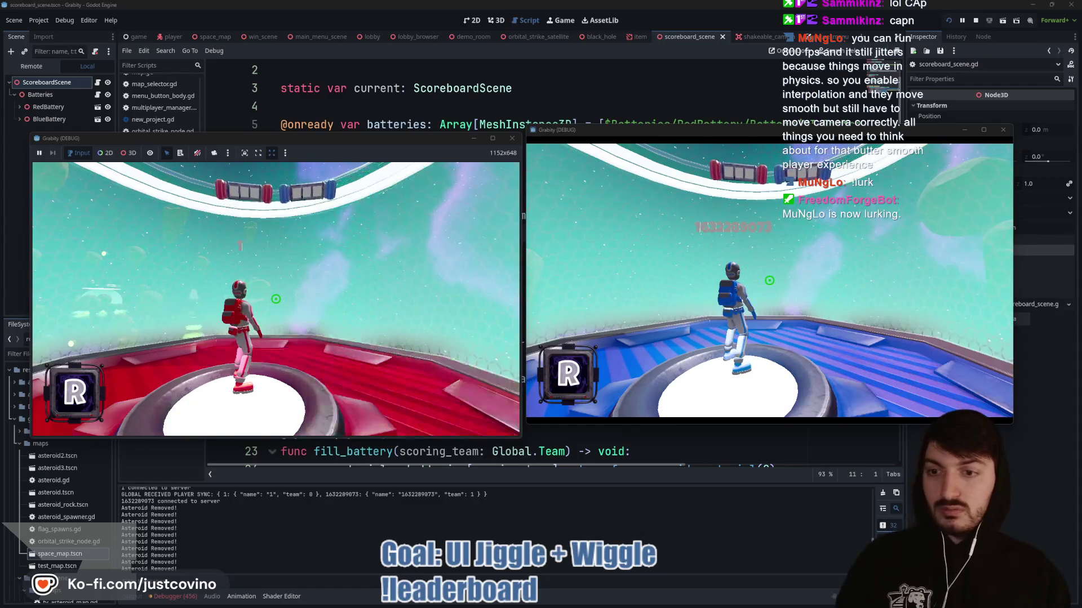
- Bring the running game windows back into focus
key("super")
key("super")
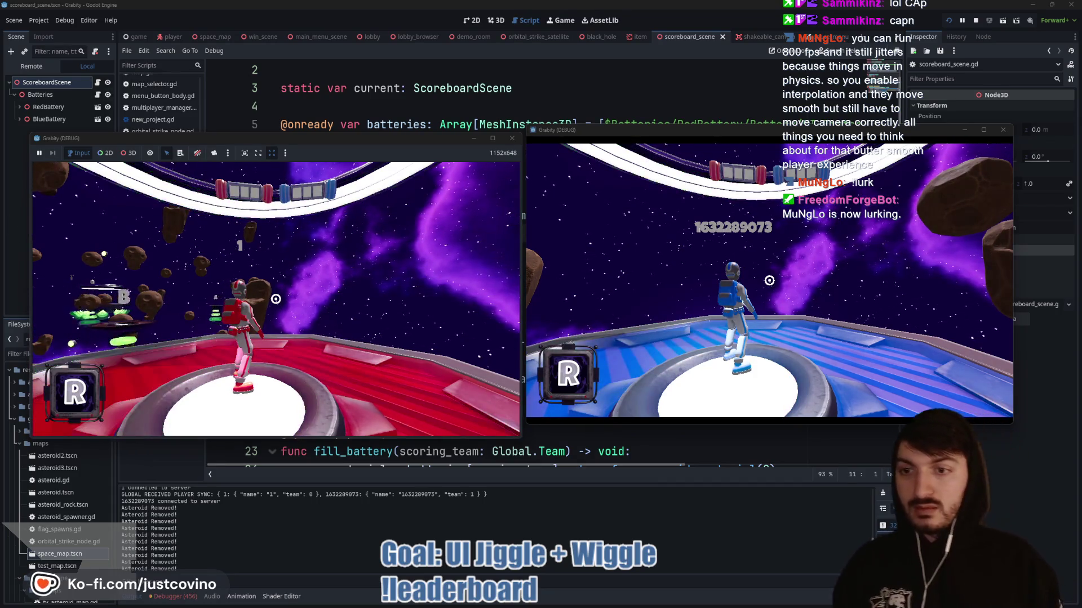
key("super")
key("super")
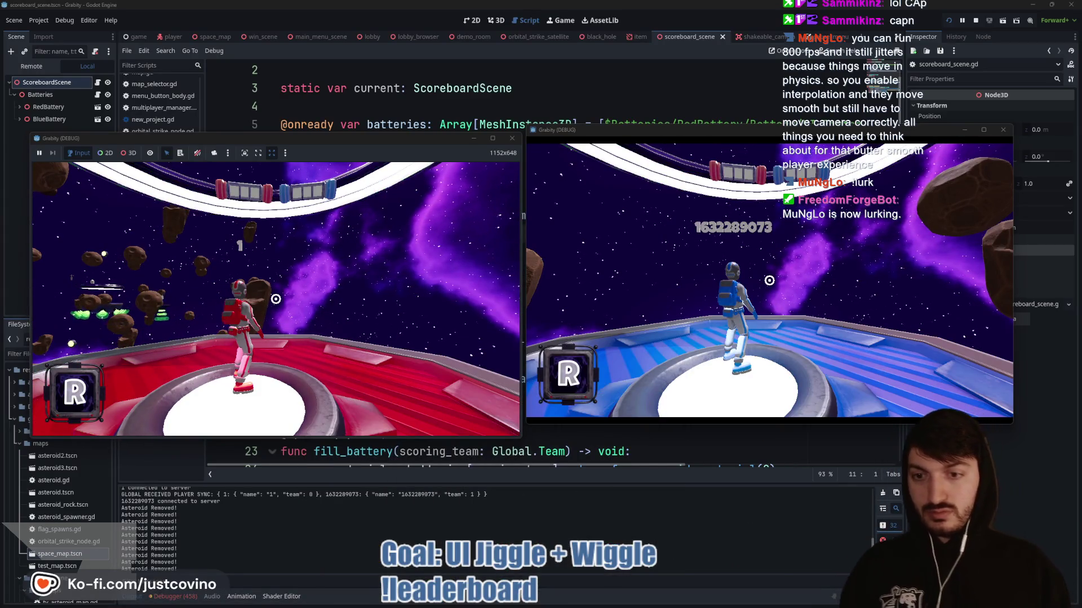
key("super")
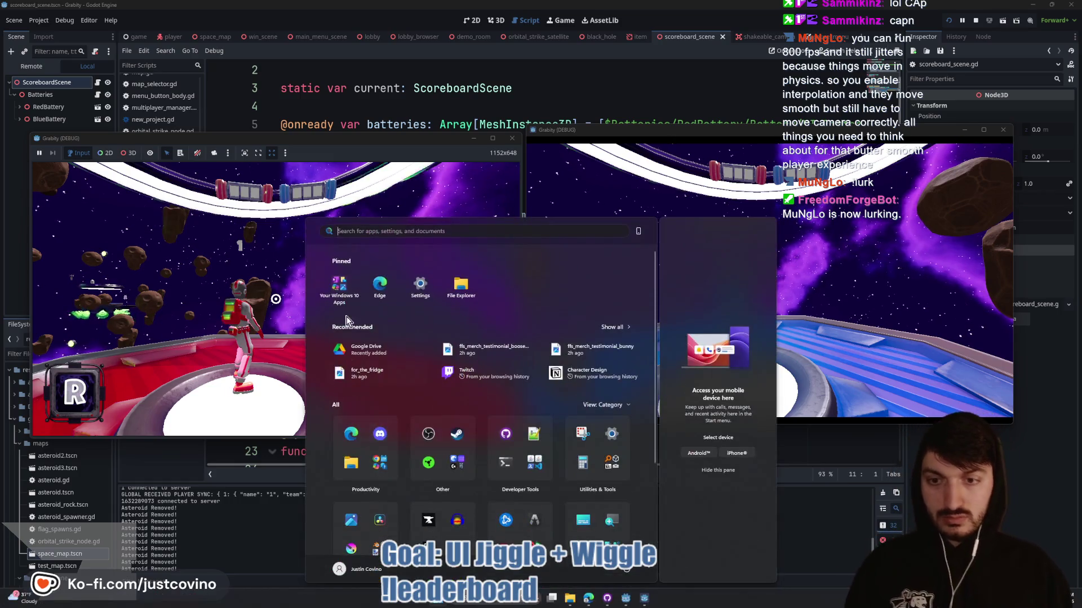
left_click(625, 603)
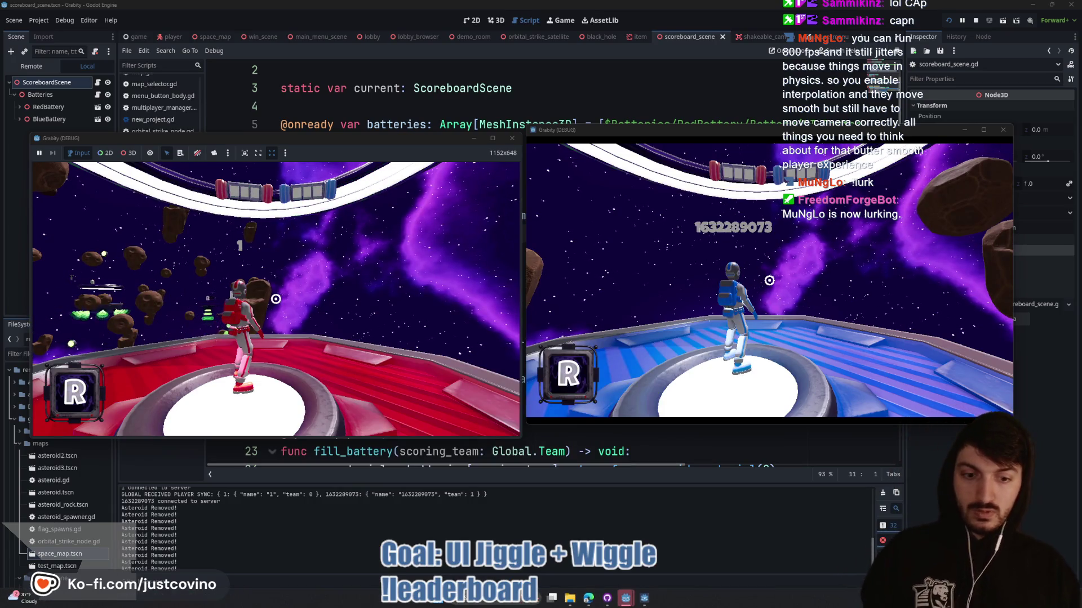
key("super")
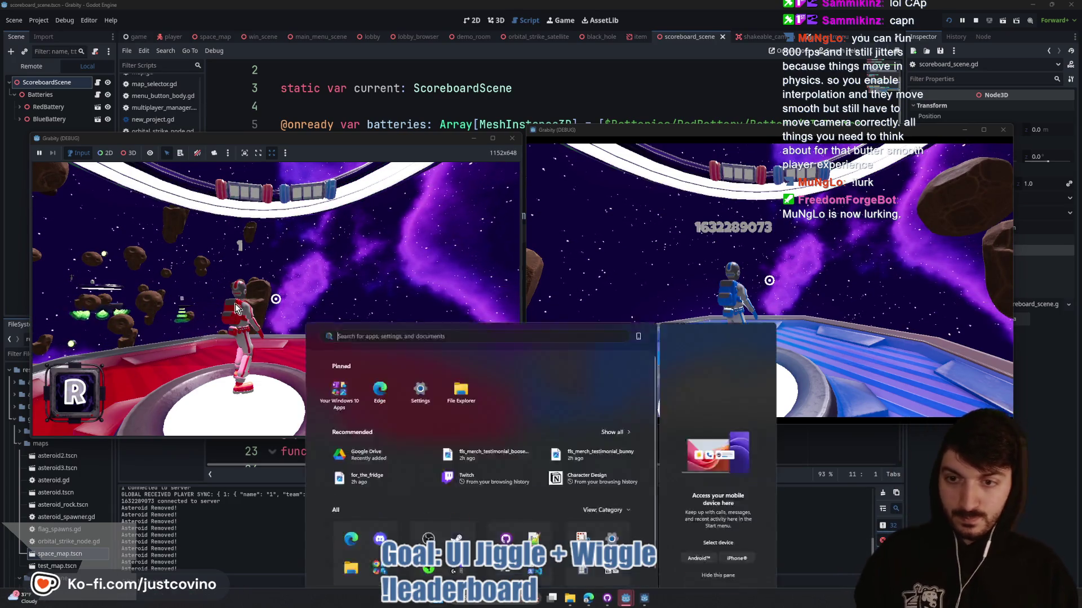
key("super")
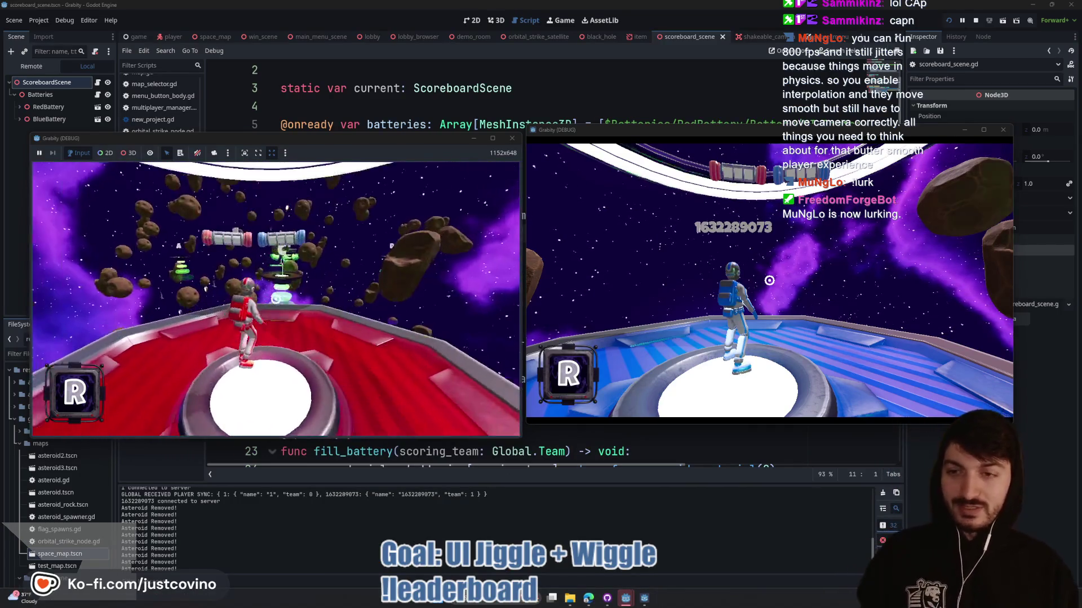
- Jump the red player into space, grapple onto the battery platform, look around, and quit
key("space")
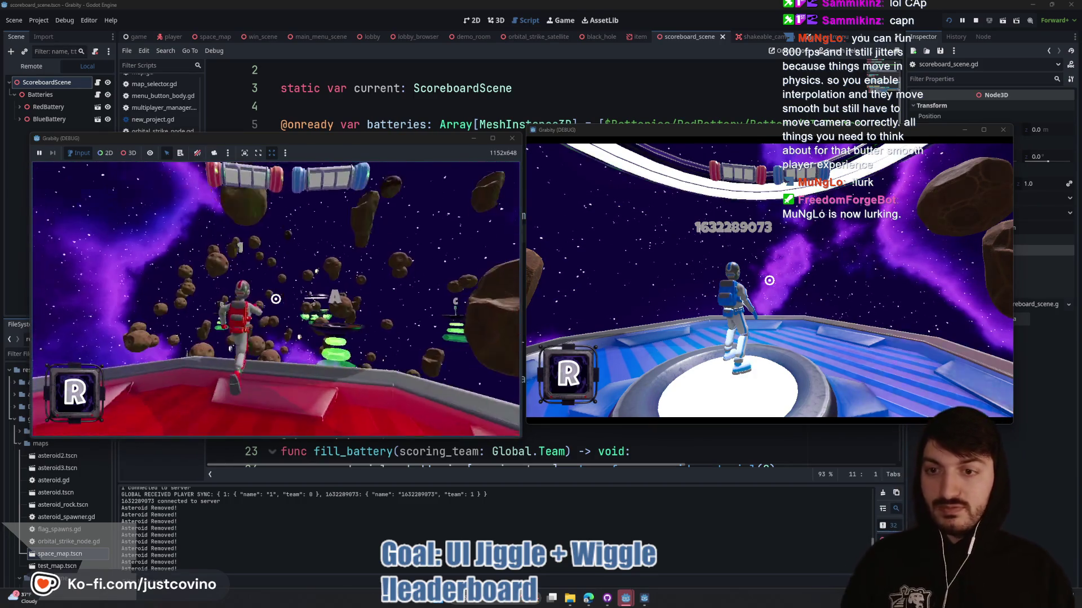
key("space")
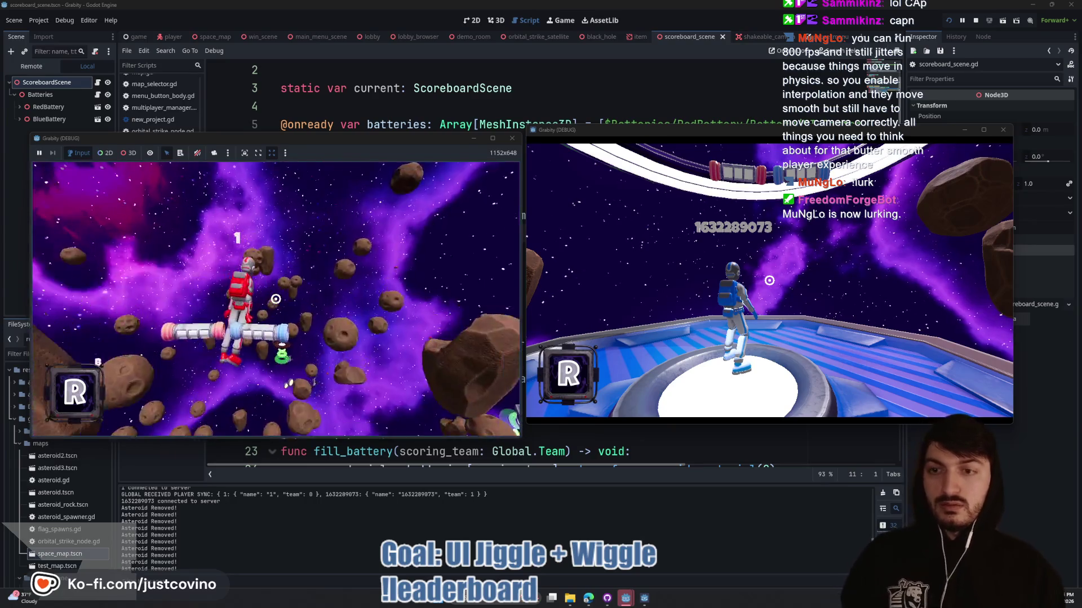
left_click(275, 300)
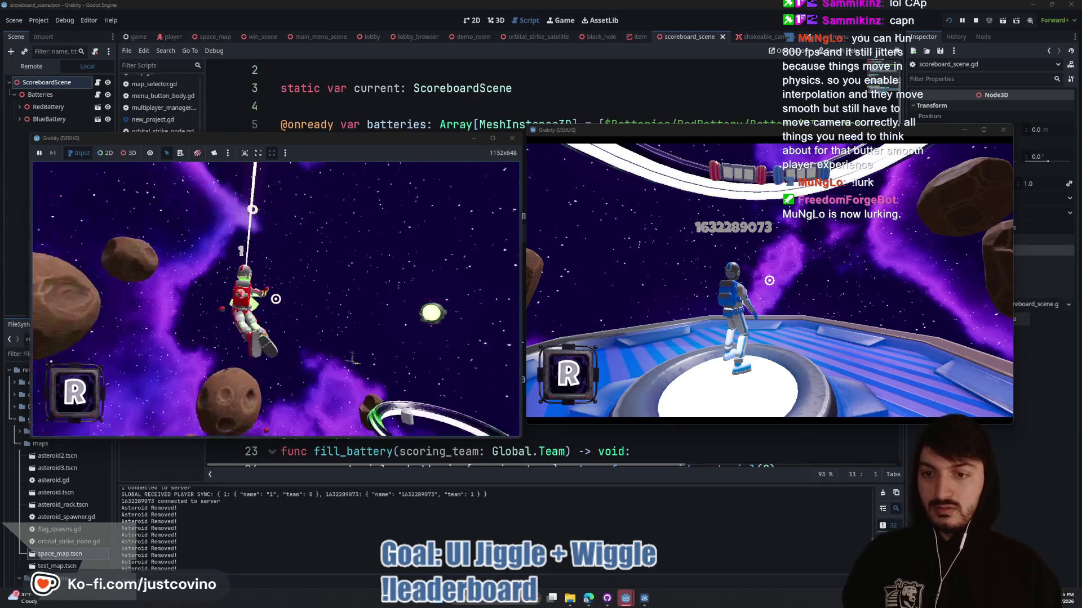
key("space")
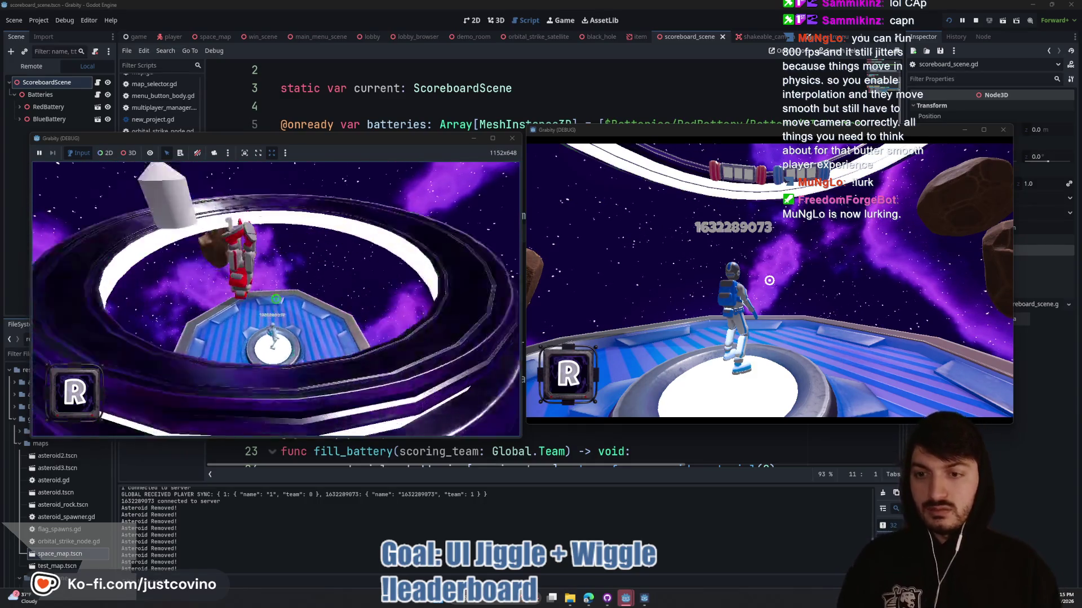
key("w")
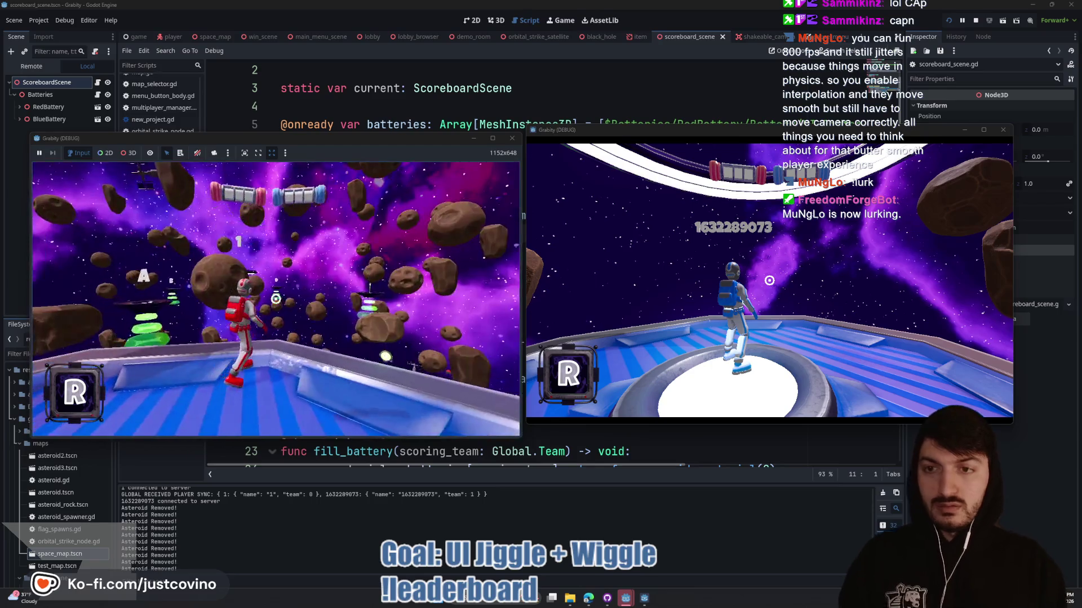
key("d")
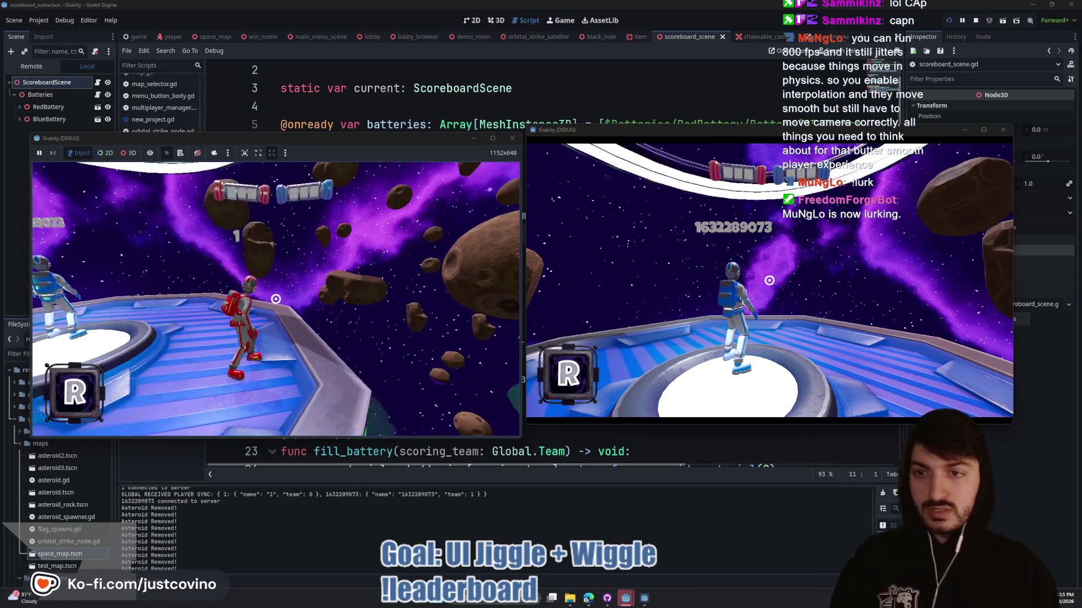
key("Escape")
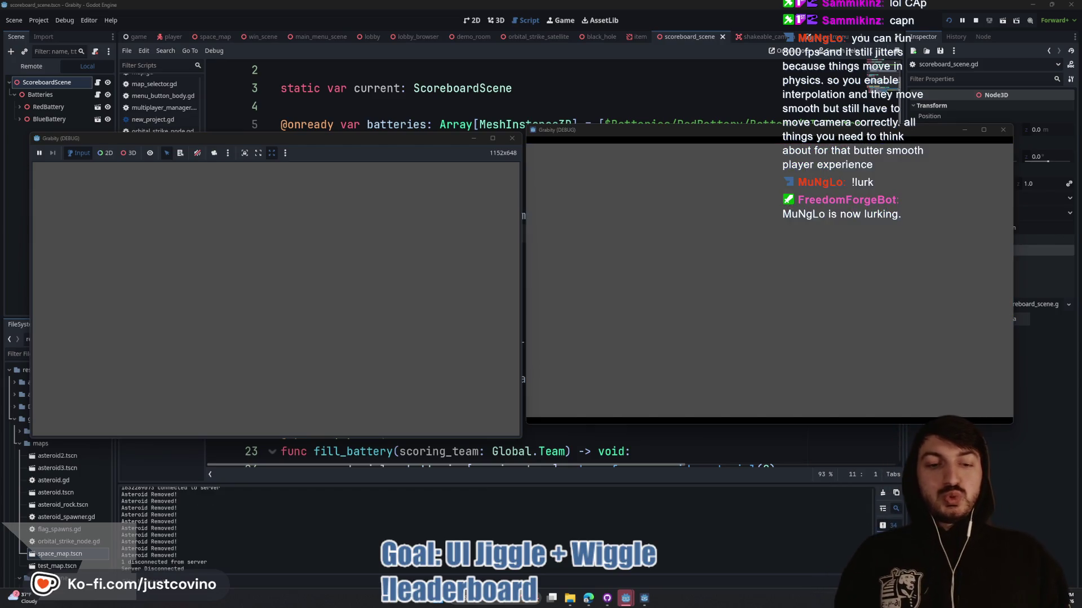
- Stop the running debug session and return to the script
key("super")
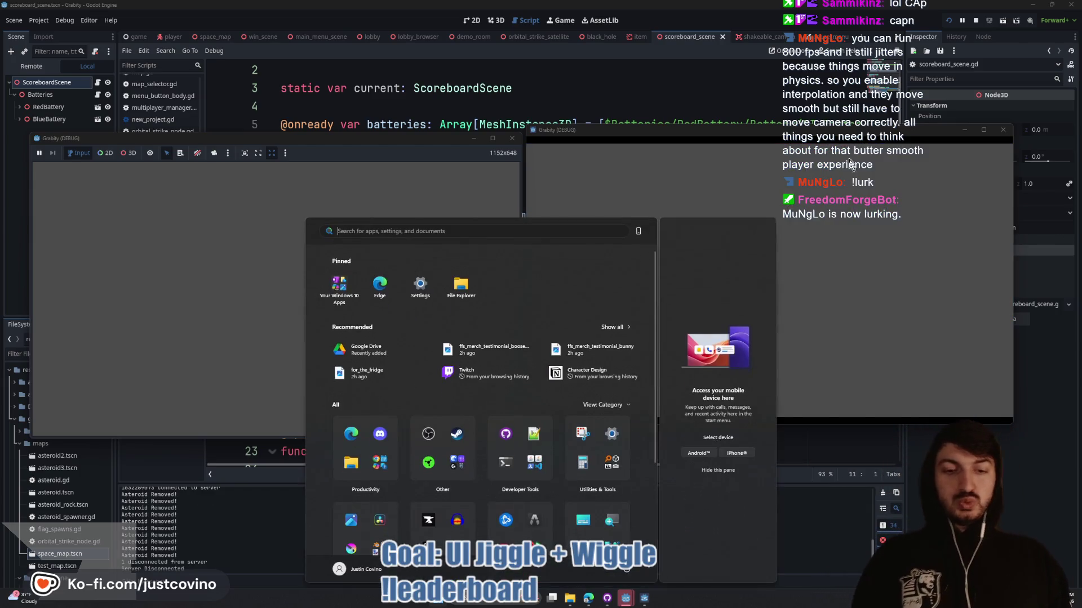
left_click(975, 21)
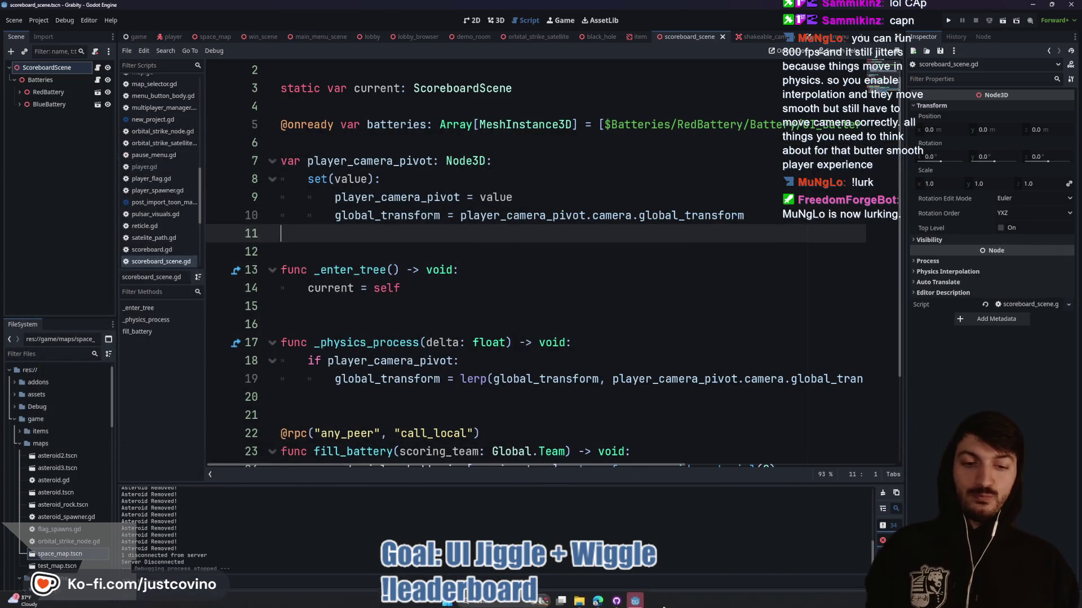
left_click(549, 325)
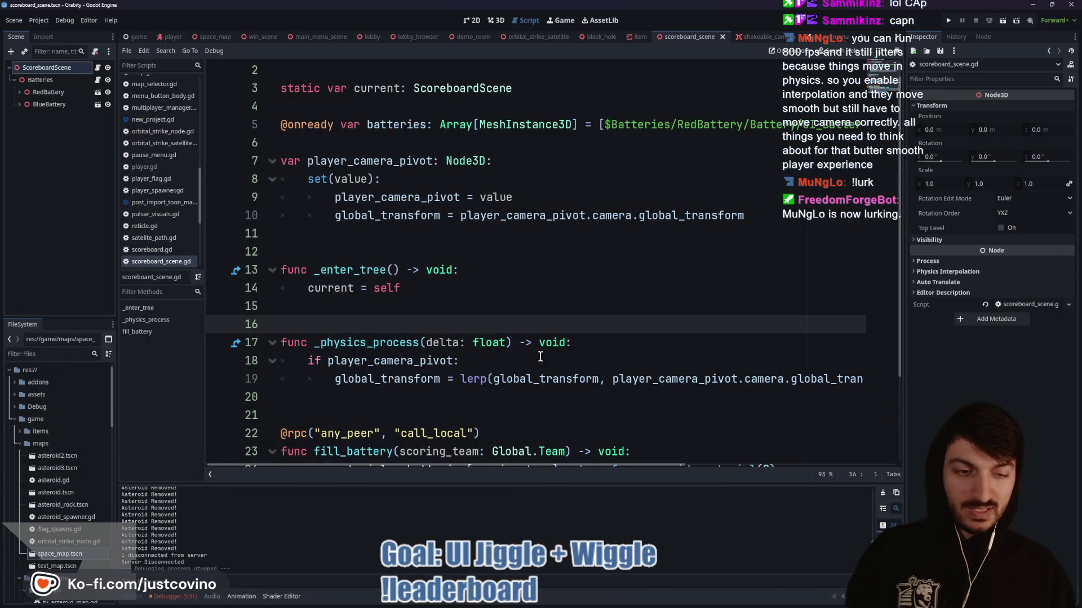
- Change the line 19 lerp weight from 10.0 to 20.0 * delta and relaunch the game
scroll(549, 363, "down", 2)
scroll(549, 363, "right", 5)
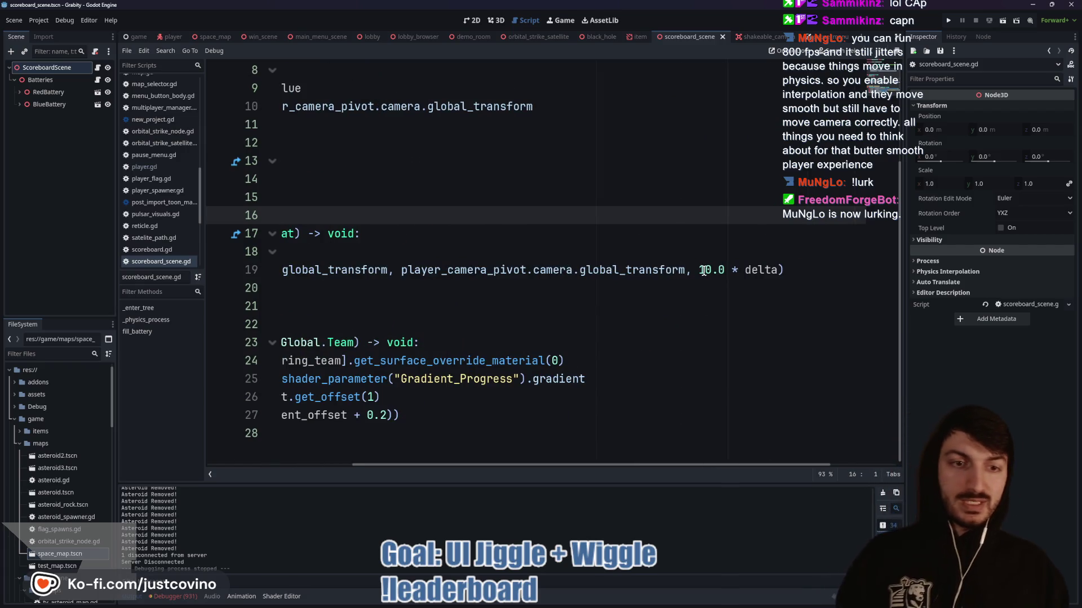
left_click(707, 271)
type("2")
left_click(546, 238)
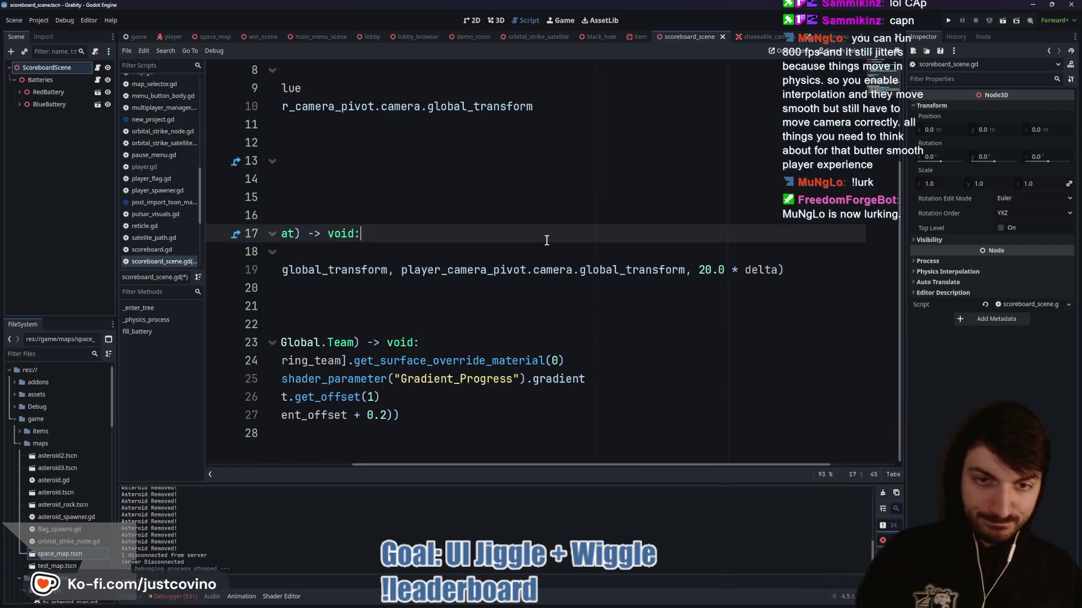
left_click(950, 20)
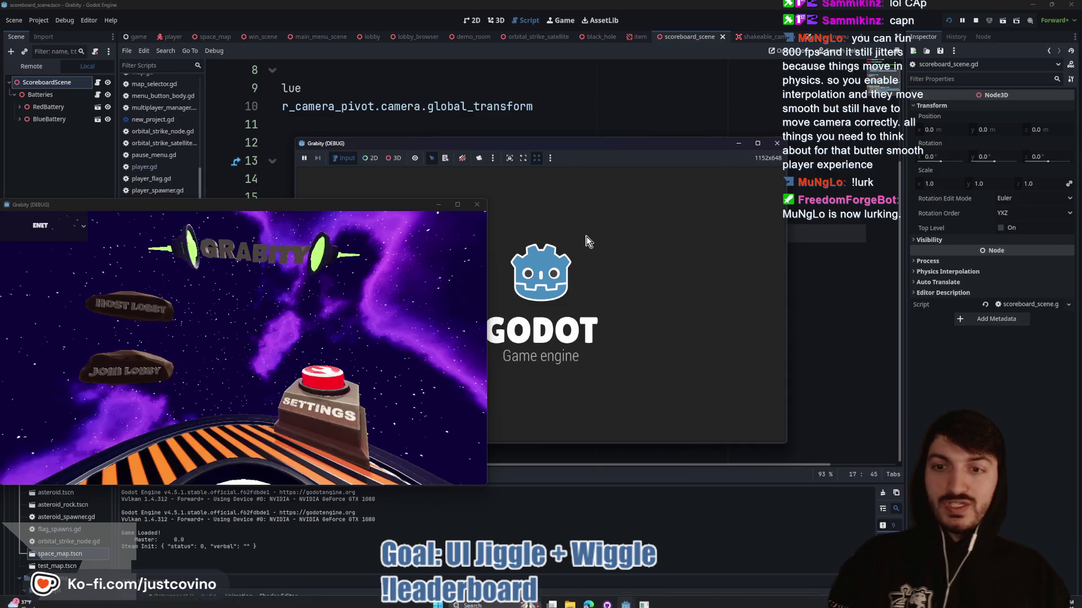
- Arrange both game windows, host a private lobby, join it from the other, ready up, and start
mouse_move(584, 144)
left_mouse_down()
mouse_move(323, 96)
mouse_move(298, 103)
left_mouse_up()
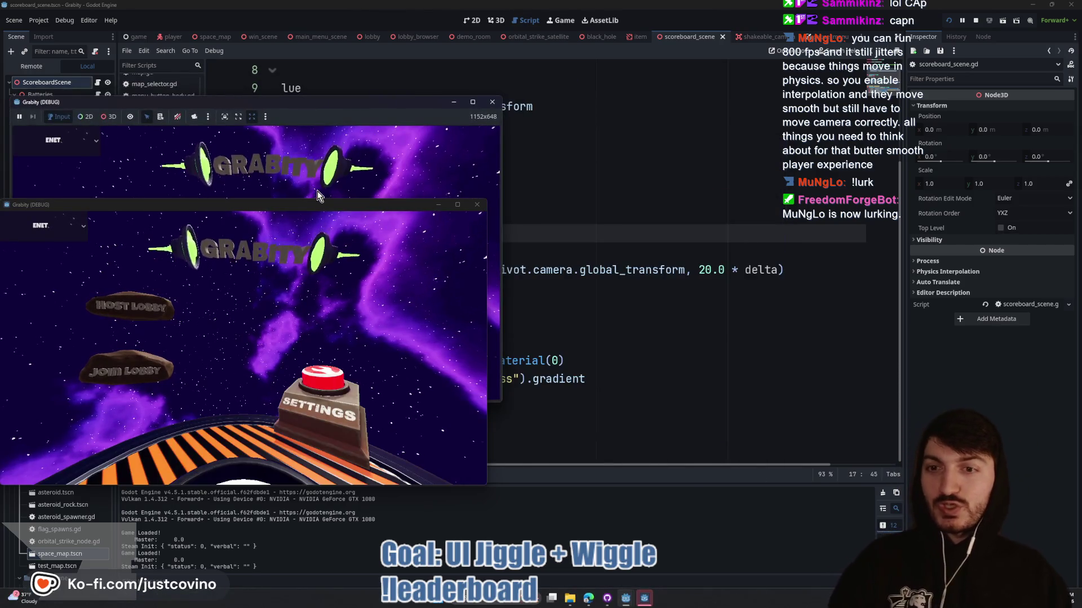
left_click_drag(319, 205, 841, 169)
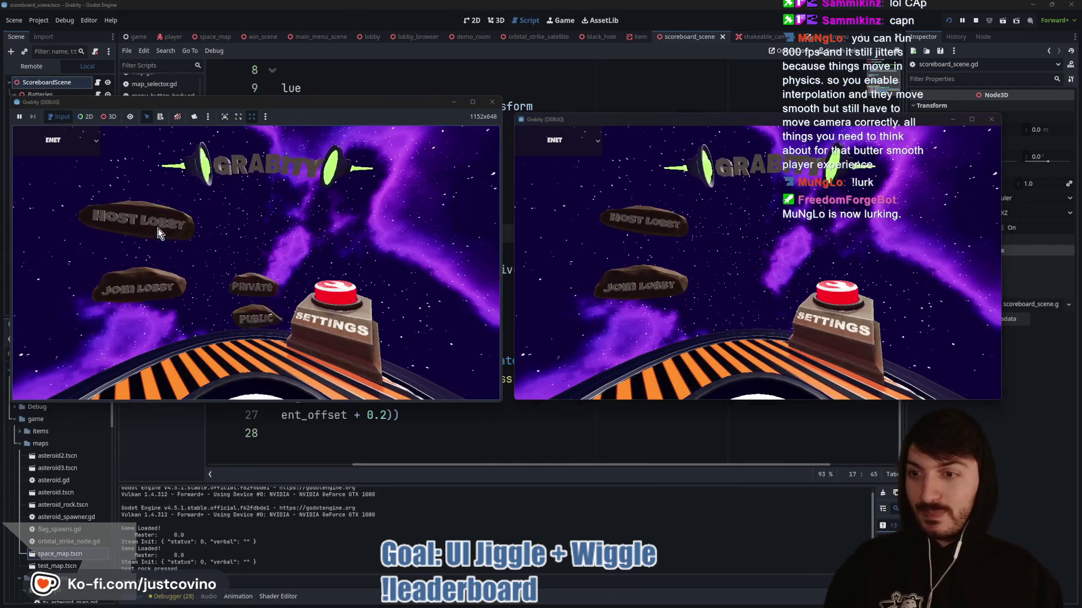
left_click(158, 228)
left_click(271, 236)
left_click(651, 275)
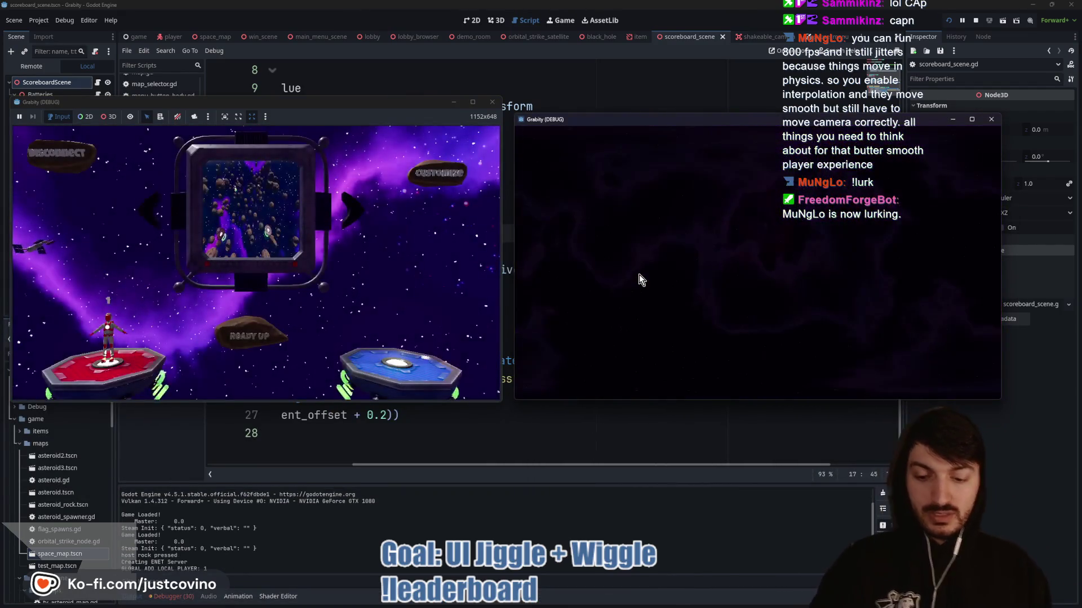
left_click(671, 261)
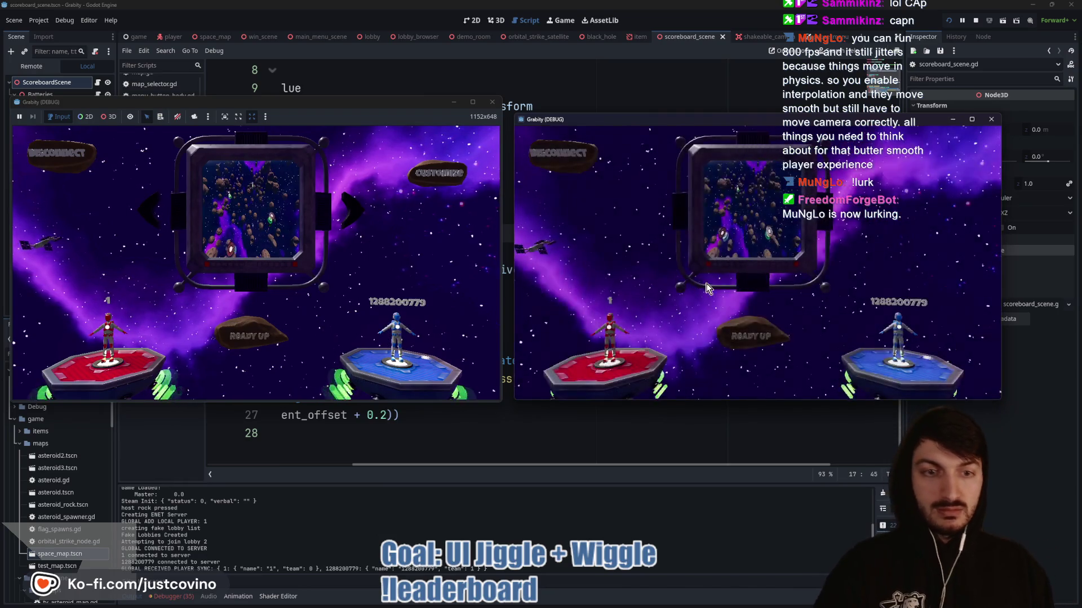
left_click(753, 351)
left_click(245, 333)
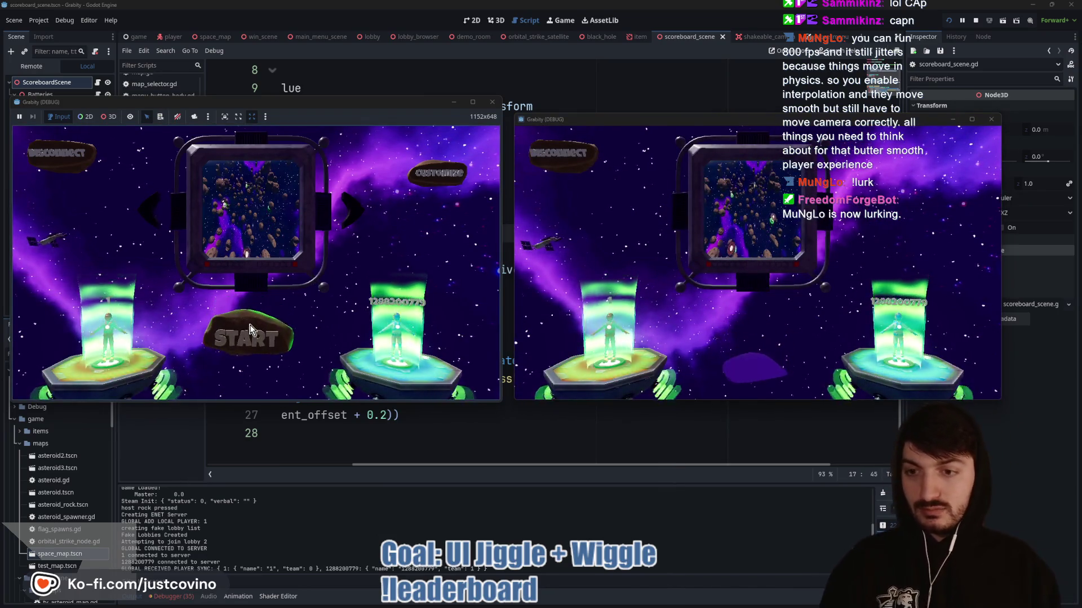
left_click(247, 330)
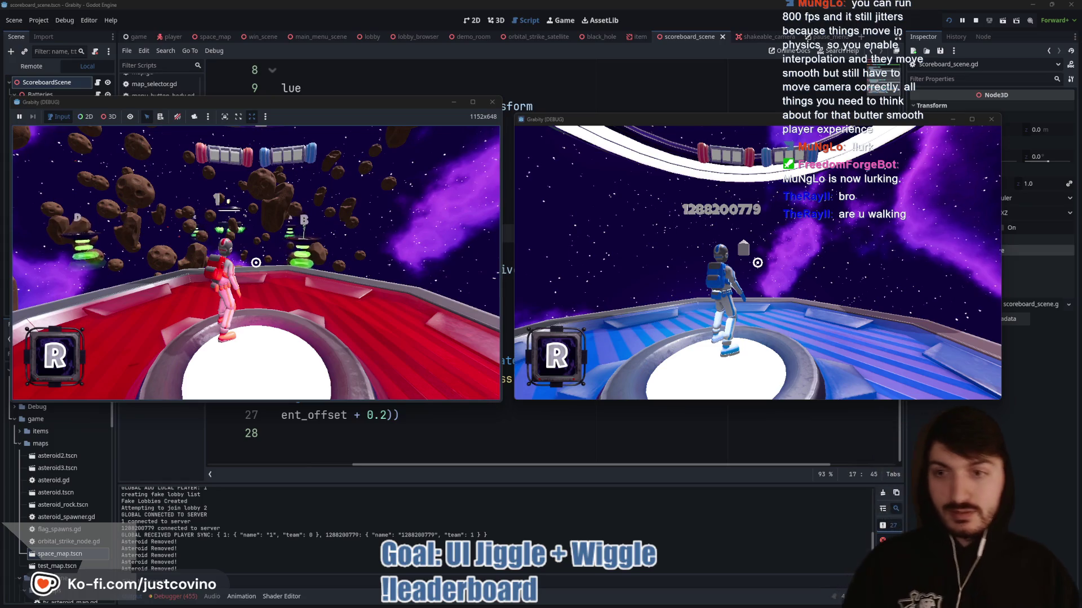
- Bring the scoreboard_scene.gd script editor back in front of the game
key("super")
key("super")
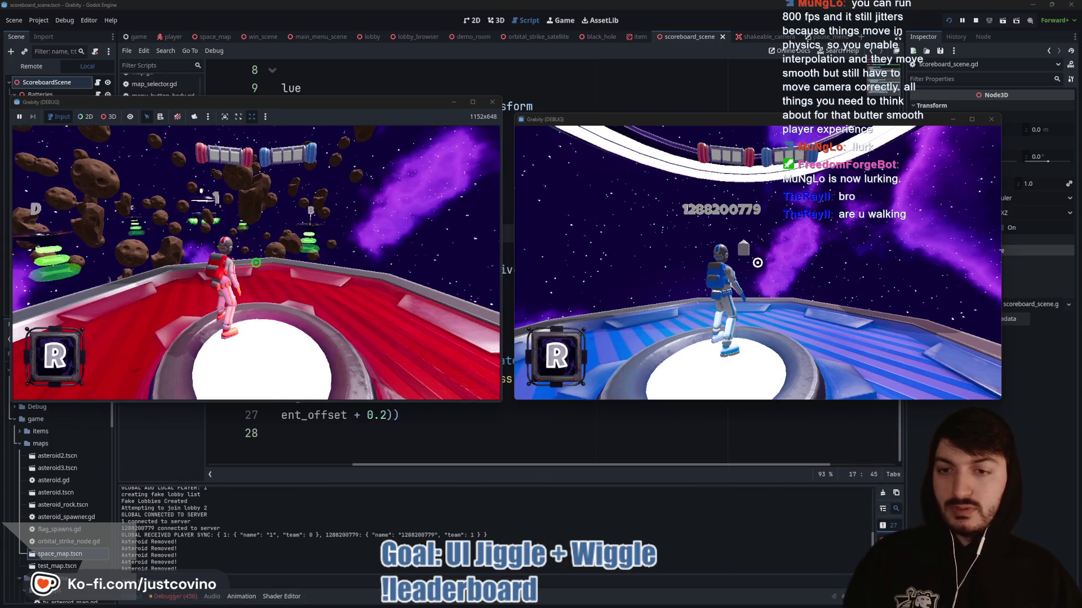
key("super")
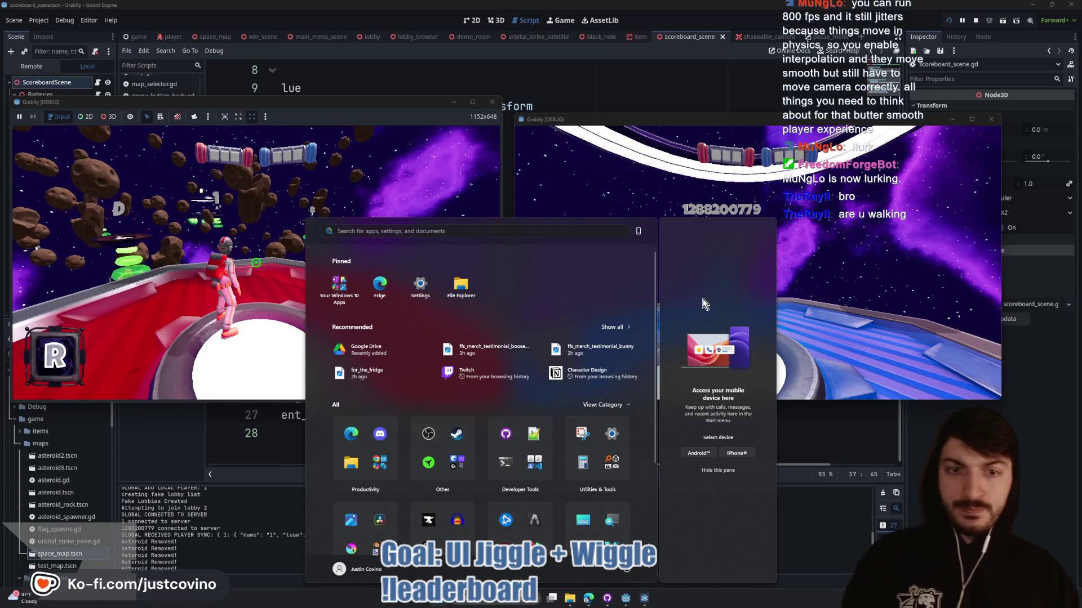
key("super")
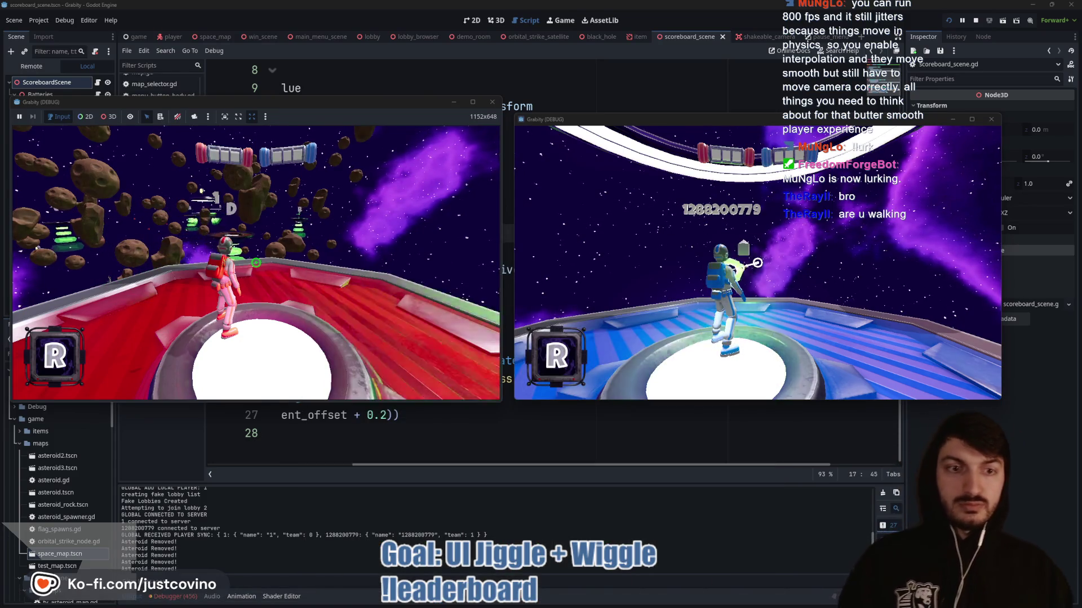
key("super")
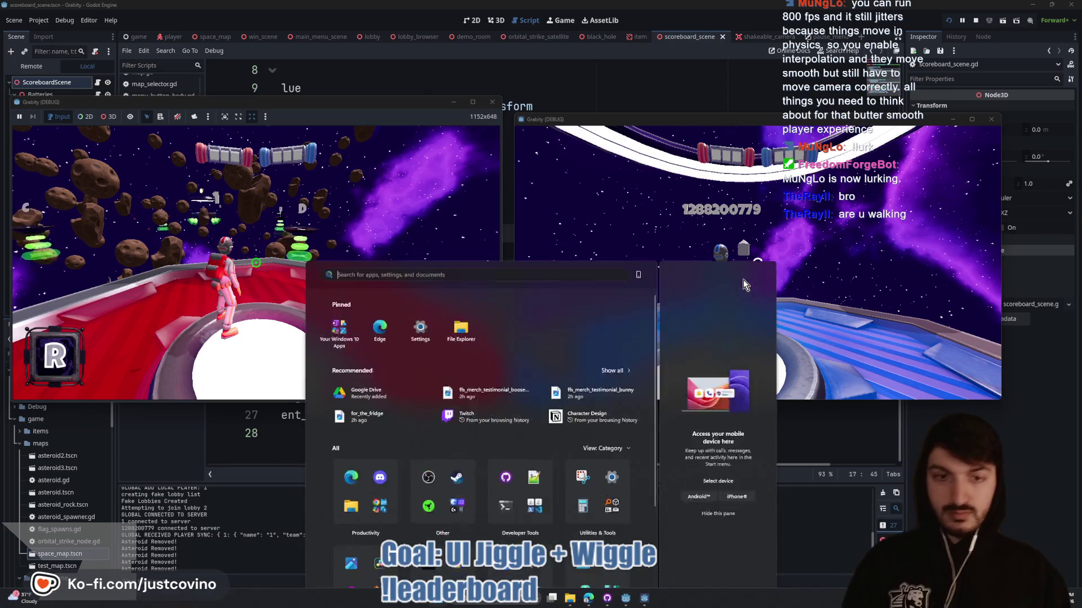
left_click(814, 535)
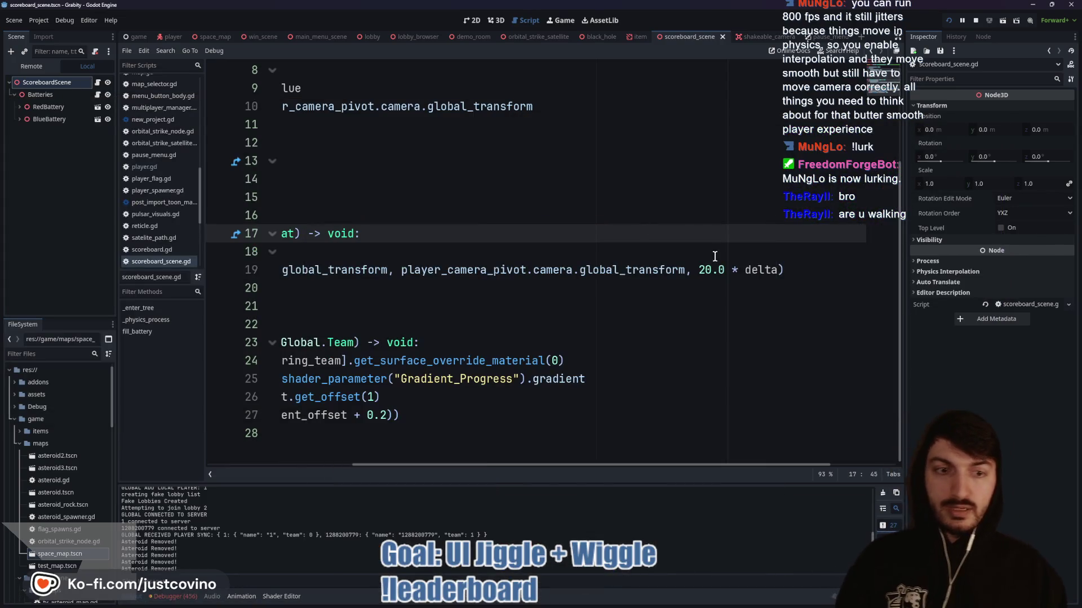
- Replace the line 19 lerp weight 20.0 with 40.0 * delta and save the script
left_click(734, 270)
key("BackSpace")
key("BackSpace")
key("BackSpace")
type("40.0")
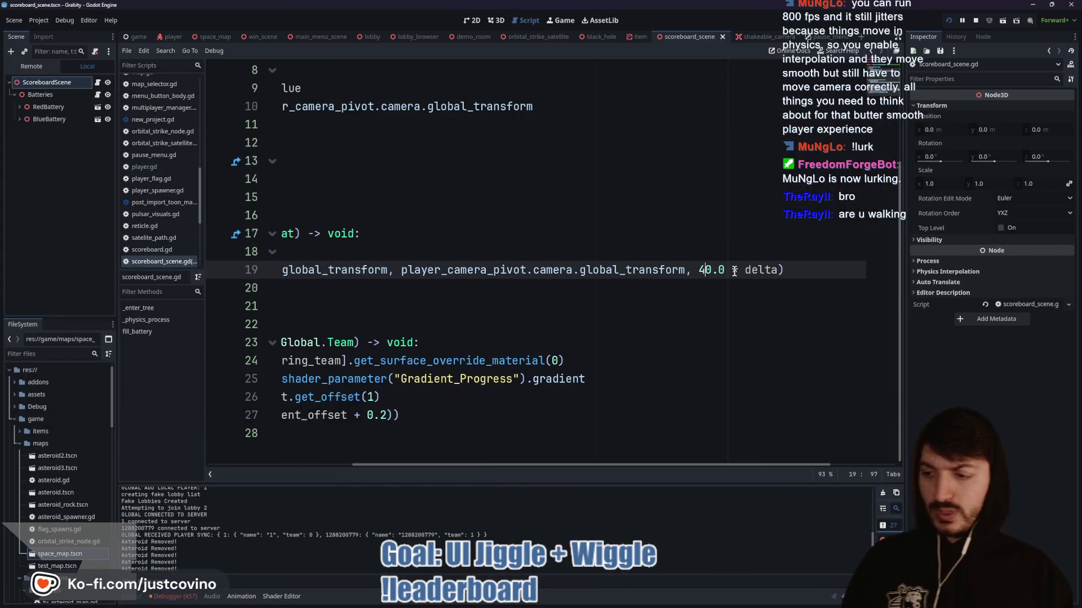
left_click(637, 239)
key("ctrl+s")
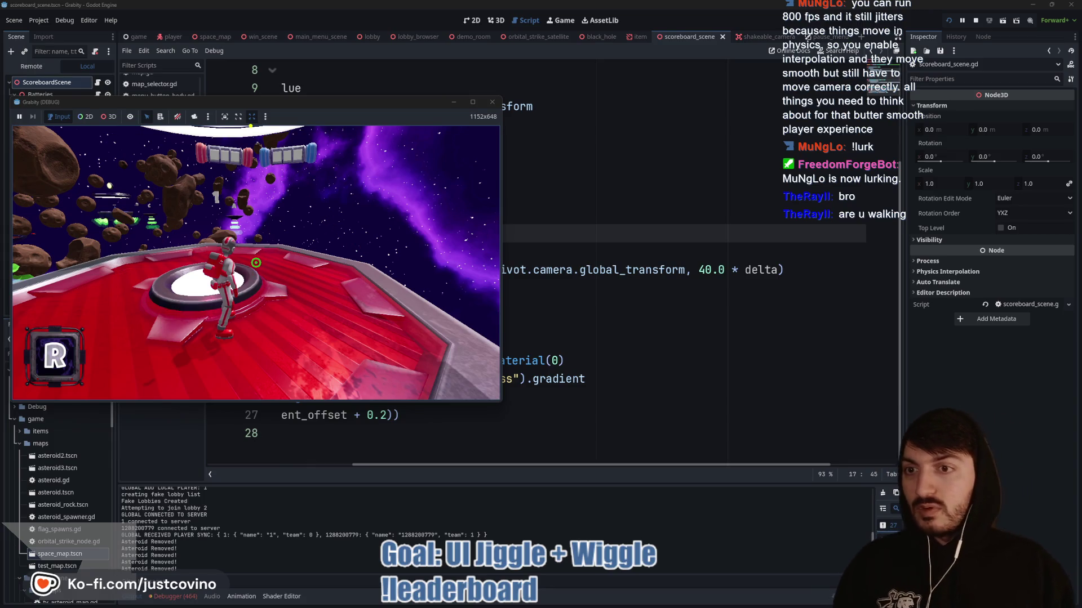
mouse_move(206, 136)
left_mouse_down()
mouse_move(179, 170)
mouse_move(254, 179)
mouse_move(180, 138)
left_mouse_up()
mouse_move(260, 136)
left_mouse_down()
mouse_move(369, 190)
mouse_move(264, 136)
left_mouse_up()
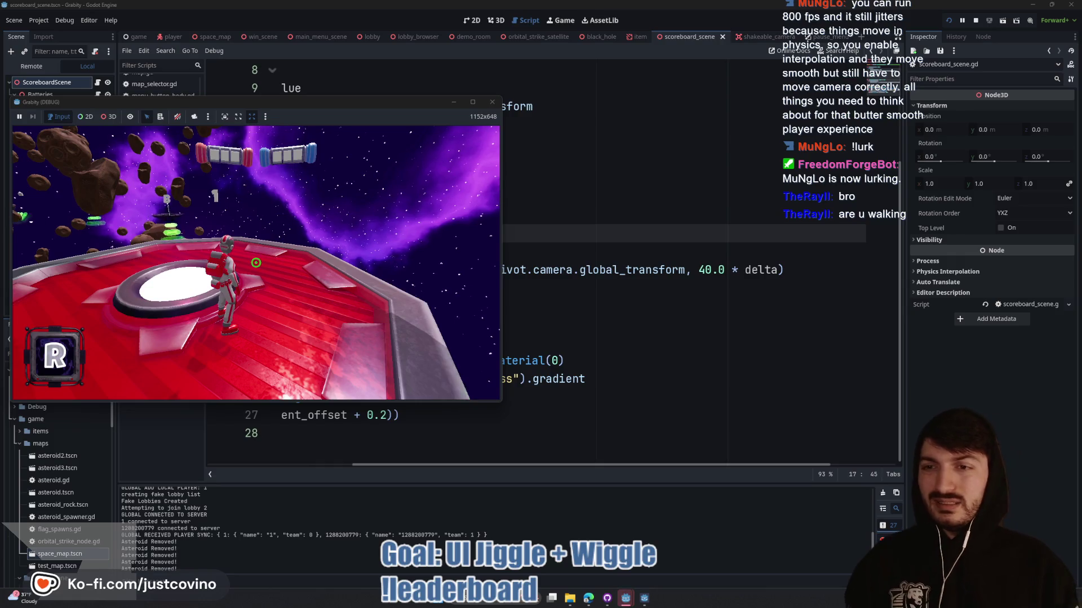
key("super")
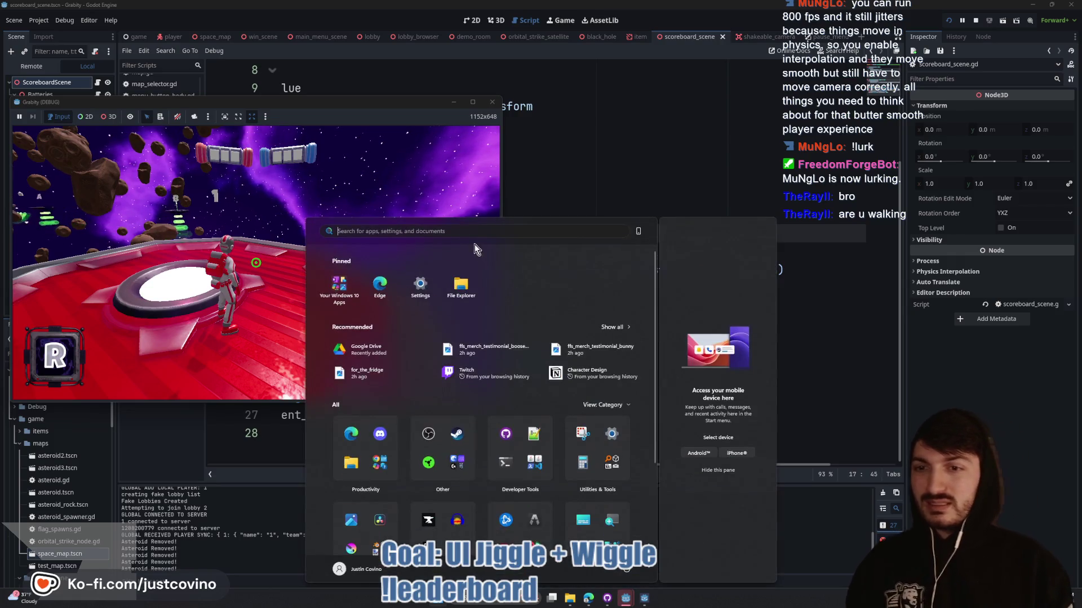
key("super")
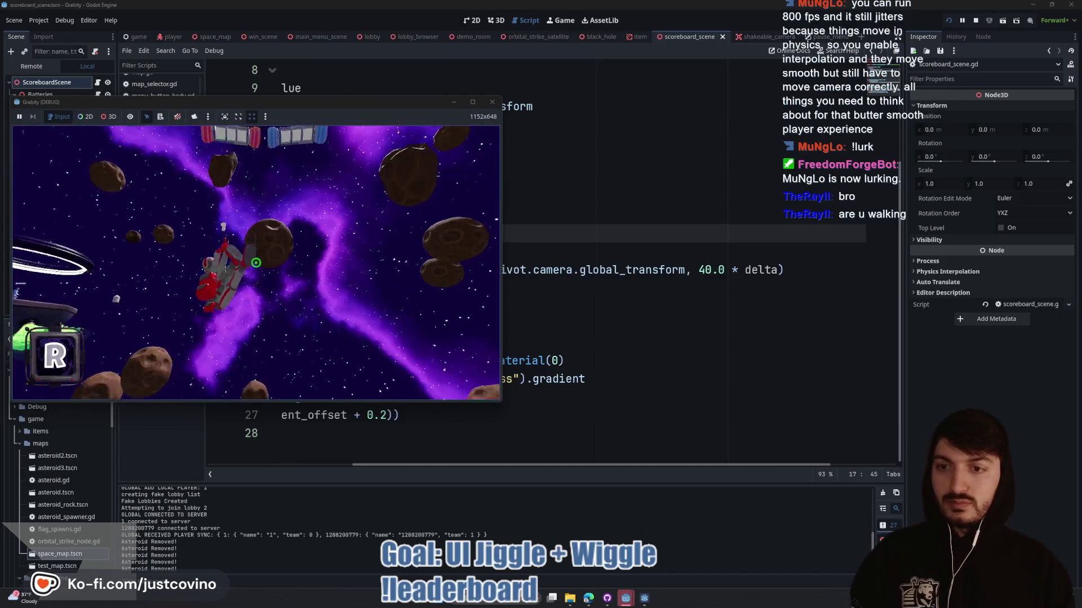
left_click(256, 262)
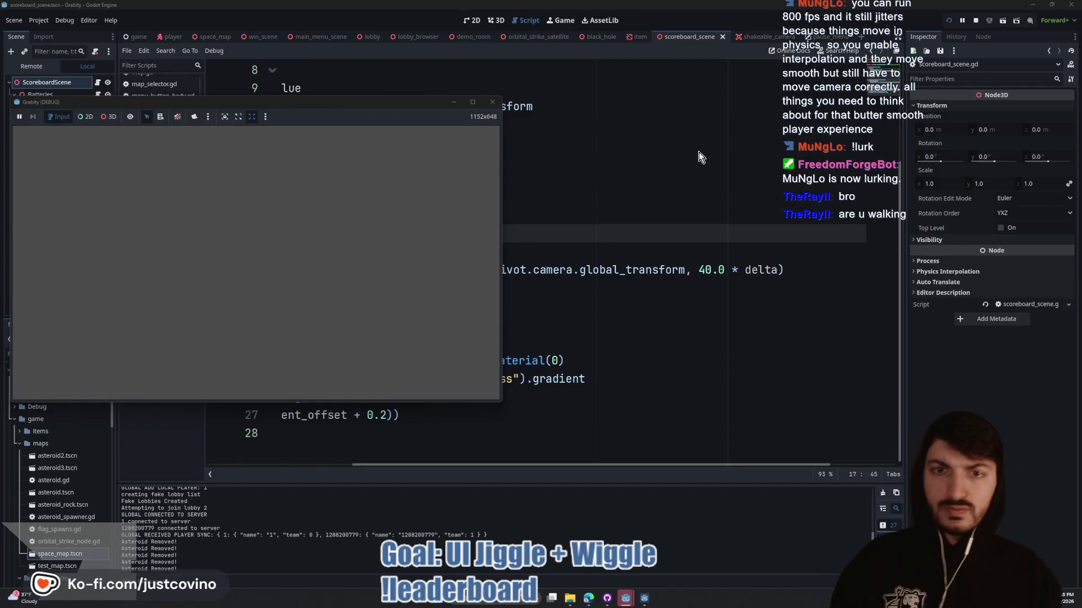
left_click(975, 21)
- Stop the game, save, review global_transform on line 19, and switch to the 3D view
left_click(711, 275)
key("ctrl+s")
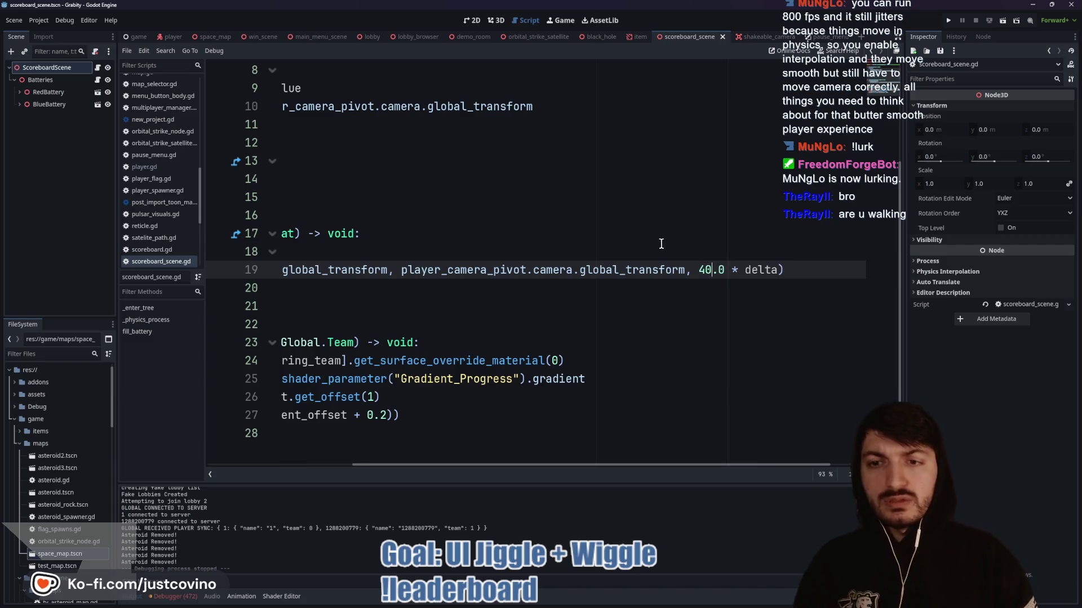
scroll(630, 259, "left", 3)
scroll(624, 253, "left", 3)
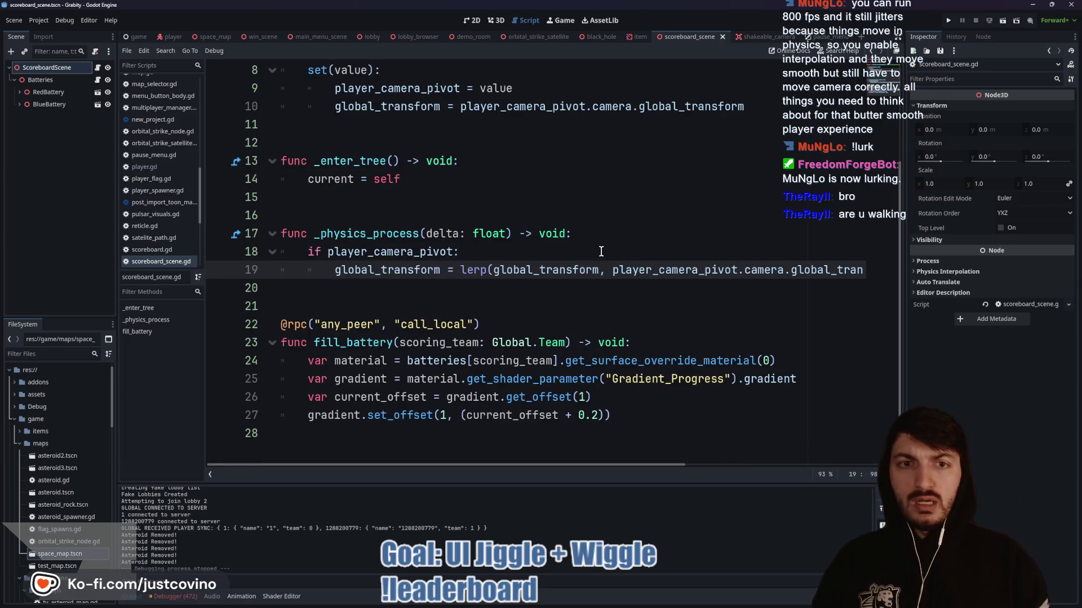
scroll(626, 260, "right", 3)
double_click(743, 276)
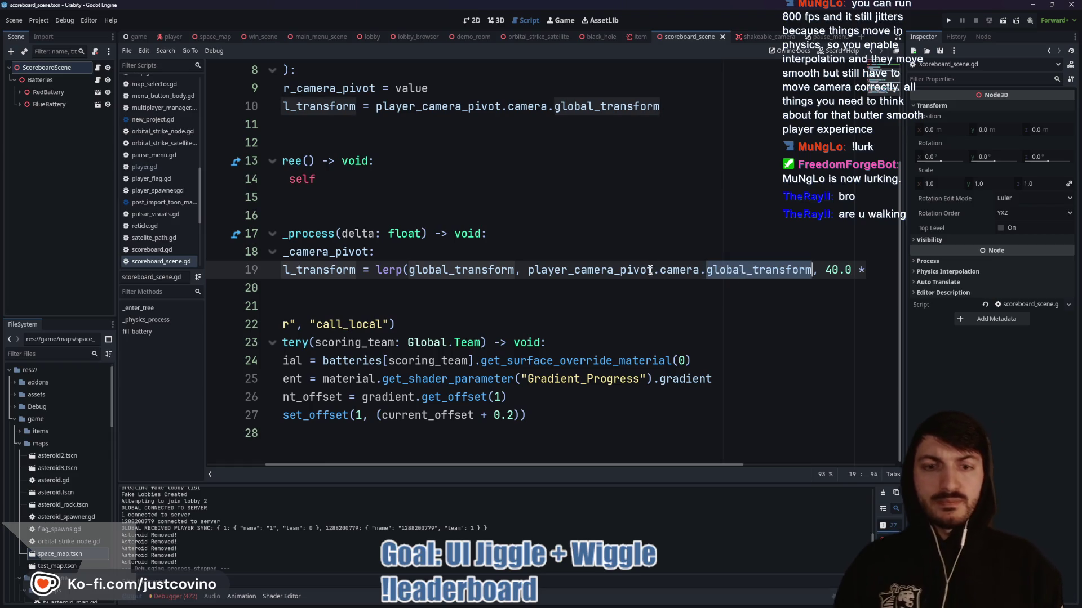
scroll(650, 263, "left", 3)
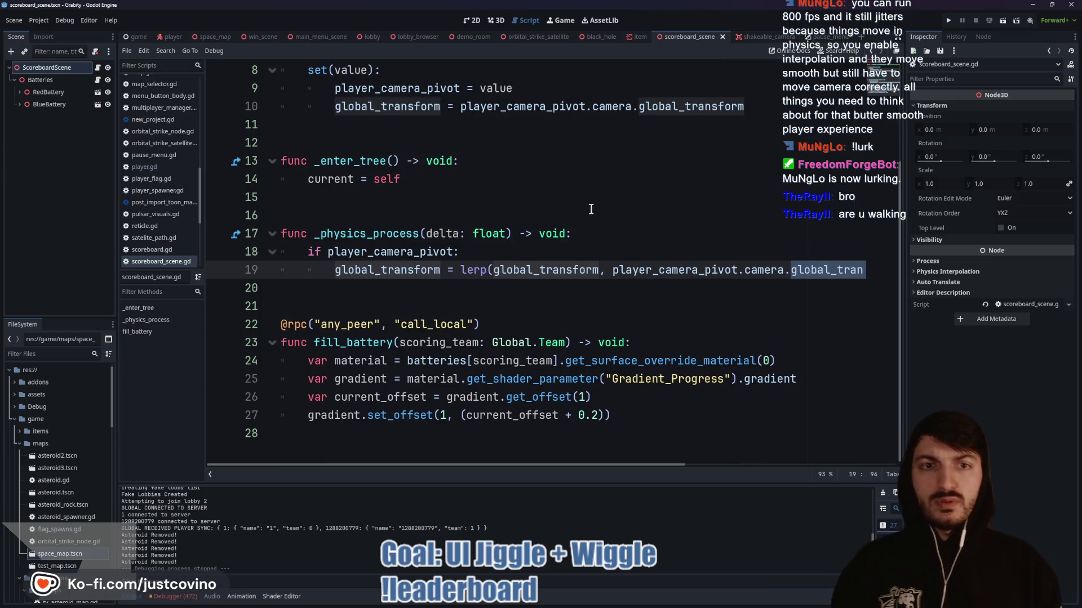
left_click(496, 21)
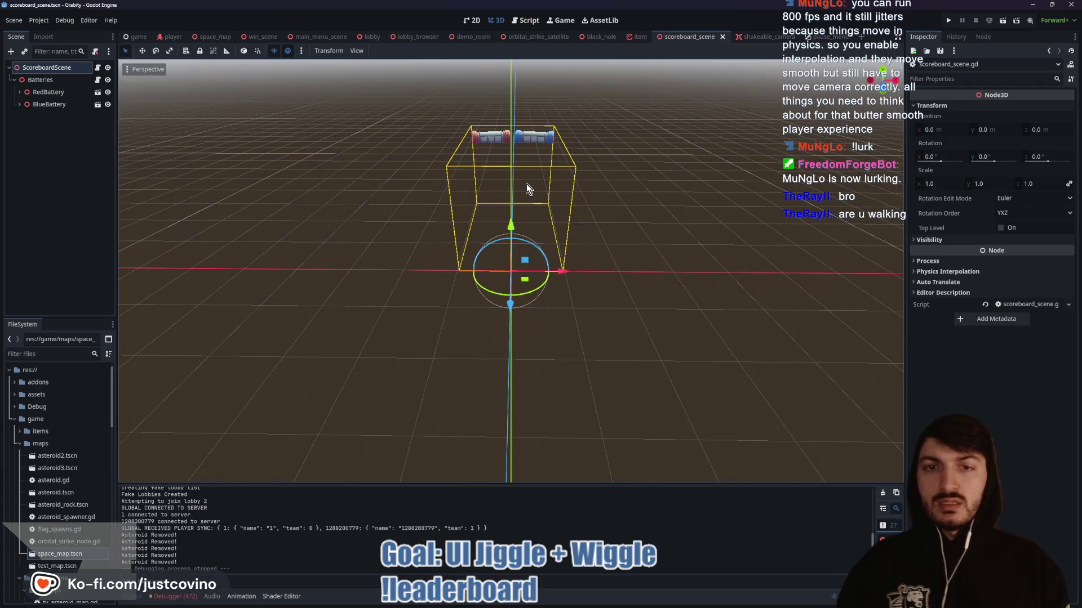
- Nudge the scoreboard root along Z to -0.169, save the scene, and orbit to inspect it
left_click_drag(509, 303, 512, 296)
key("ctrl+s")
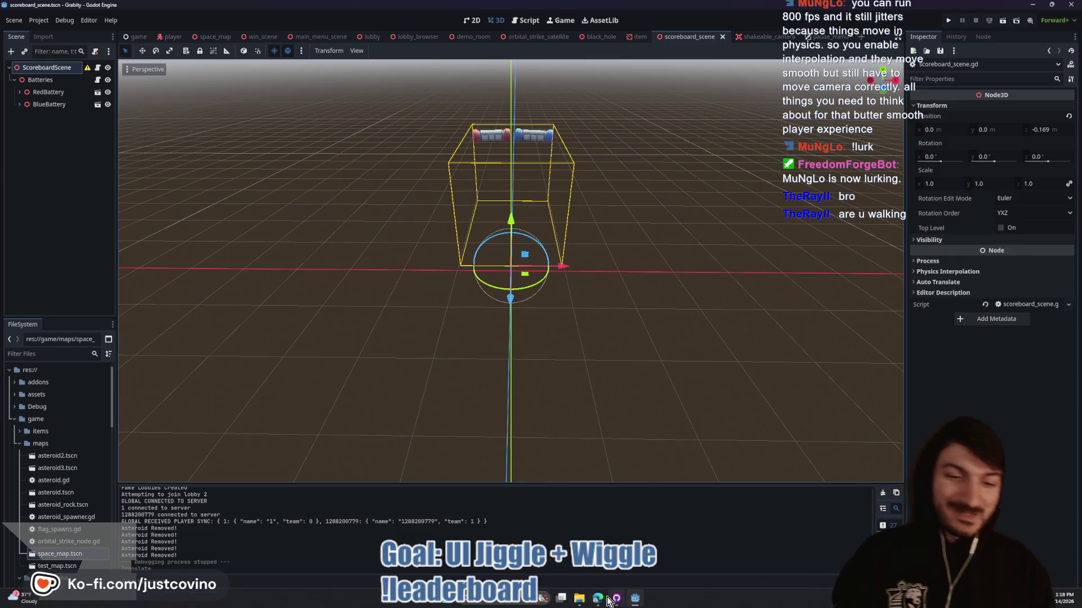
mouse_move(595, 596)
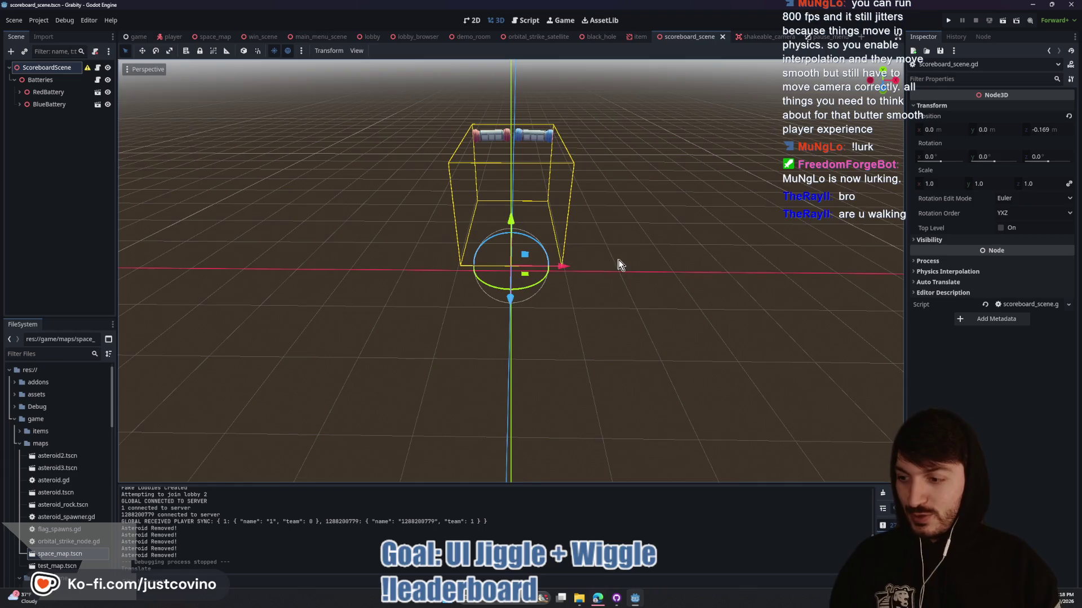
left_click_drag(620, 261, 596, 255)
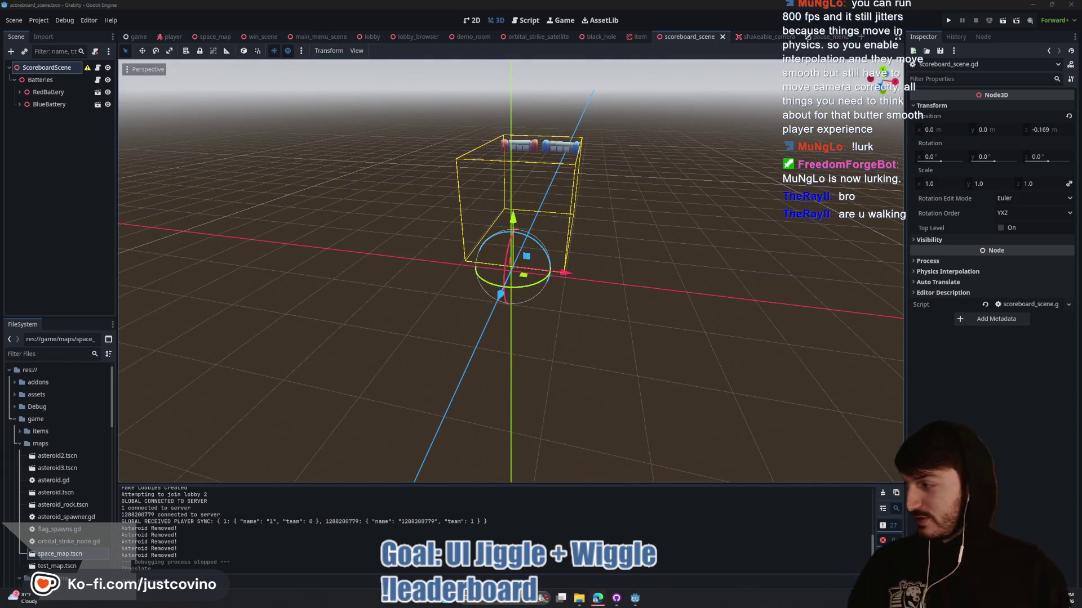
left_click_drag(369, 246, 387, 244)
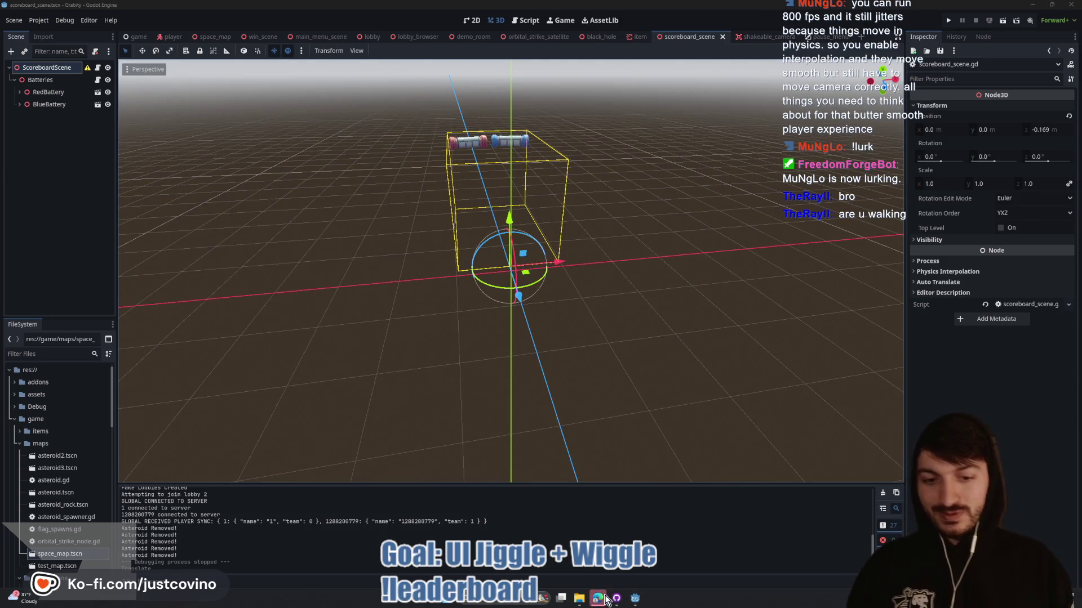
- Close the leftover extra window from the taskbar and bring up the browser
mouse_move(597, 600)
left_click(635, 530)
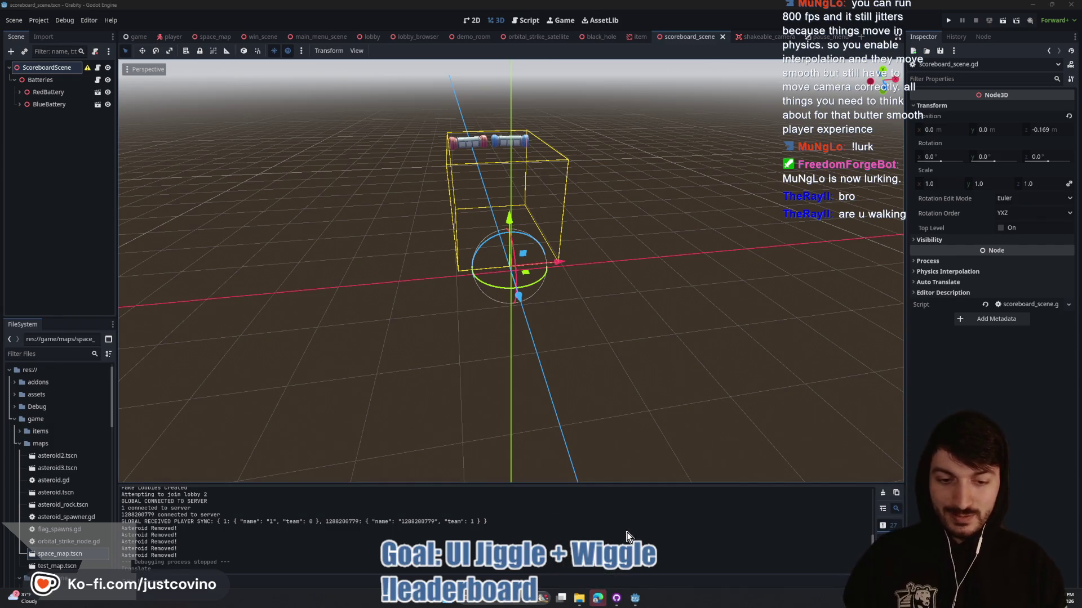
key("alt+Tab")
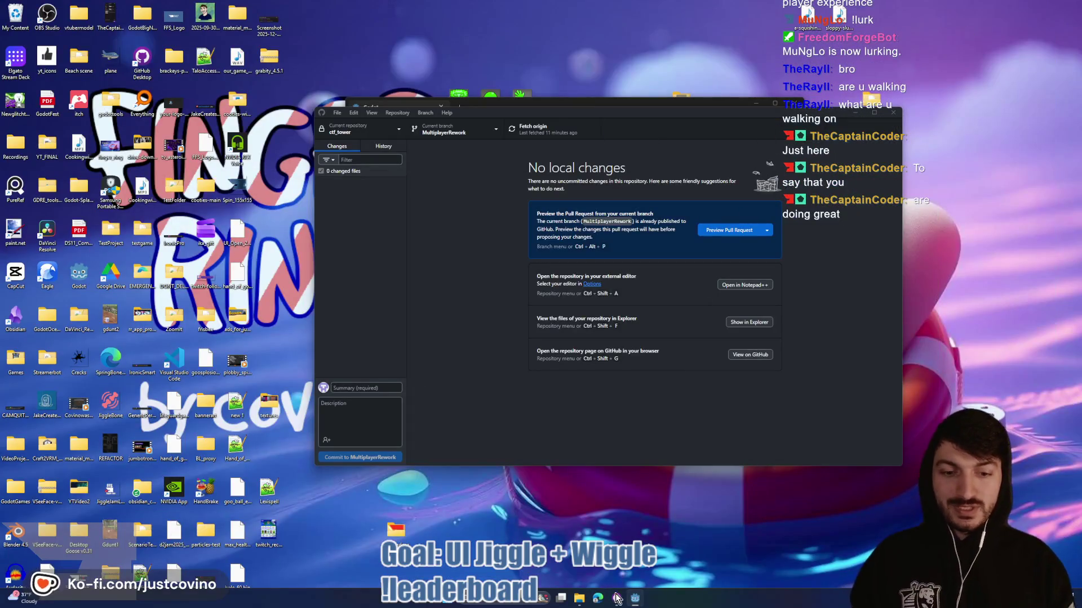
left_click(635, 598)
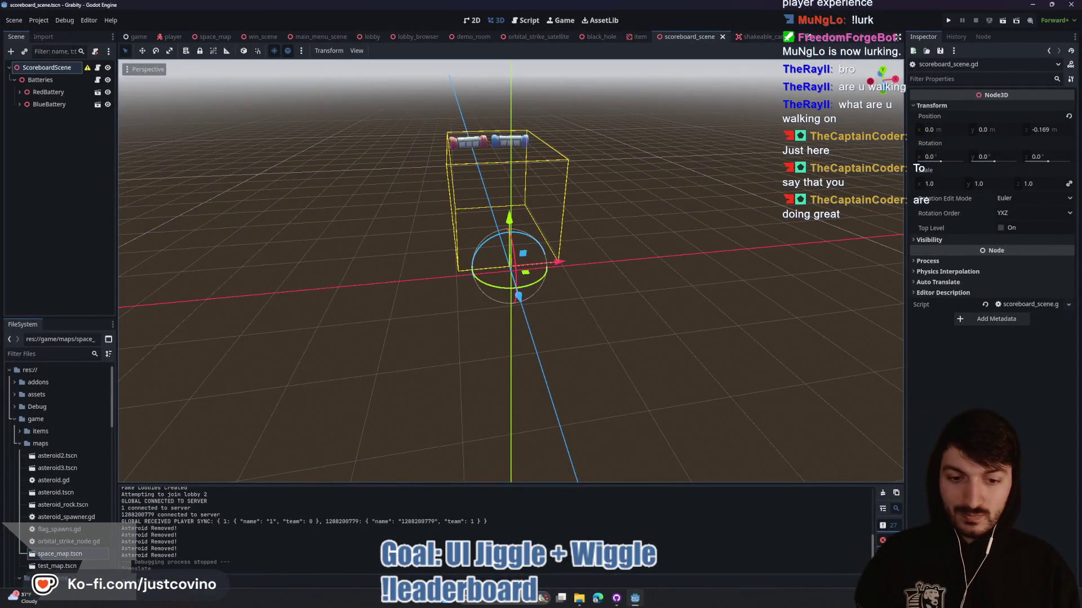
left_click(598, 602)
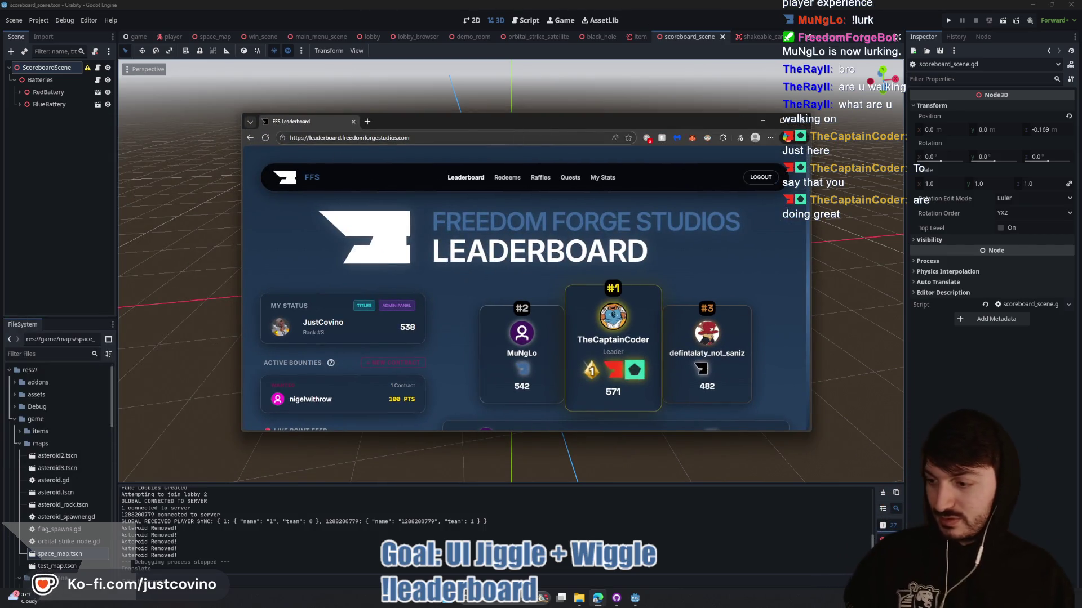
- Bring up the FFS Leaderboard page and check the leader's score of 571
key("super+d")
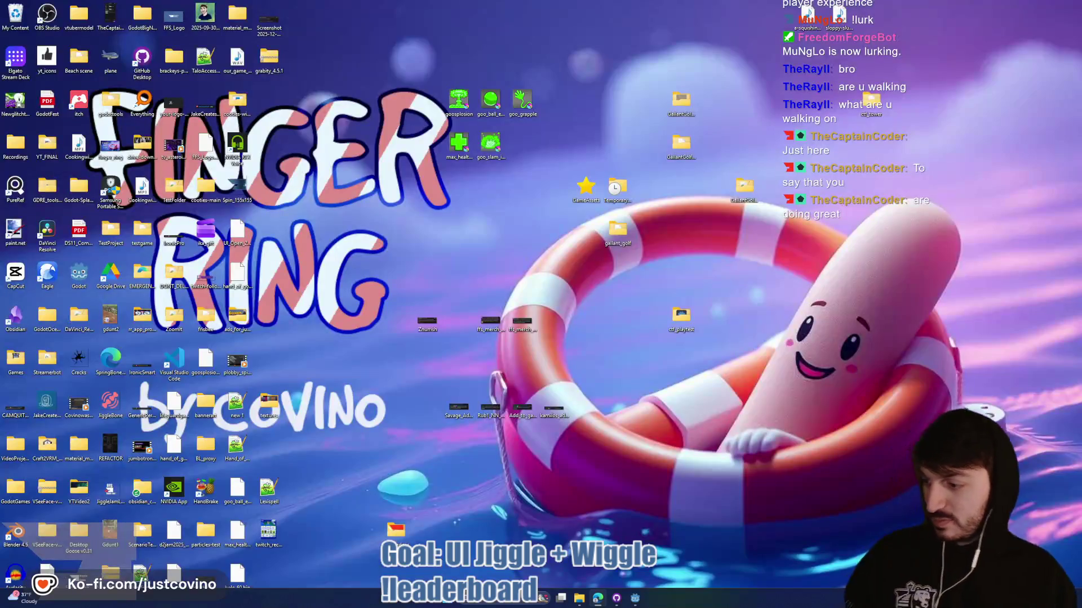
key("super+d")
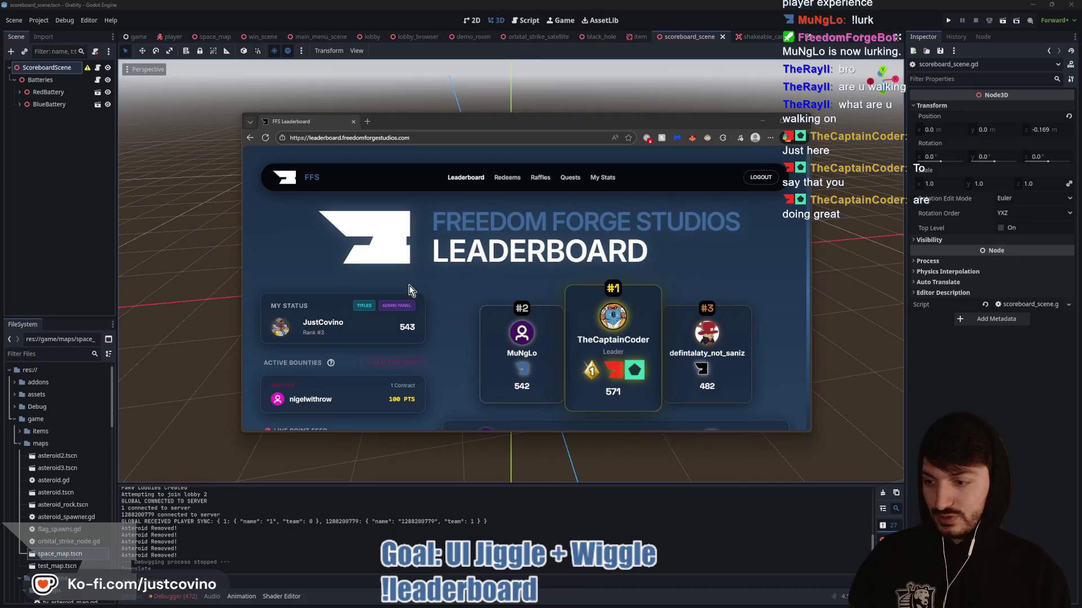
scroll(536, 264, "down", 2)
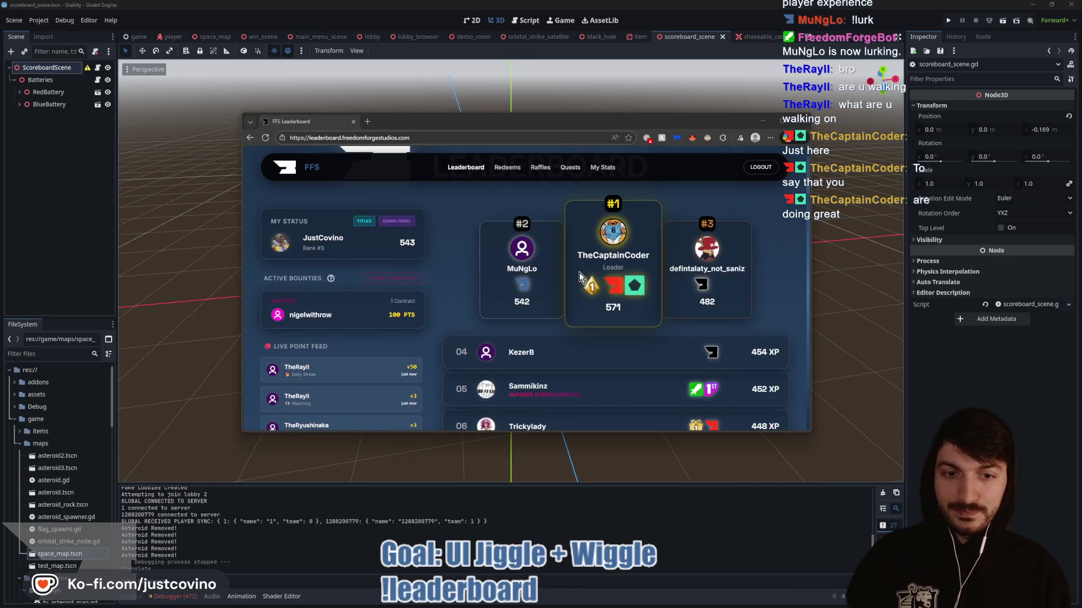
double_click(612, 307)
left_click(628, 334)
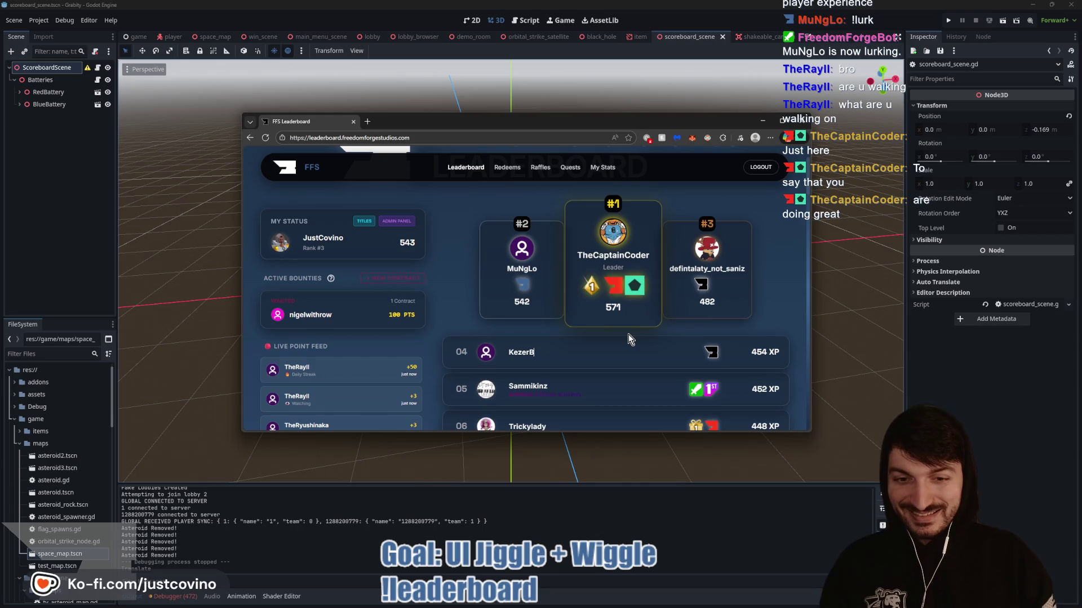
- Reload the leaderboard to show 575 on top, enlarge the window, then minimize it
left_click(266, 142)
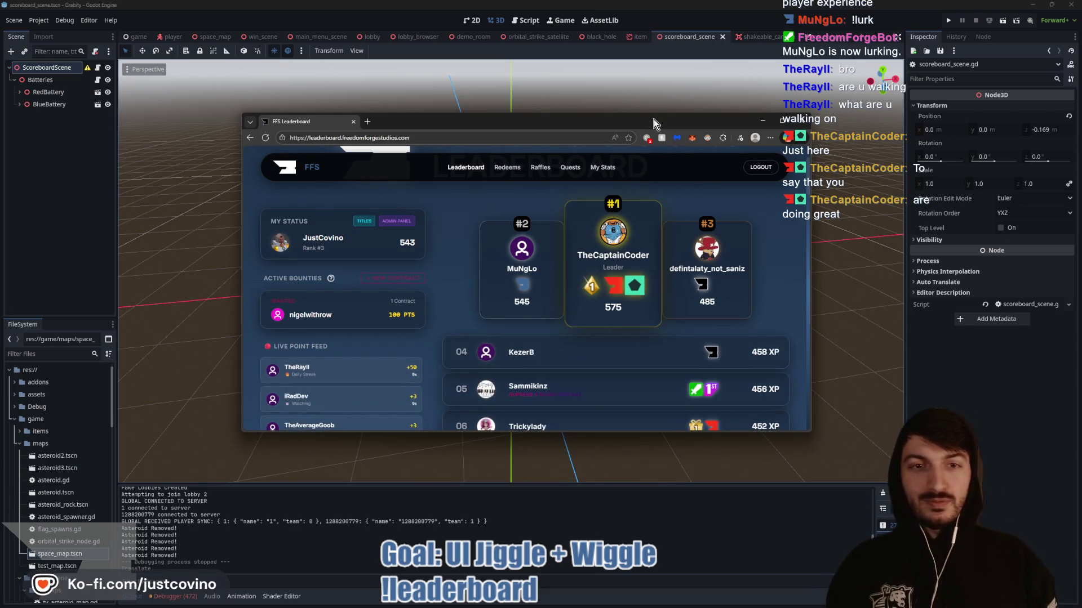
left_click_drag(654, 120, 584, 54)
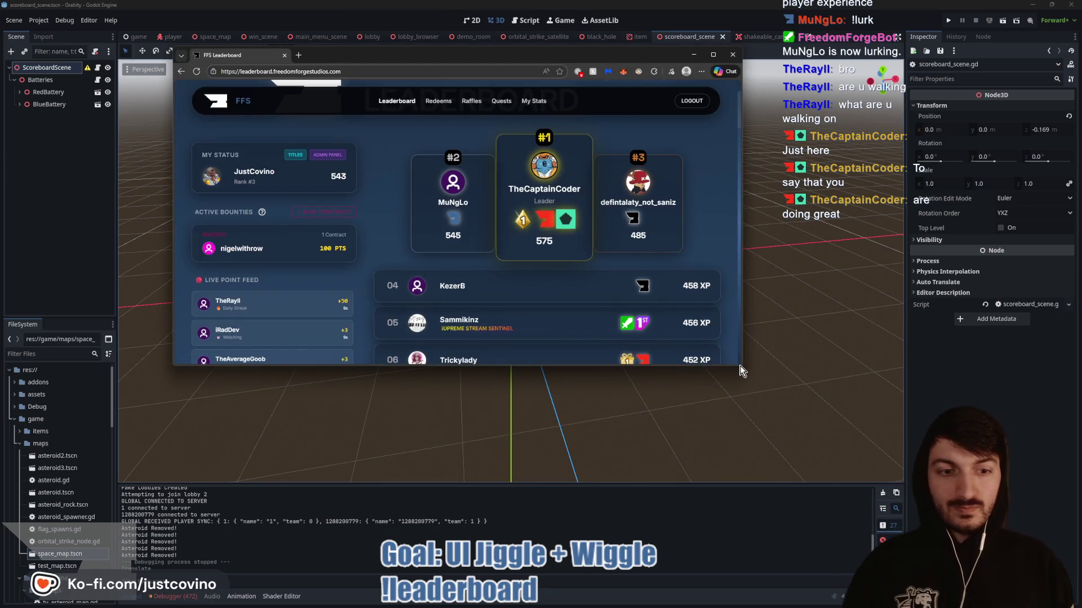
left_click_drag(741, 371, 930, 523)
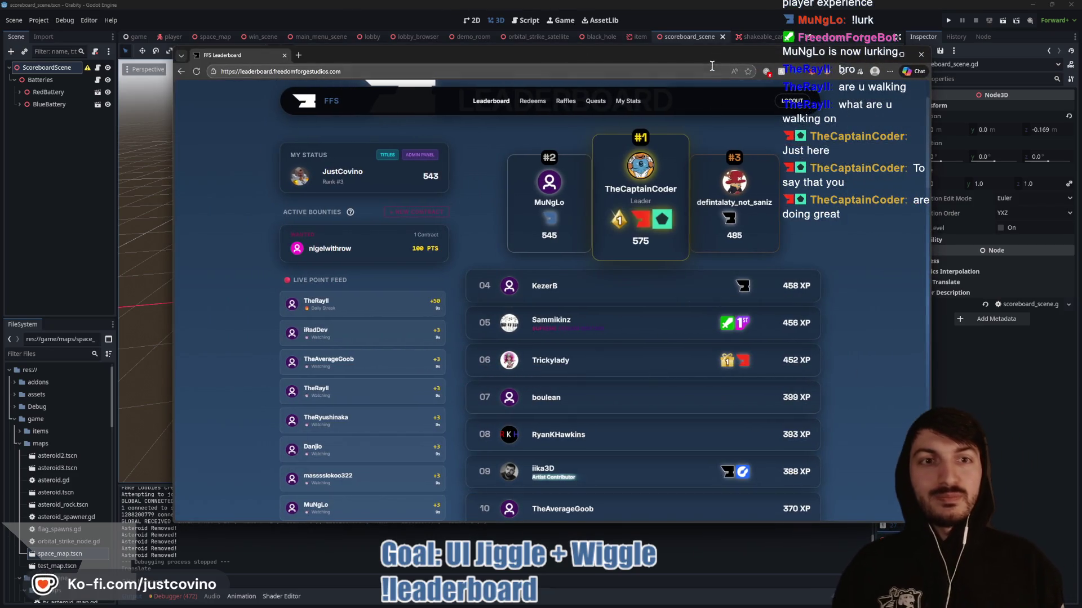
left_click_drag(711, 66, 652, 92)
left_click(820, 78)
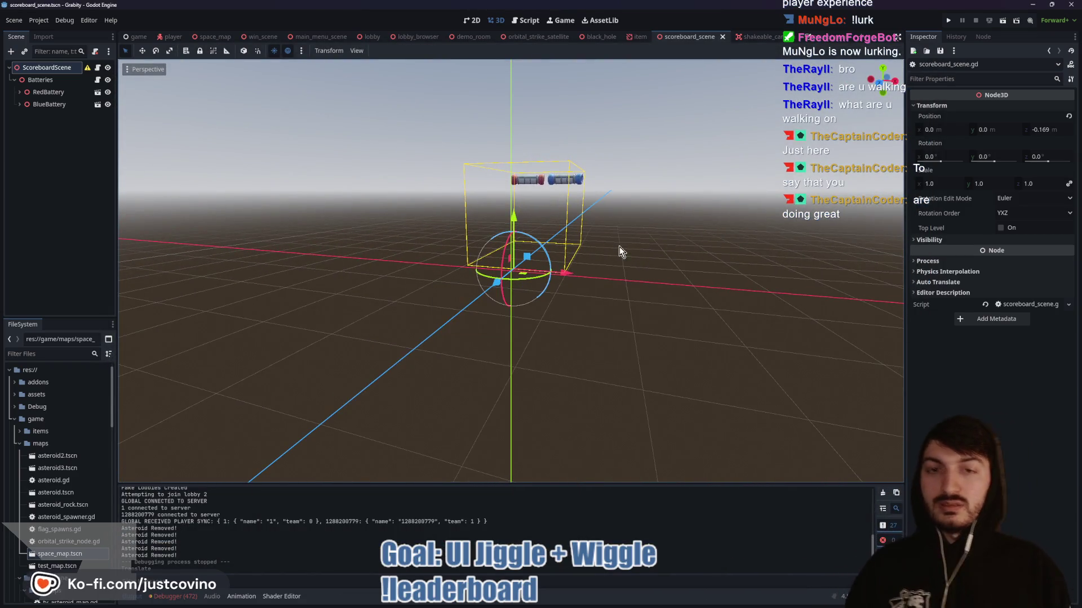
- Orbit the scoreboard view and dismiss the root node transform warning
mouse_move(584, 606)
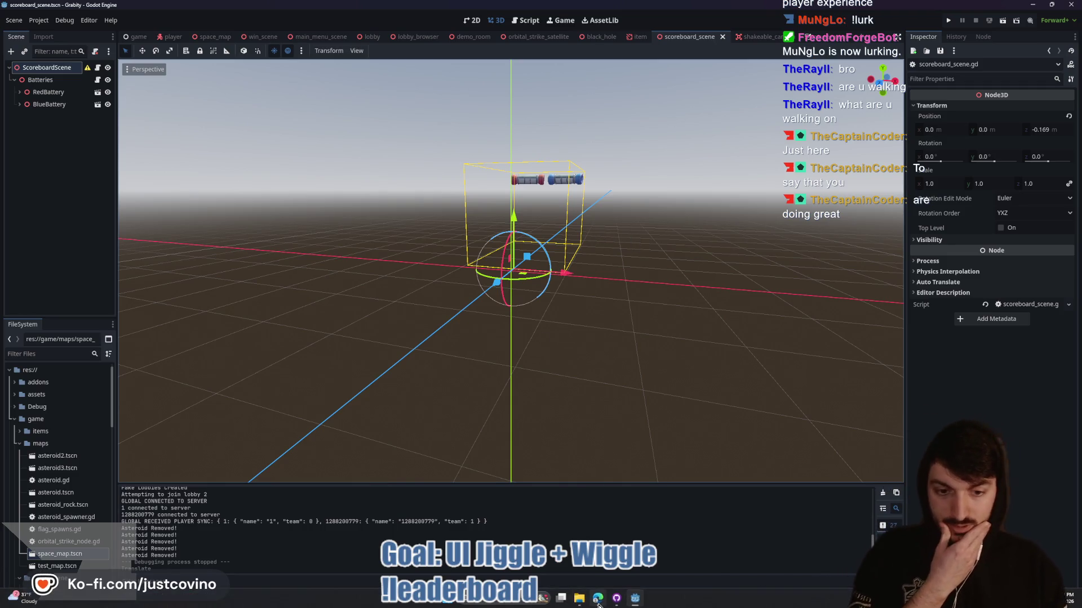
mouse_move(585, 462)
left_mouse_down()
mouse_move(476, 313)
mouse_move(496, 330)
mouse_move(484, 332)
left_mouse_up()
scroll(476, 314, "down", 2)
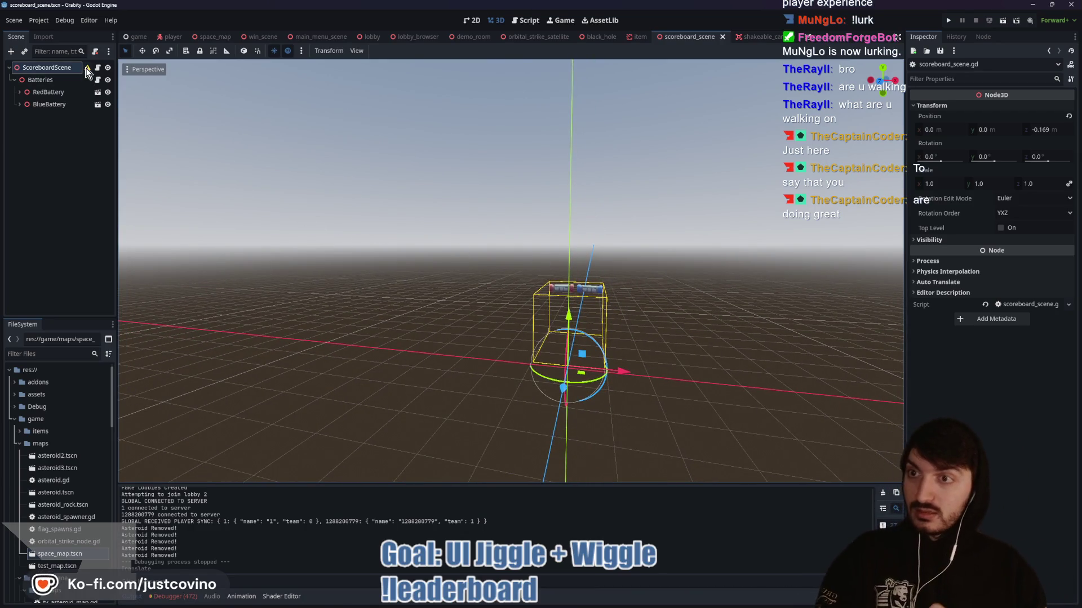
mouse_move(87, 72)
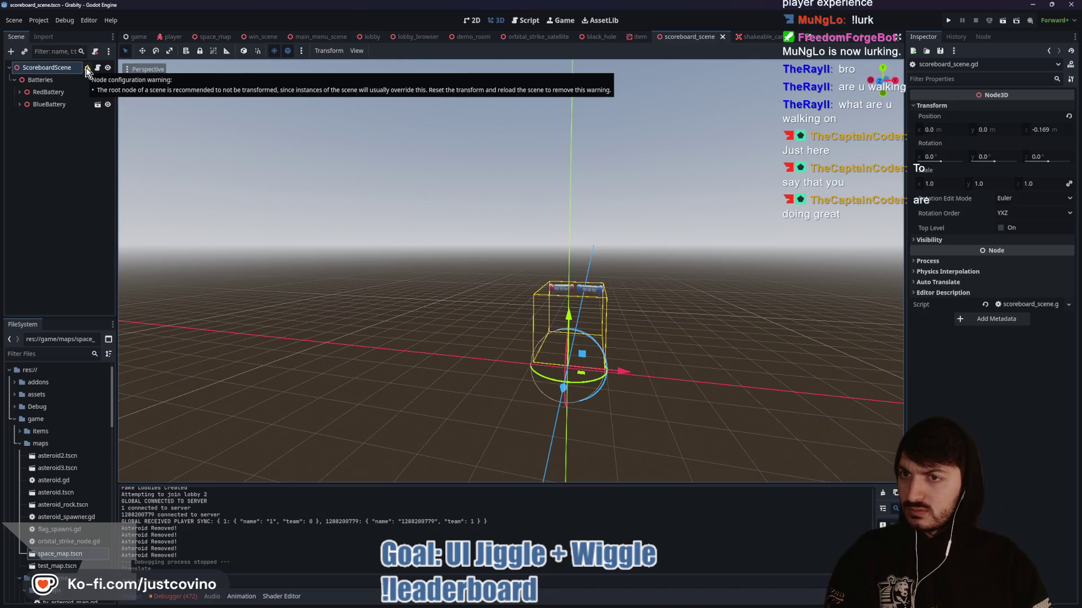
left_click(87, 69)
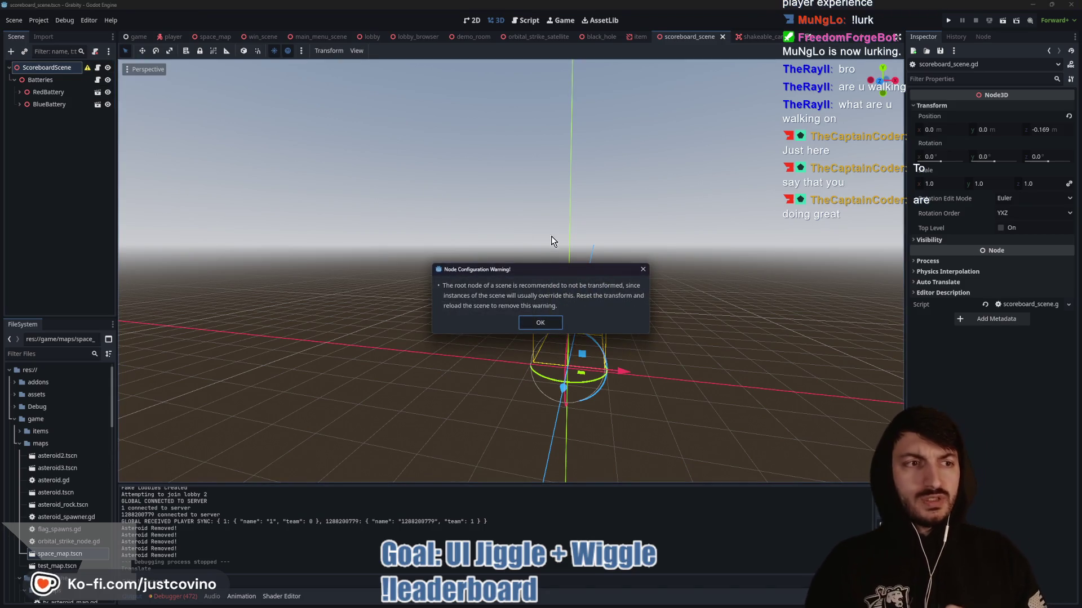
left_click(527, 323)
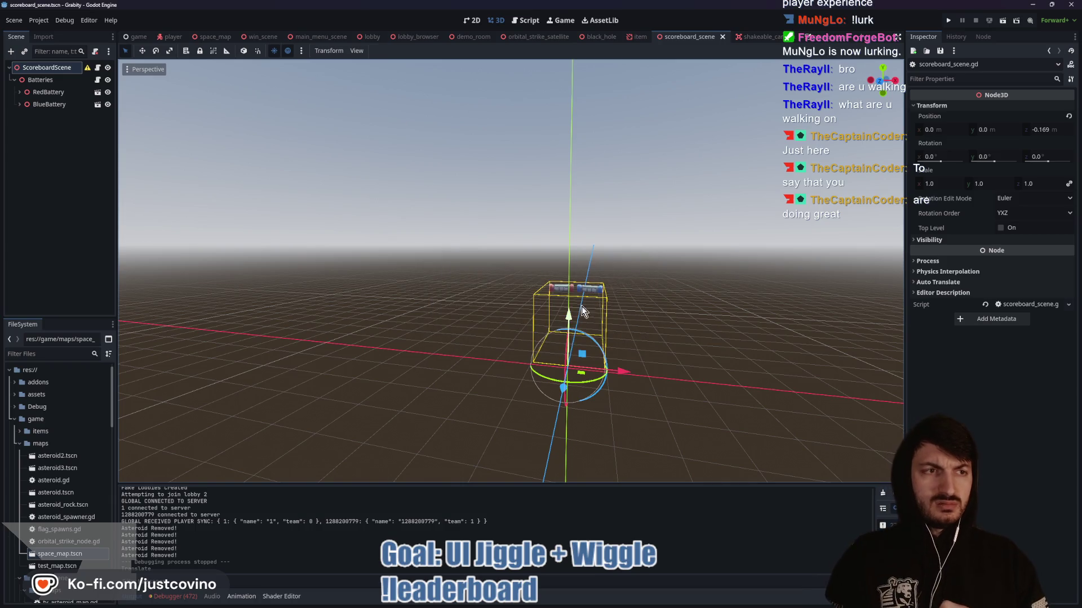
- Set the scoreboard root's Position Z to 0 and save the scene
left_click(1051, 129)
type("0")
key("Return")
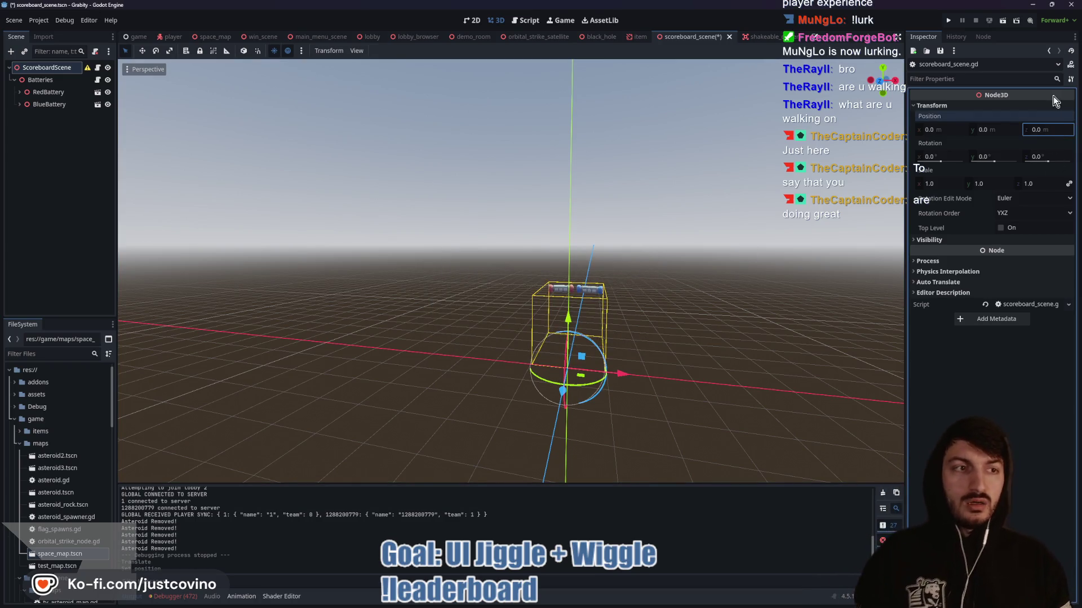
key("ctrl+s")
- Move the Batteries node back along Z to -3.504 and save the scene
left_click(38, 81)
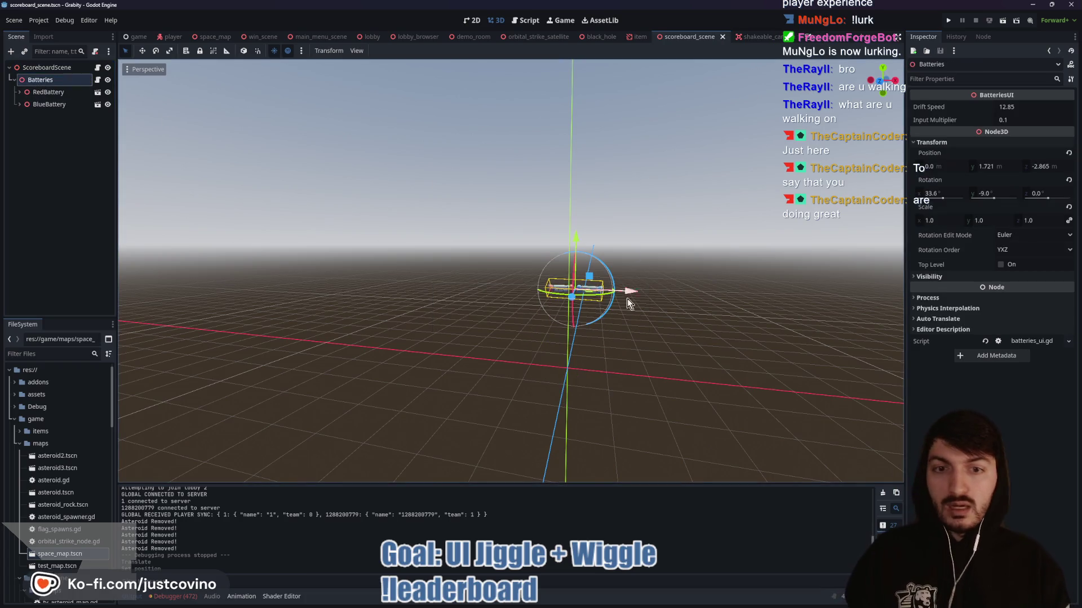
left_click_drag(570, 299, 573, 299)
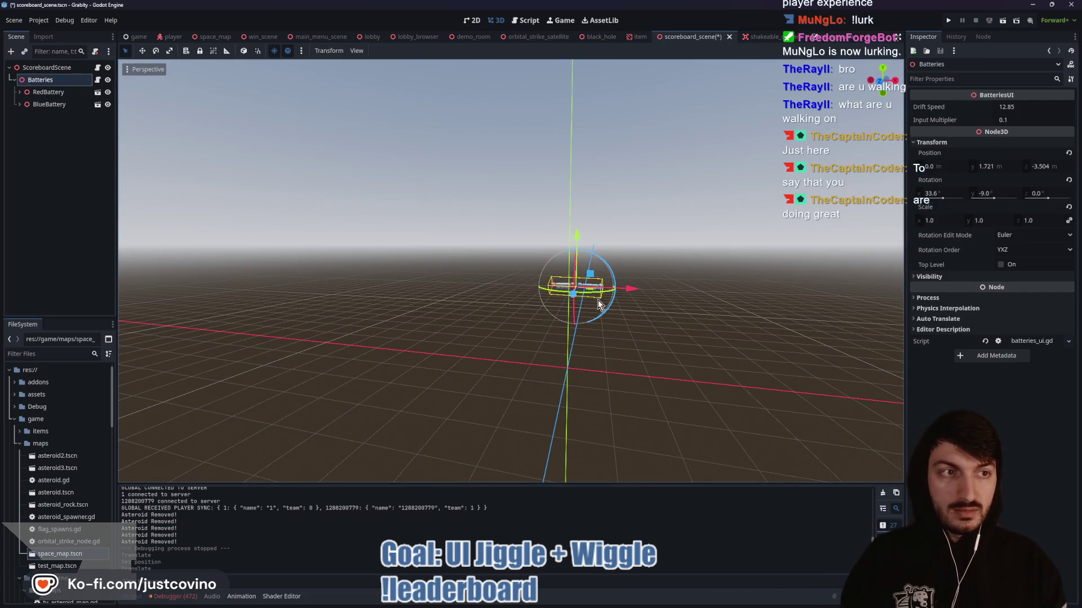
key("ctrl+s")
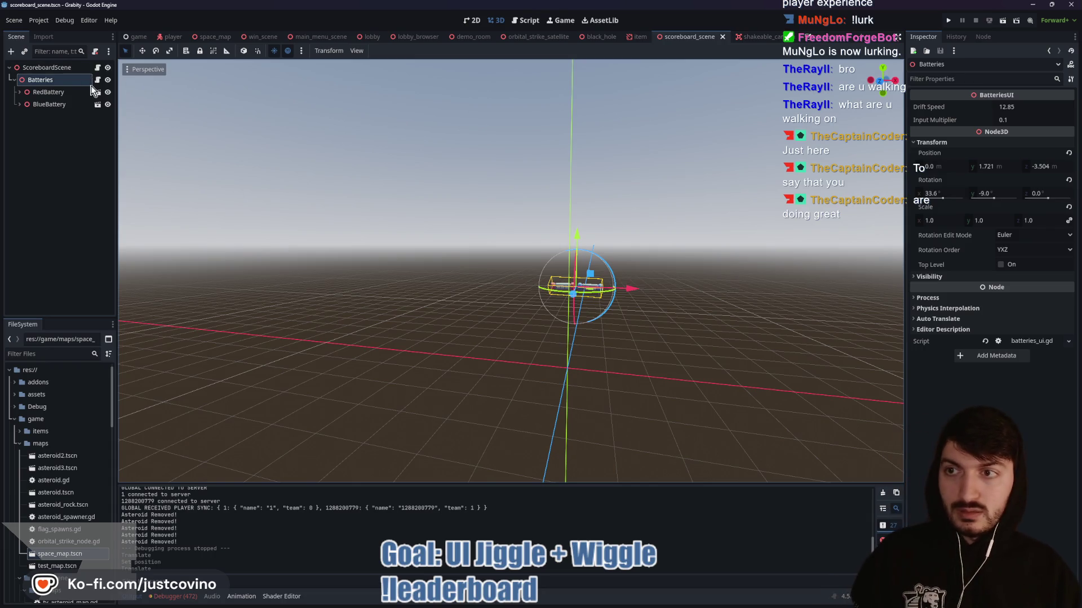
key("ctrl+s")
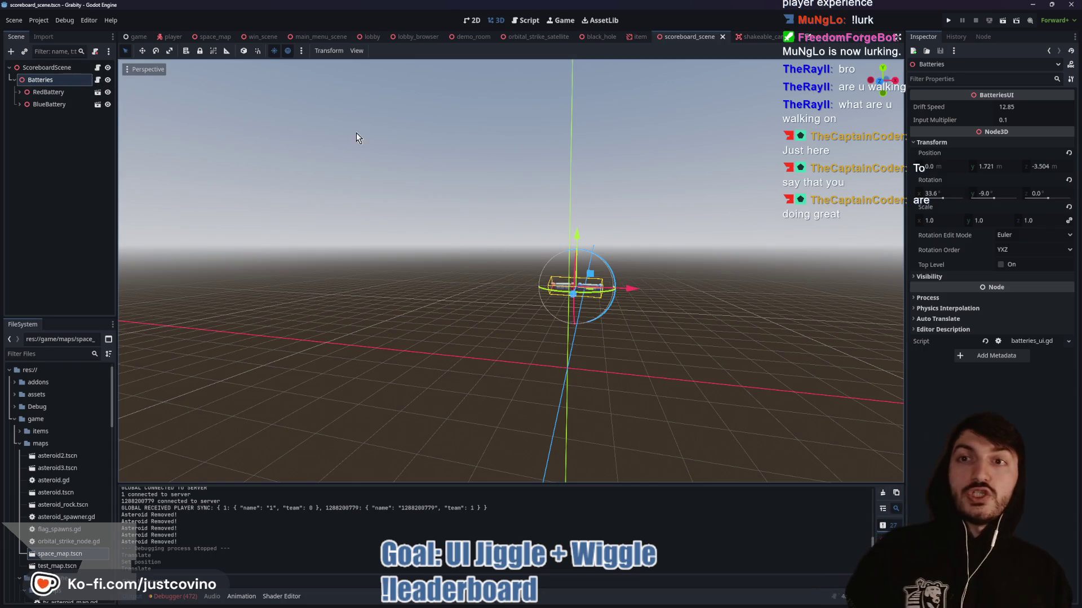
- Show the player scene in the 2D view and launch the project in two debug windows
left_click(171, 37)
left_click(471, 20)
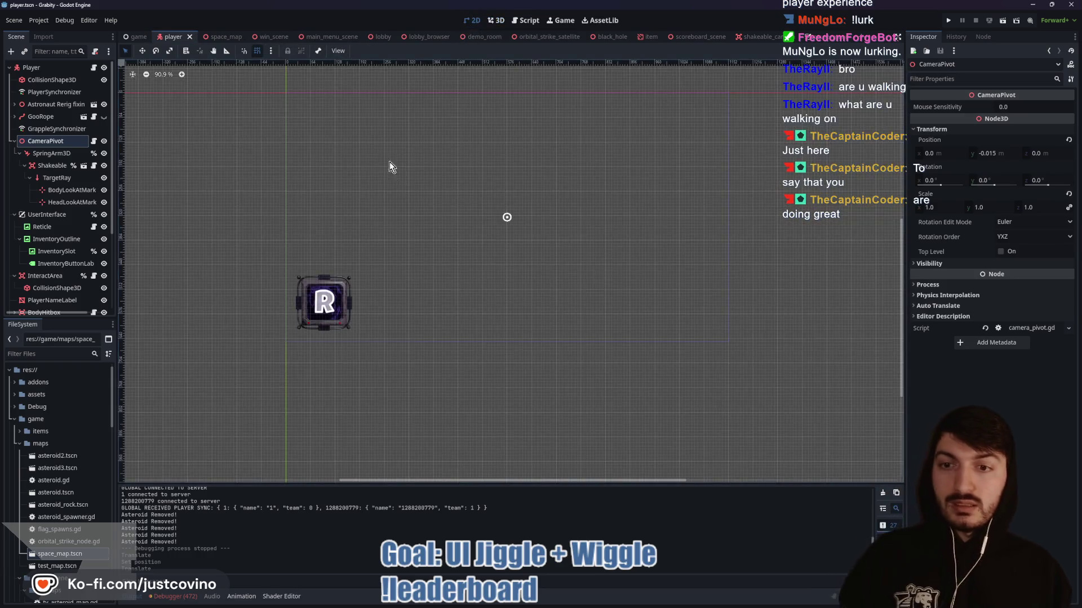
mouse_move(375, 255)
left_mouse_down()
mouse_move(315, 231)
mouse_move(242, 435)
mouse_move(225, 237)
mouse_move(374, 254)
mouse_move(296, 273)
left_mouse_up()
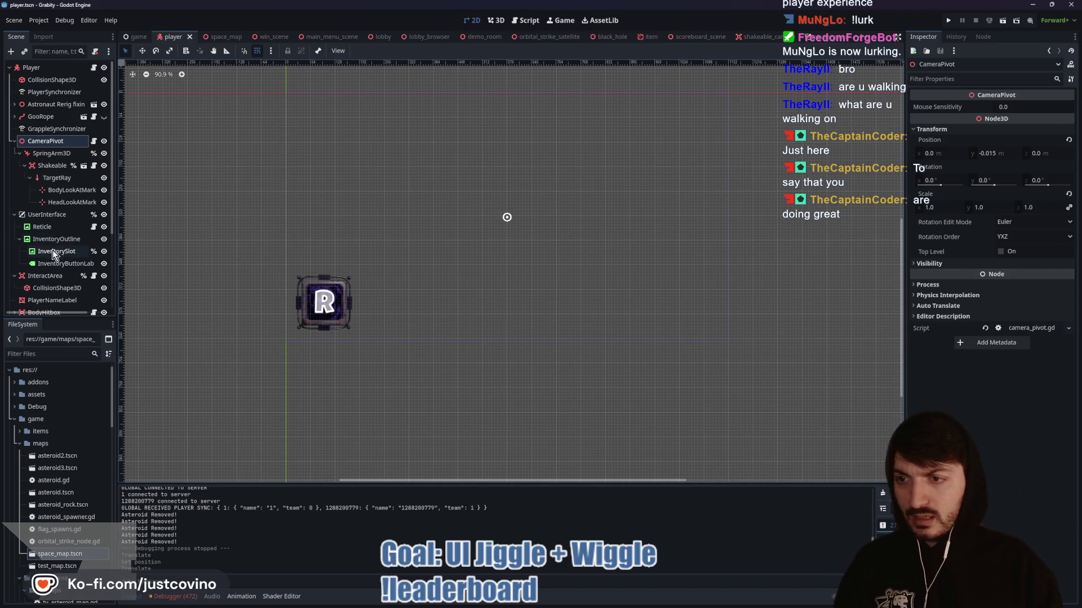
left_click(947, 20)
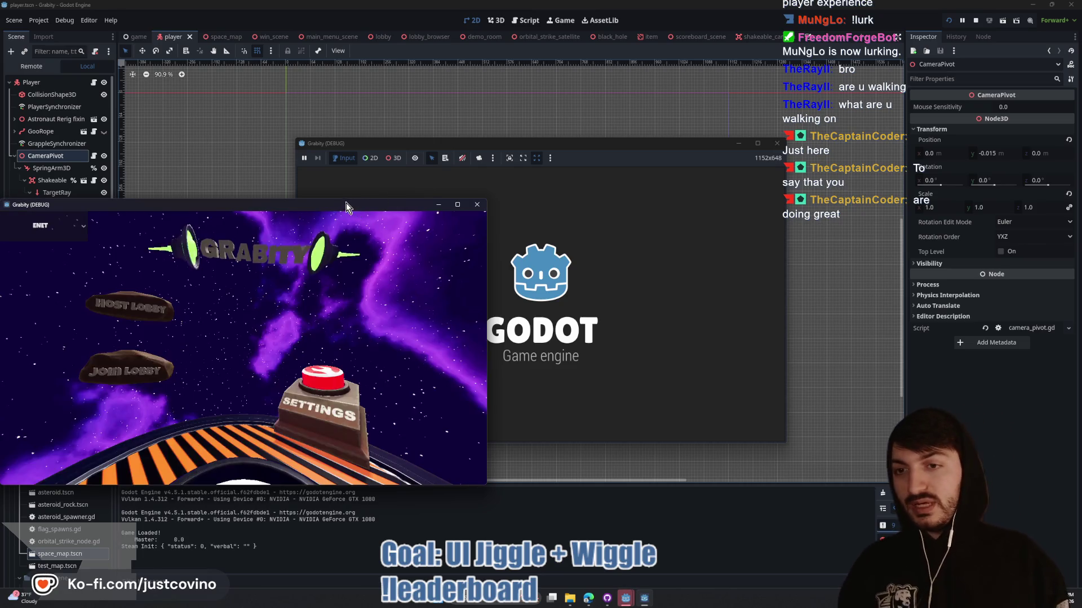
- Host a lobby in the first game window, join it from the second, ready up and start the match
left_click(126, 310)
left_click(249, 306)
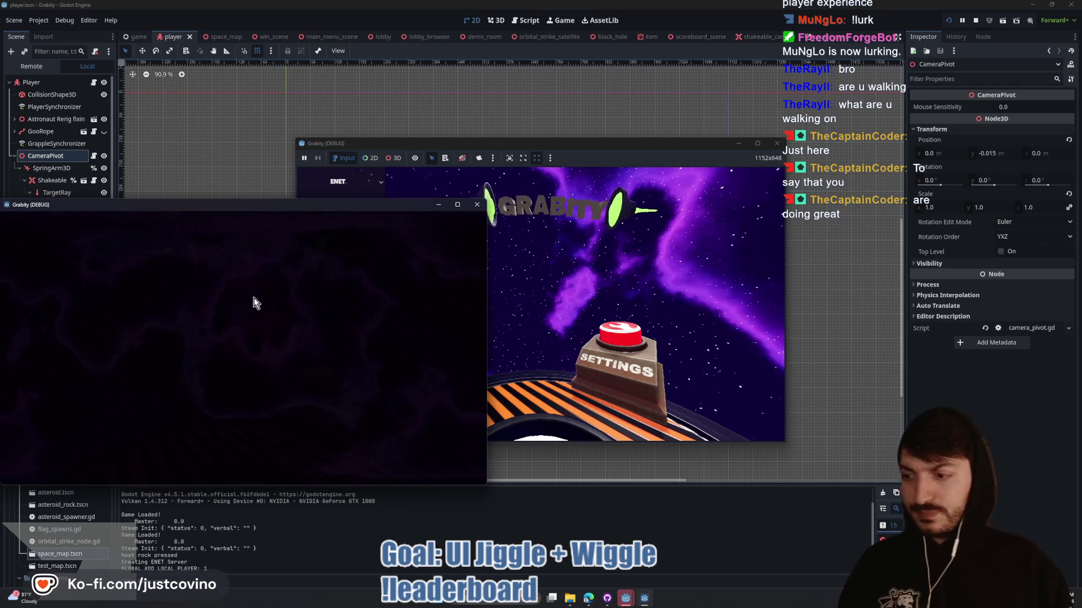
left_click_drag(586, 148, 807, 110)
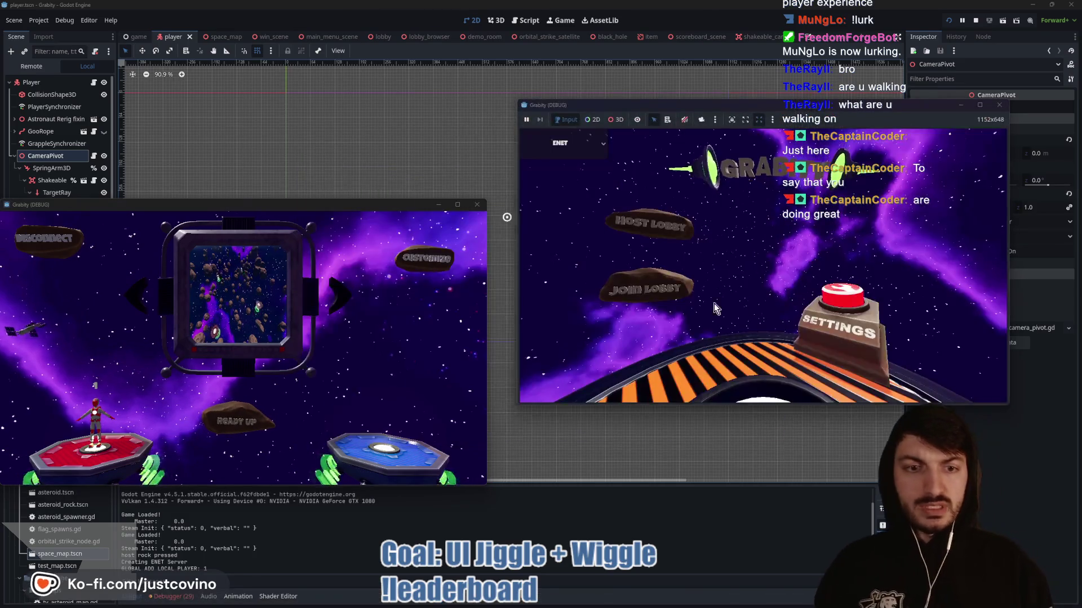
left_click(642, 298)
left_click(718, 281)
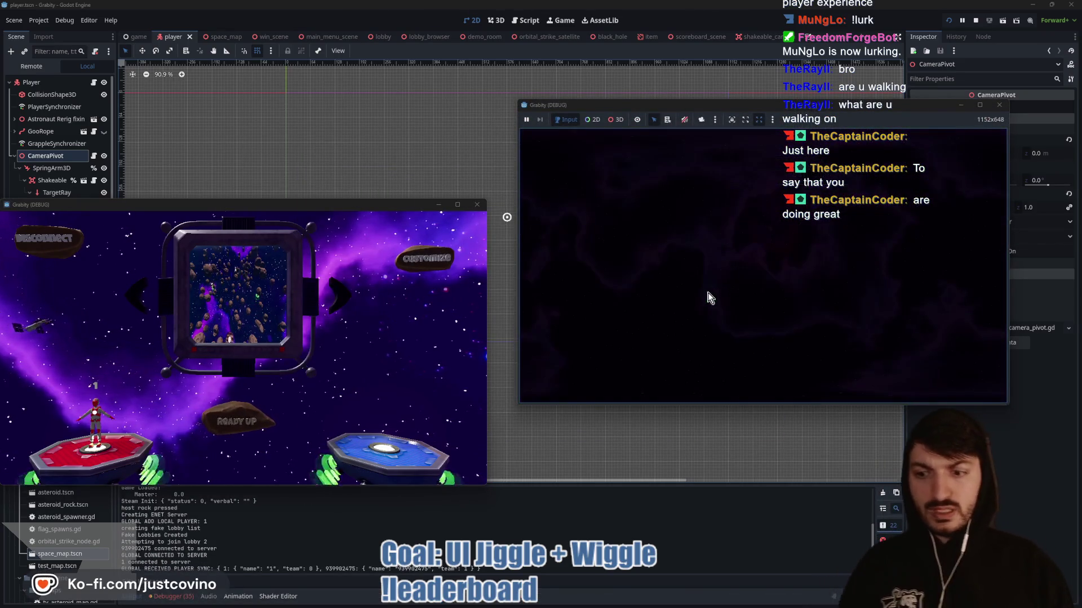
left_click(227, 422)
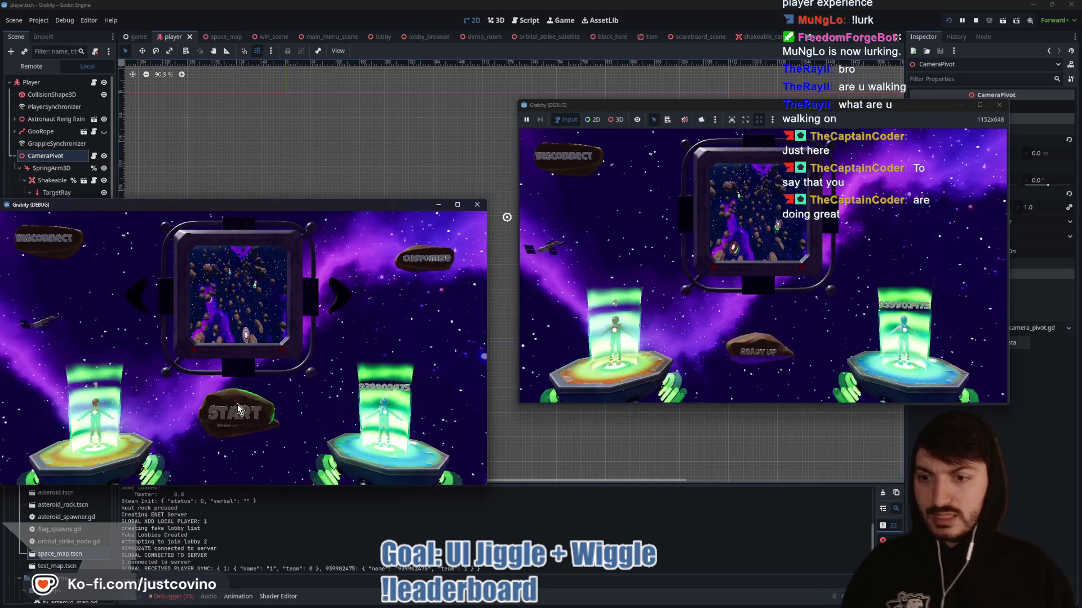
left_click(234, 415)
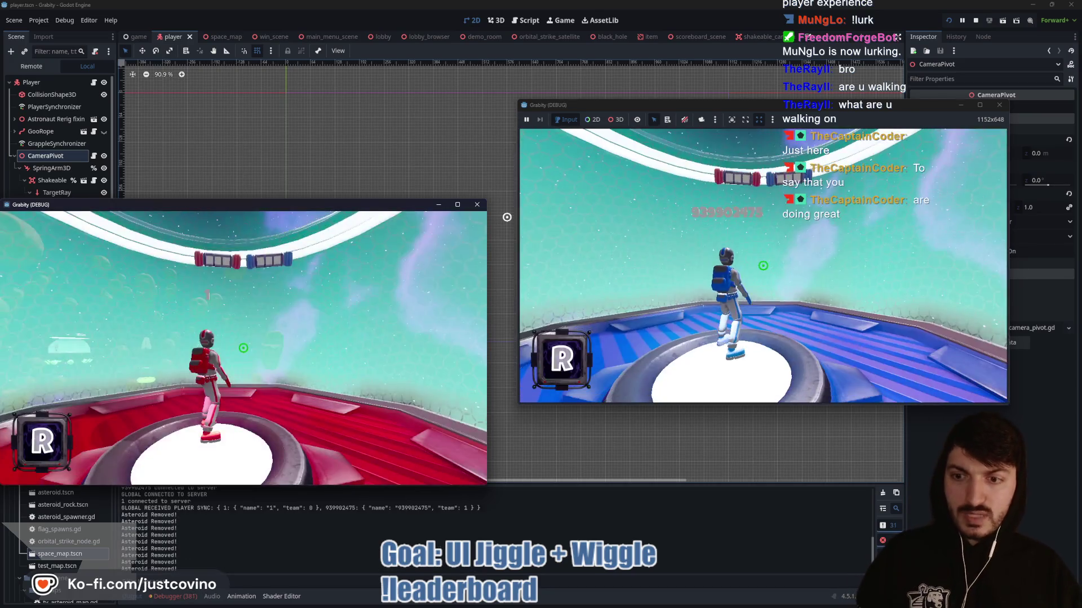
- Run the red player forward onto the pad and browse the in-game settings menu
key("super")
key("super")
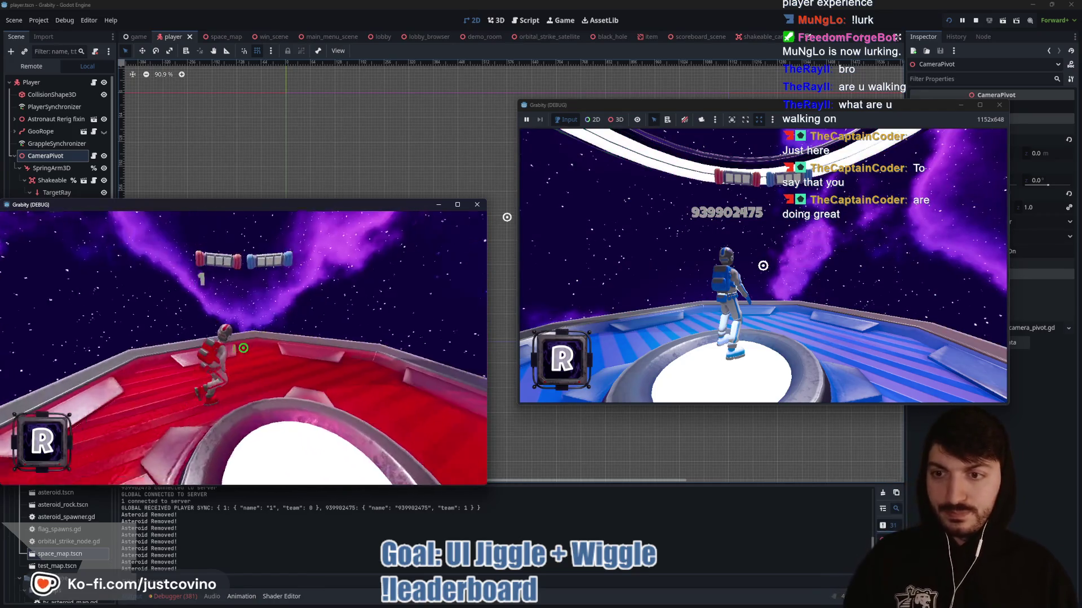
key("w")
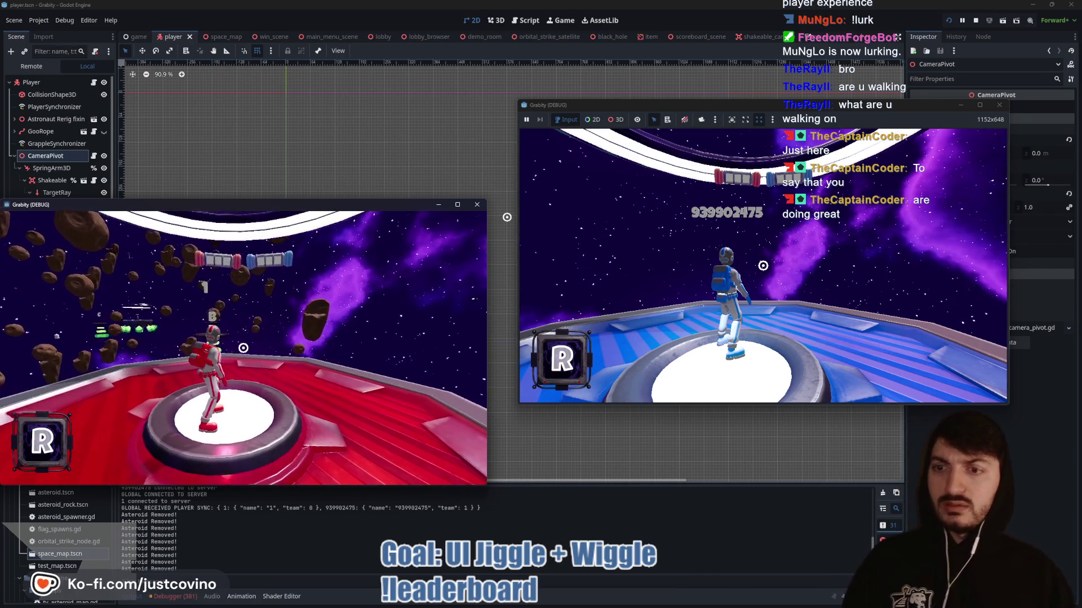
key("Escape")
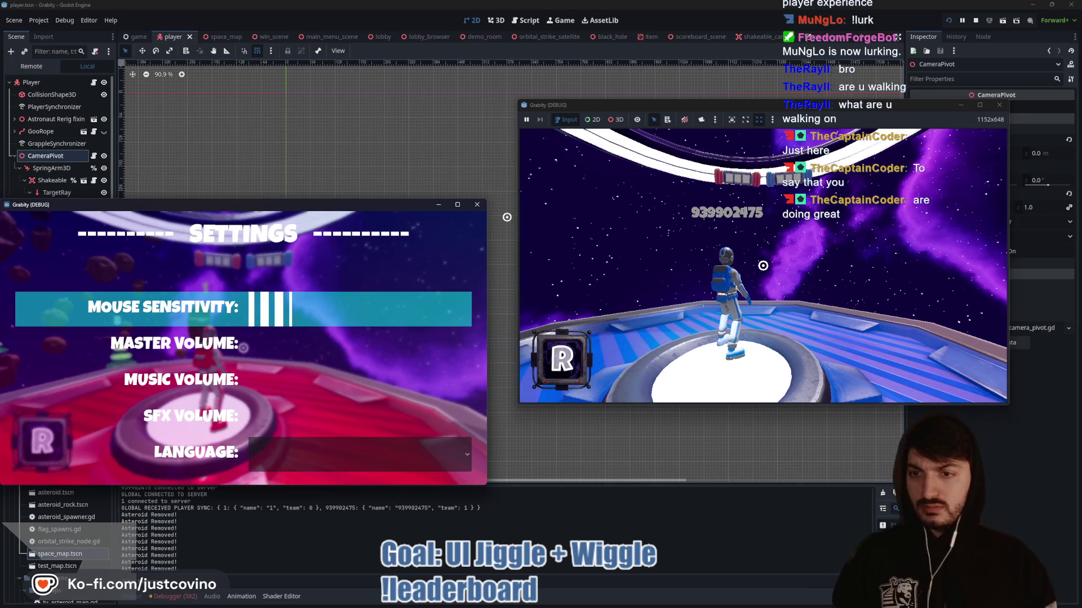
key("Down")
key("Down")
key("Down")
key("Up")
key("Up")
key("Down")
key("Escape")
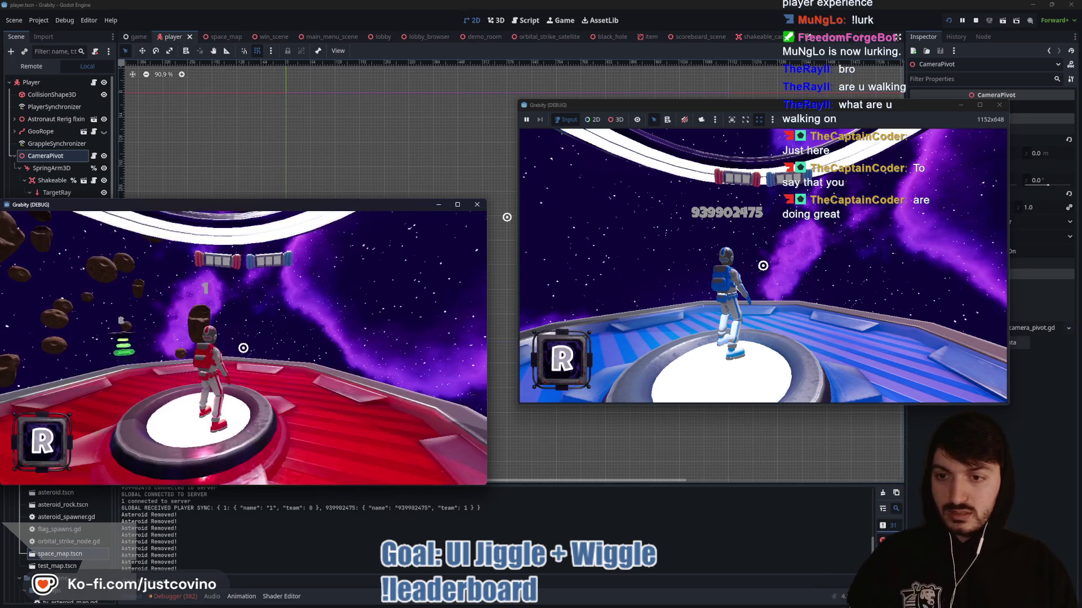
key("Escape")
key("Escape")
key("Escape")
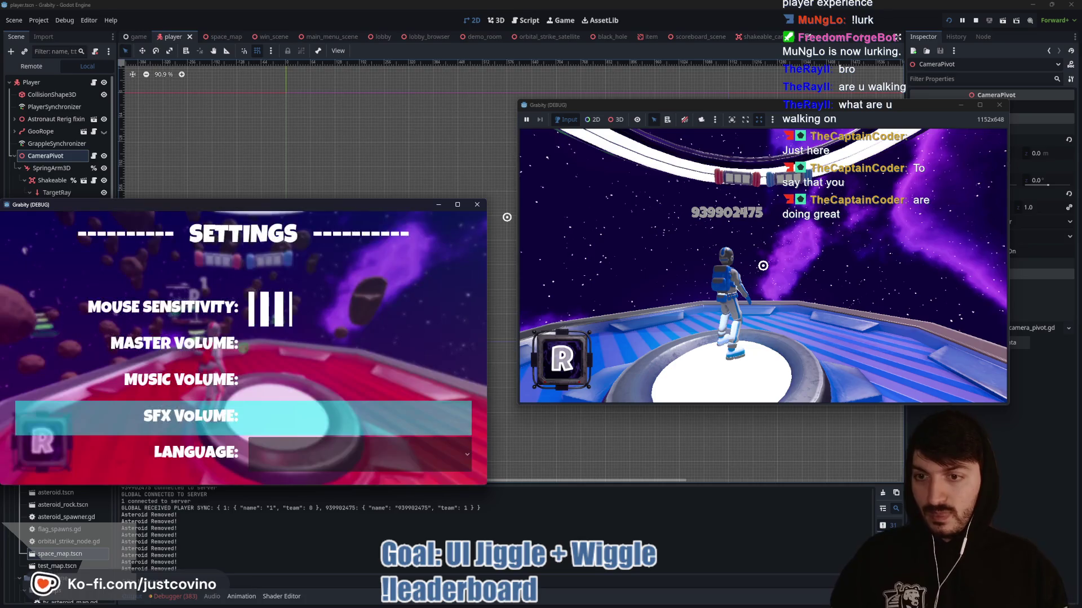
key("Escape")
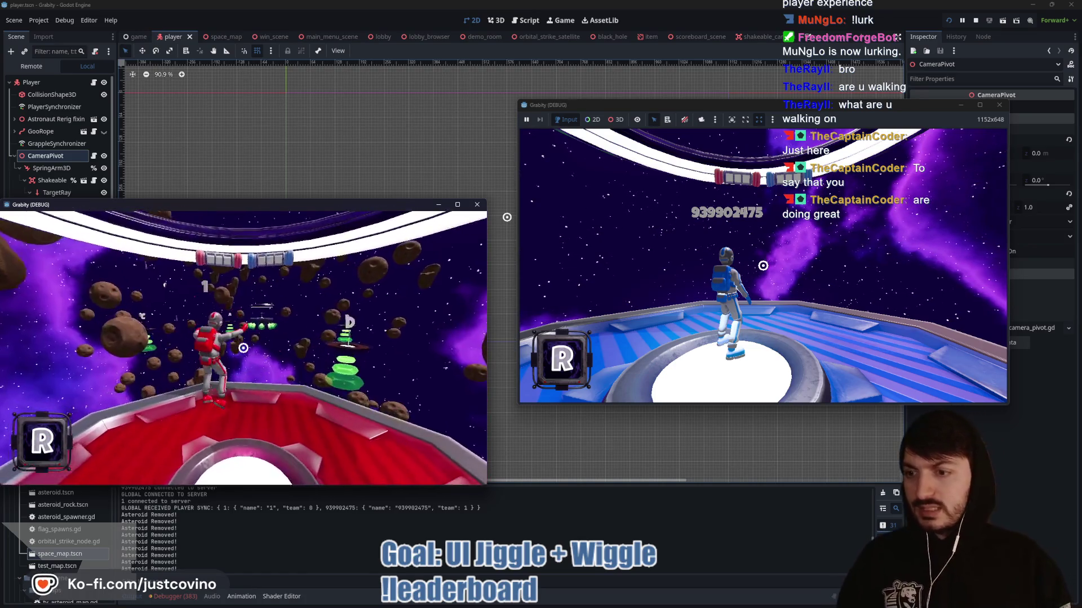
- Make the red character jump forward, then stop the game session with F8
key("space")
mouse_move(577, 321)
left_mouse_down()
mouse_move(756, 160)
mouse_move(647, 435)
mouse_move(516, 293)
left_mouse_up()
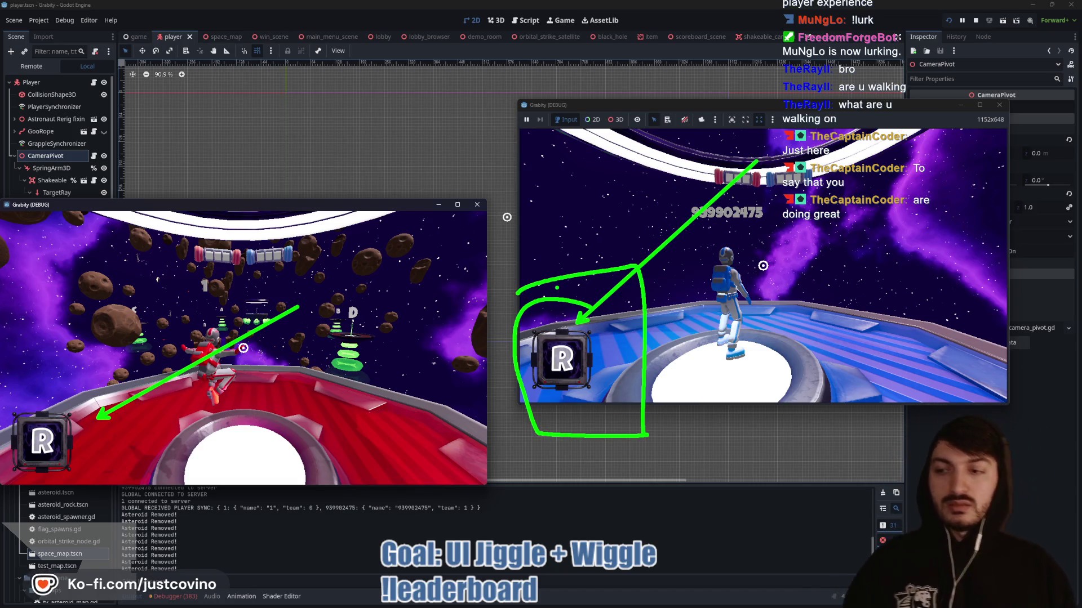
key("Escape")
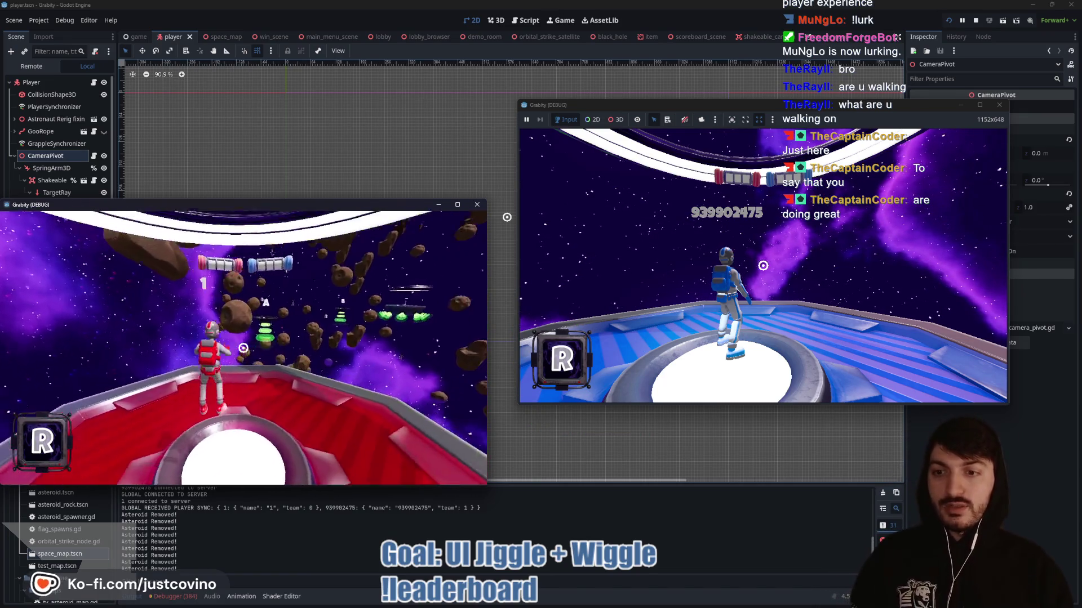
key("F8")
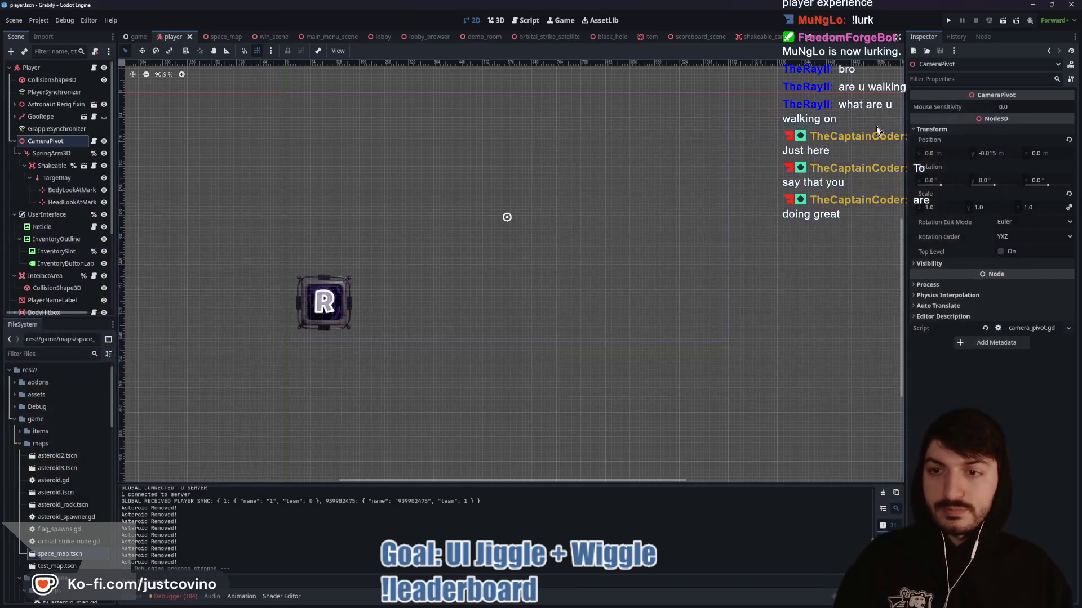
- Raise Batteries to Y 2.061 in the scoreboard scene, save it, and select RedBattery
left_click(700, 36)
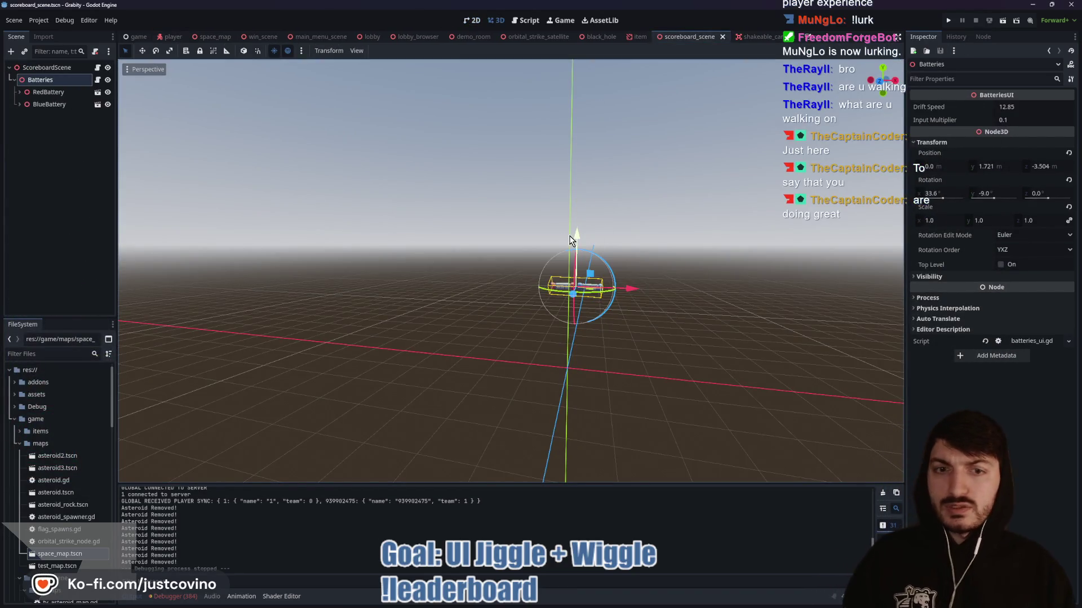
left_click_drag(577, 237, 583, 227)
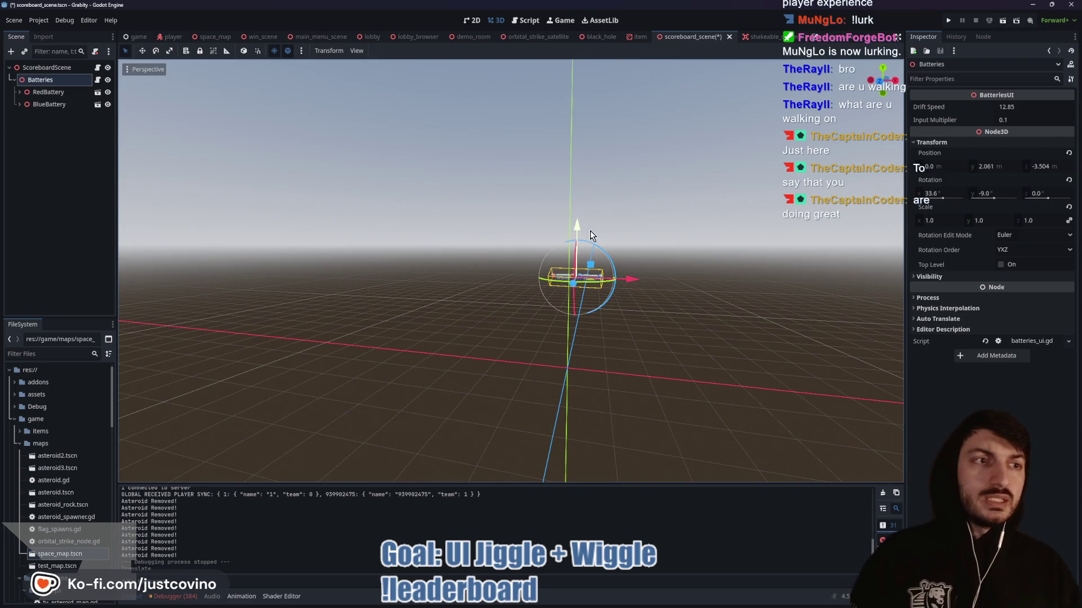
key("ctrl+s")
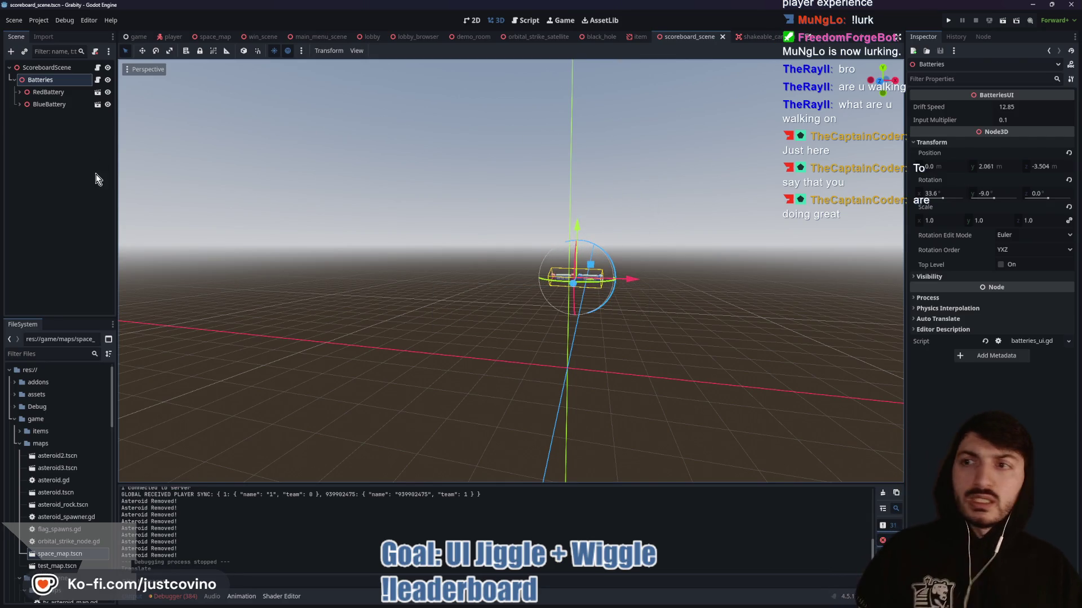
left_click(50, 93)
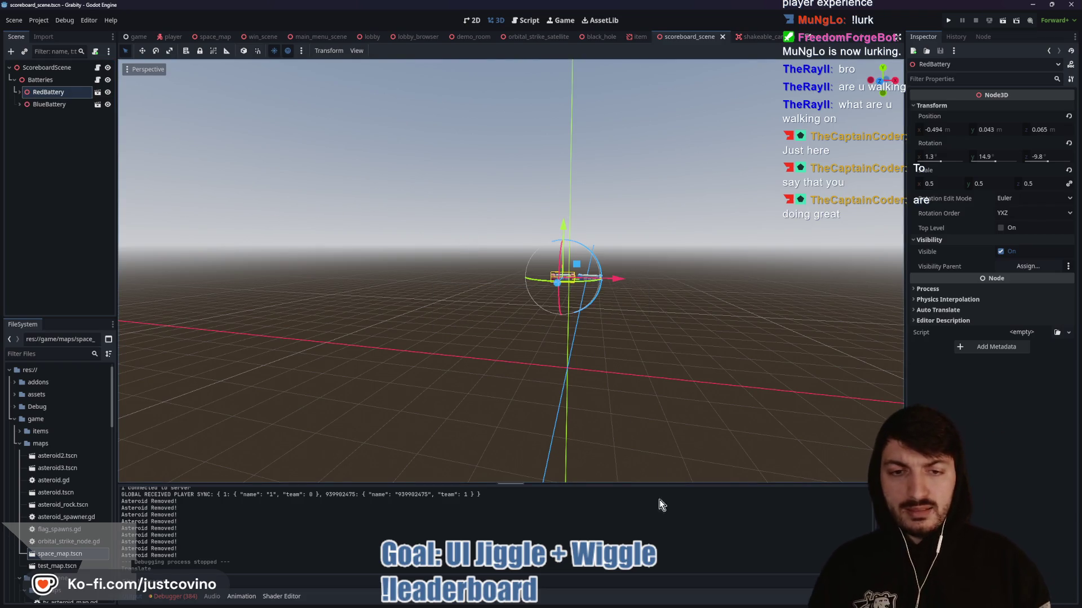
- Commit the two scoreboard files to MultiplayerRework as 'Scoreboard okay for now - WIP' and return to Godot
key("alt+Tab")
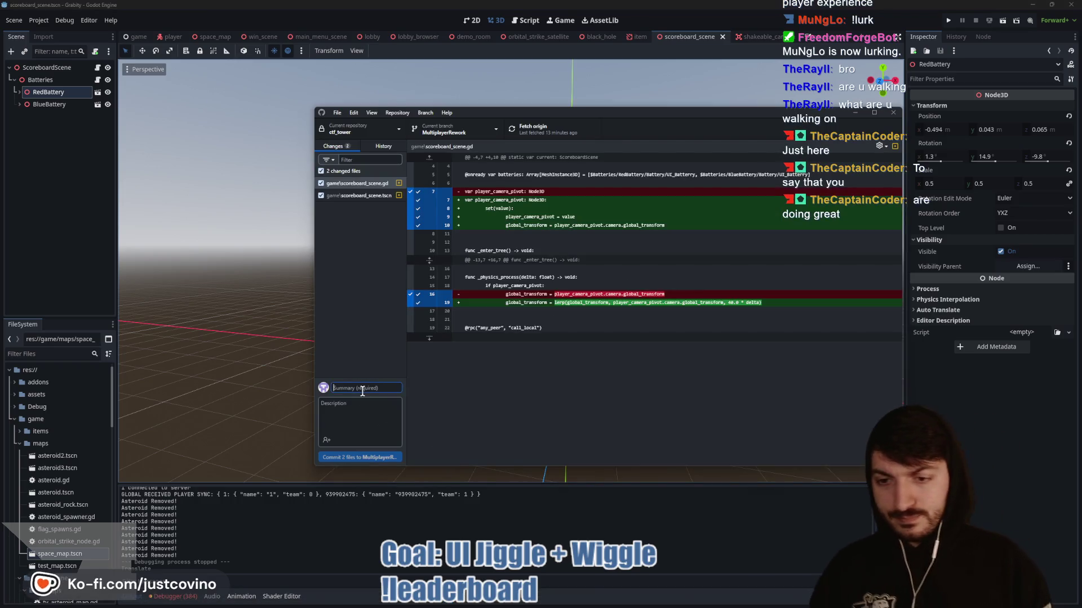
type("batteries oka")
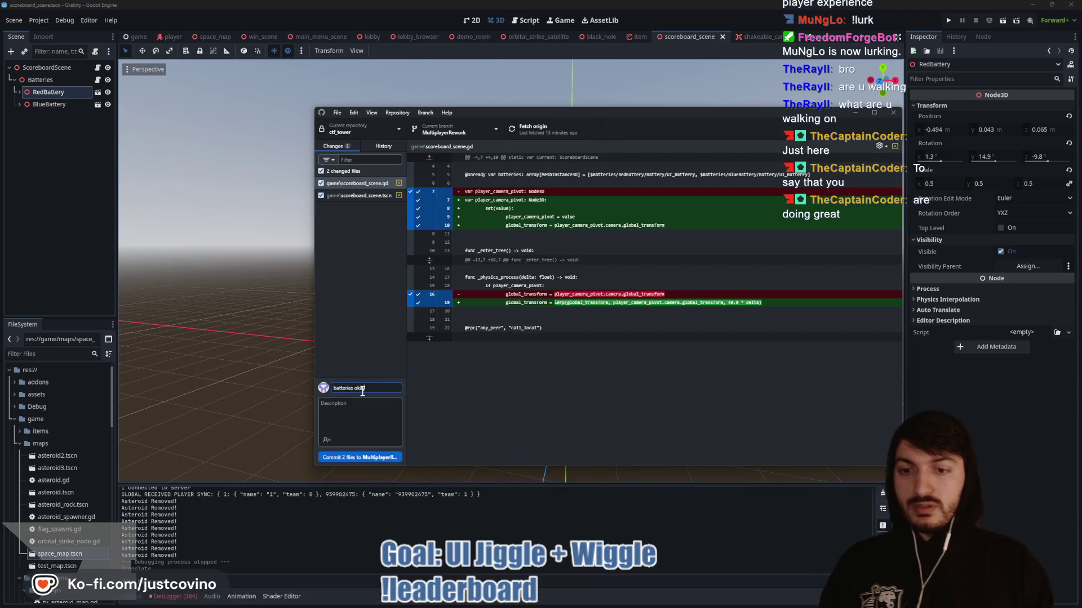
type("s")
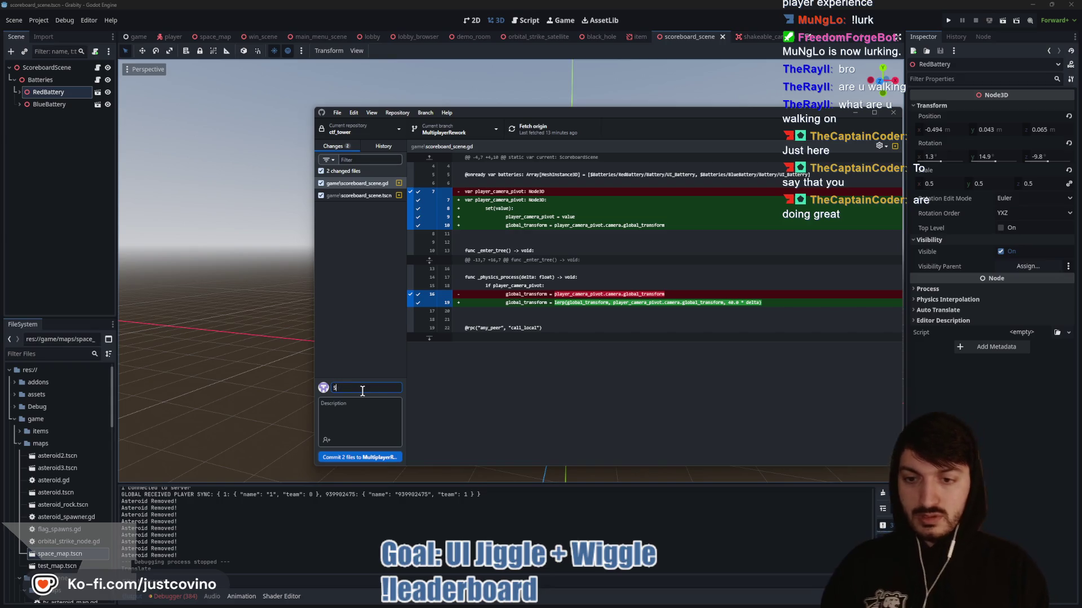
type("y for now - WIP")
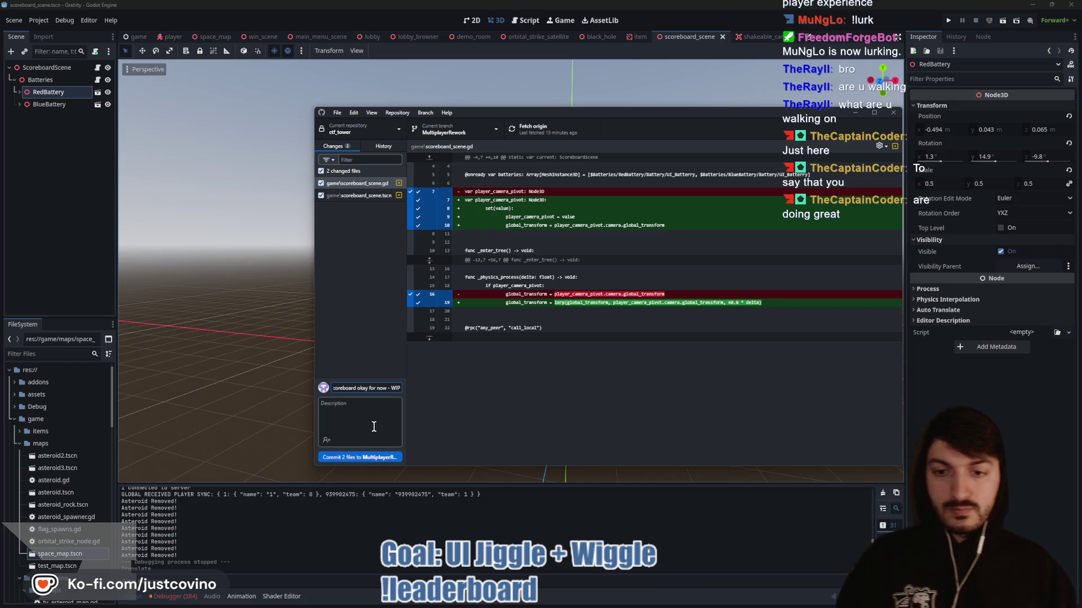
left_click(394, 456)
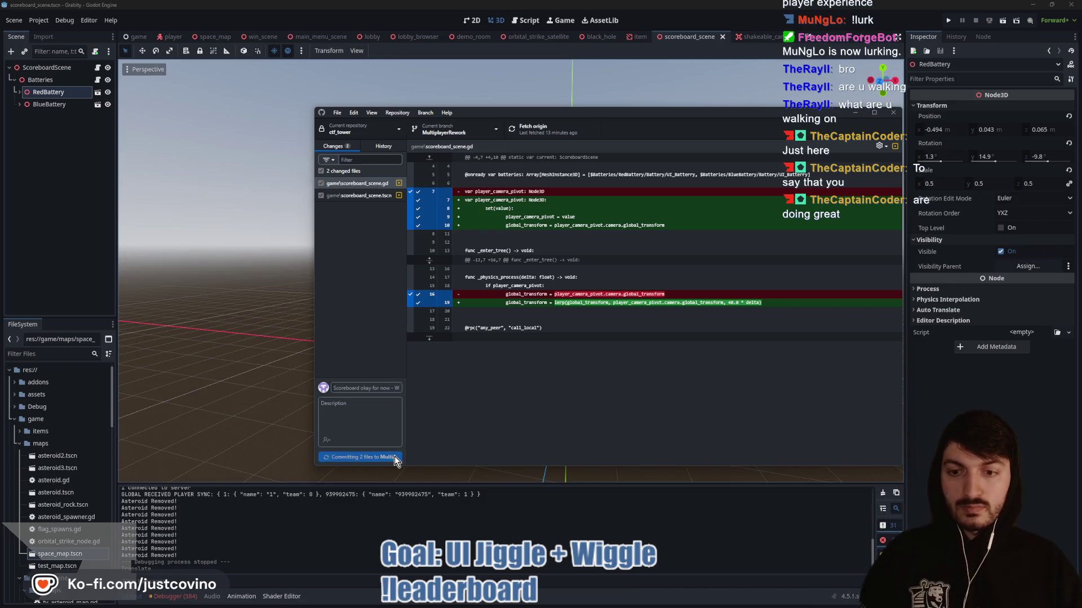
left_click(736, 223)
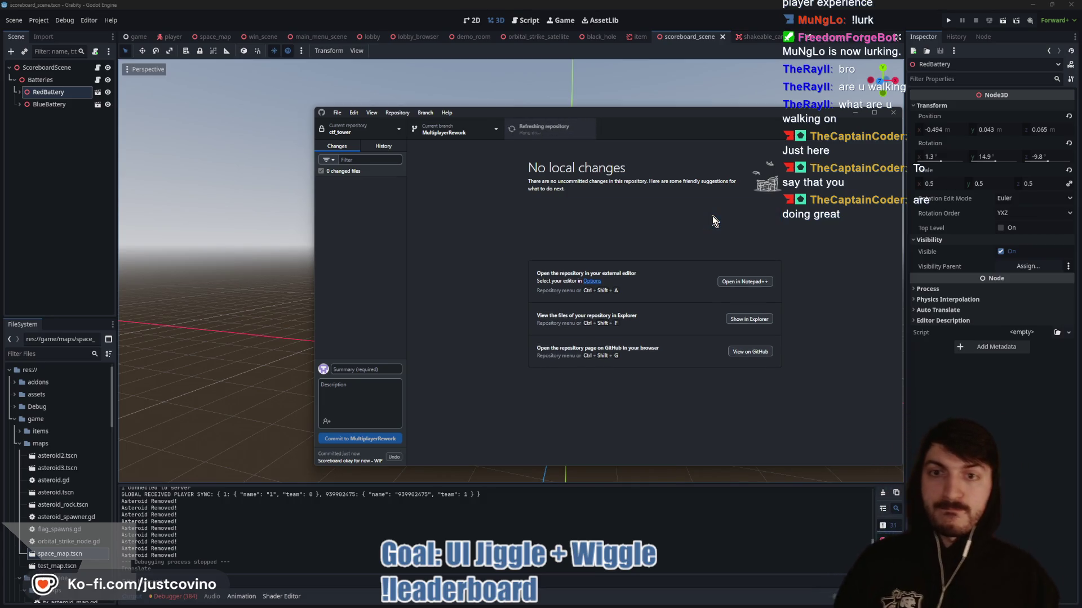
left_click(144, 208)
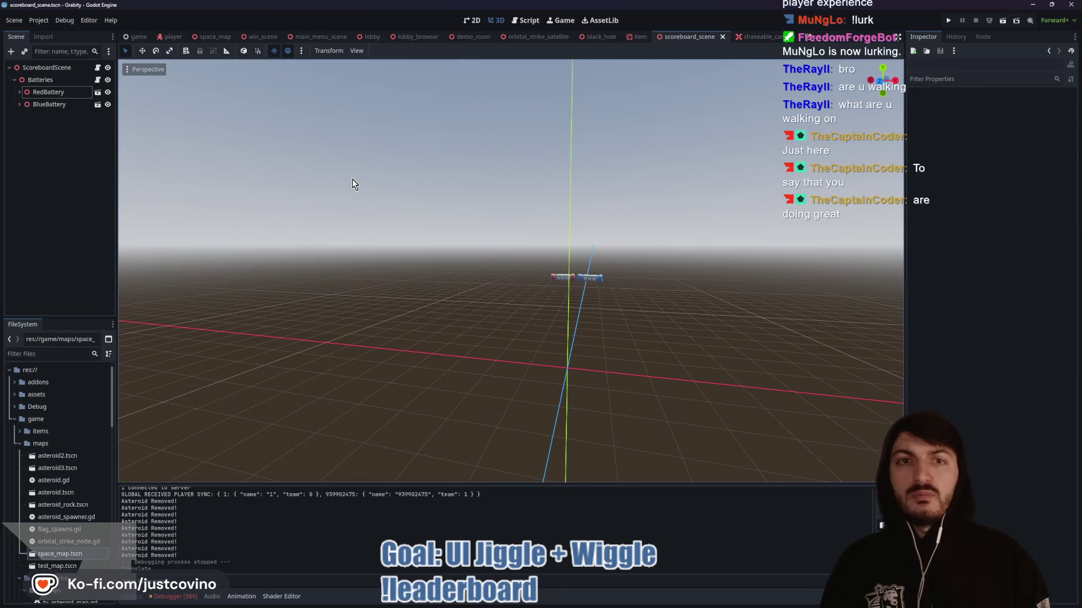
- Open the Item scene's item.gd script and read through ITEMS_ARRAY and its BLACKHOLE entry
left_click(639, 36)
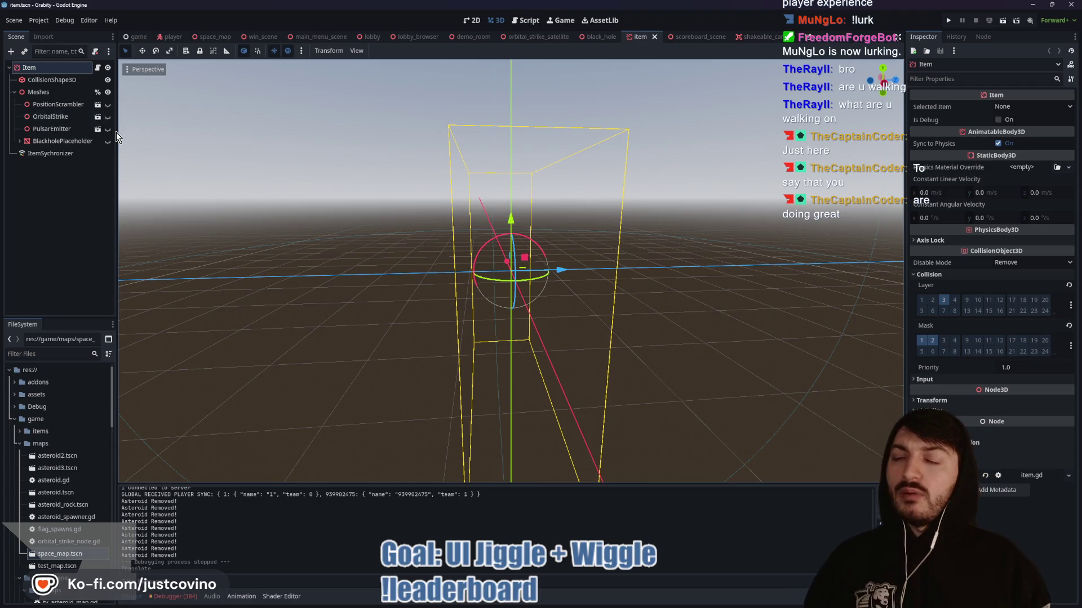
left_click(97, 67)
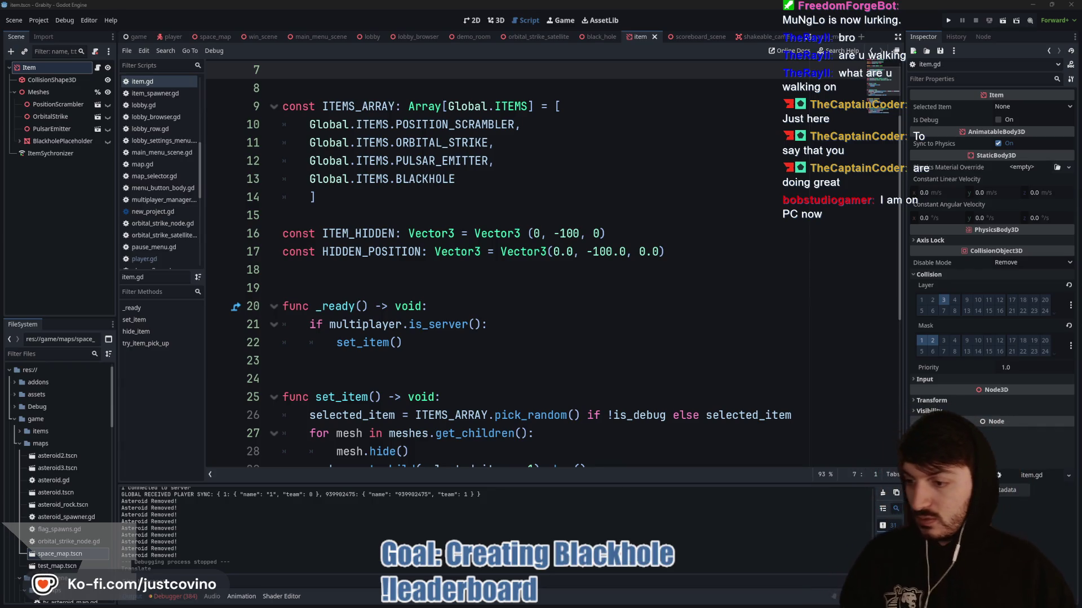
left_click(367, 263)
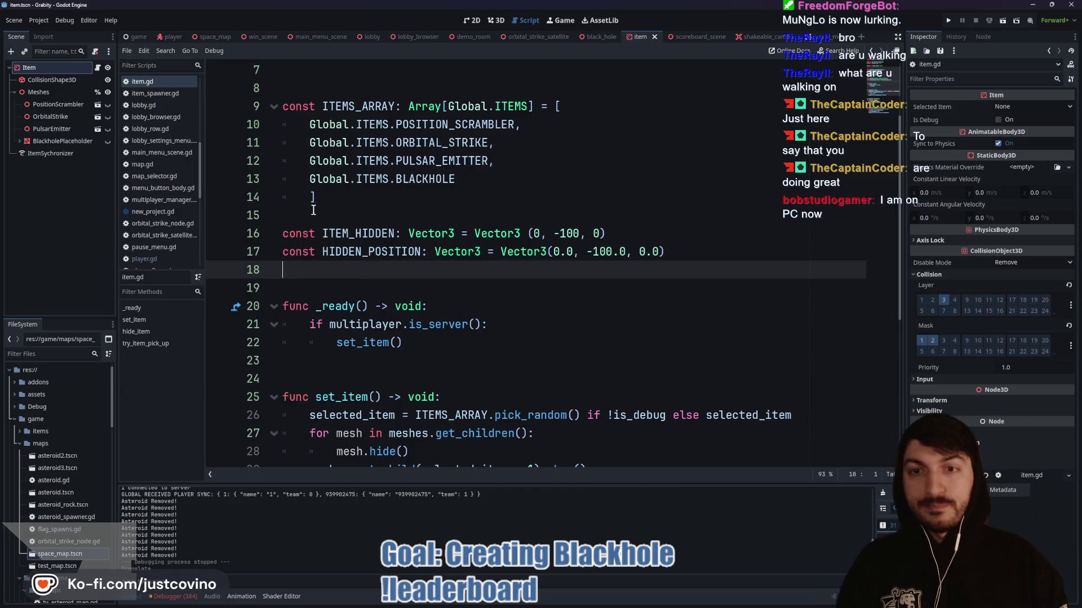
double_click(418, 179)
left_click(364, 271)
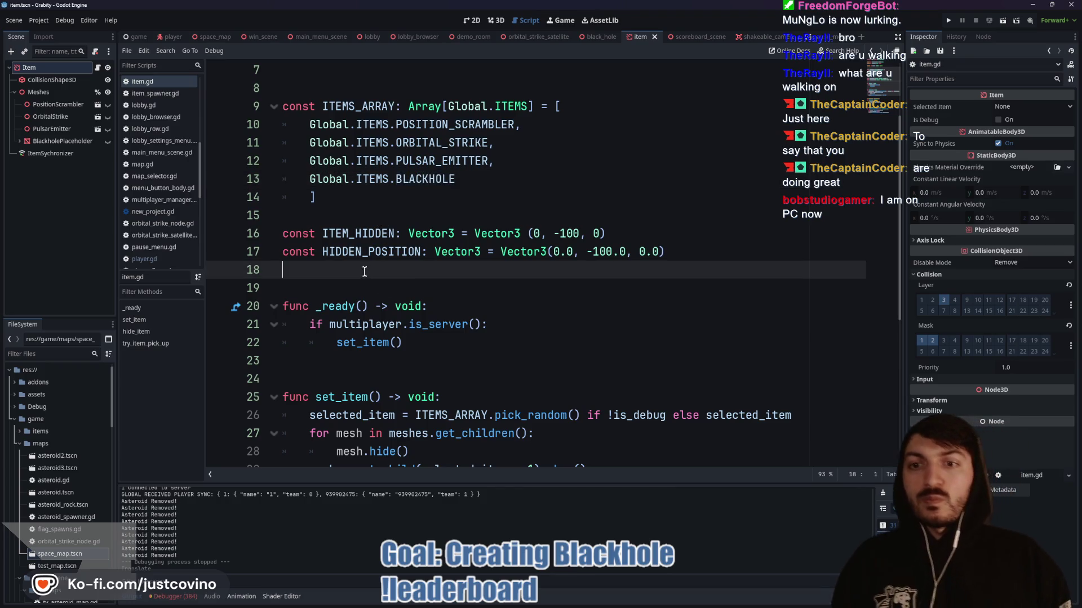
scroll(379, 252, "down", 5)
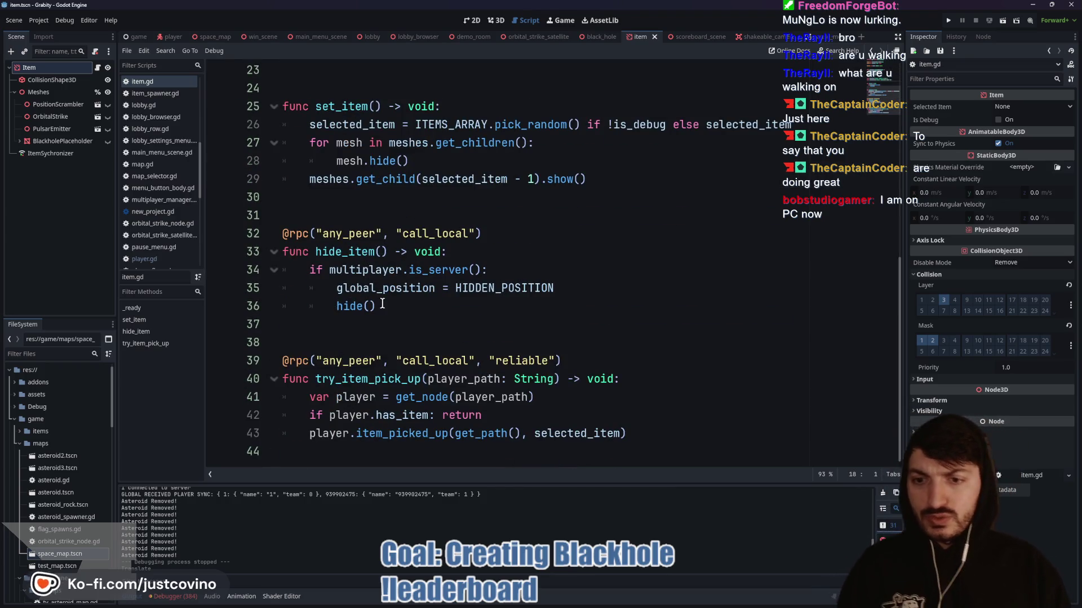
left_click(389, 324)
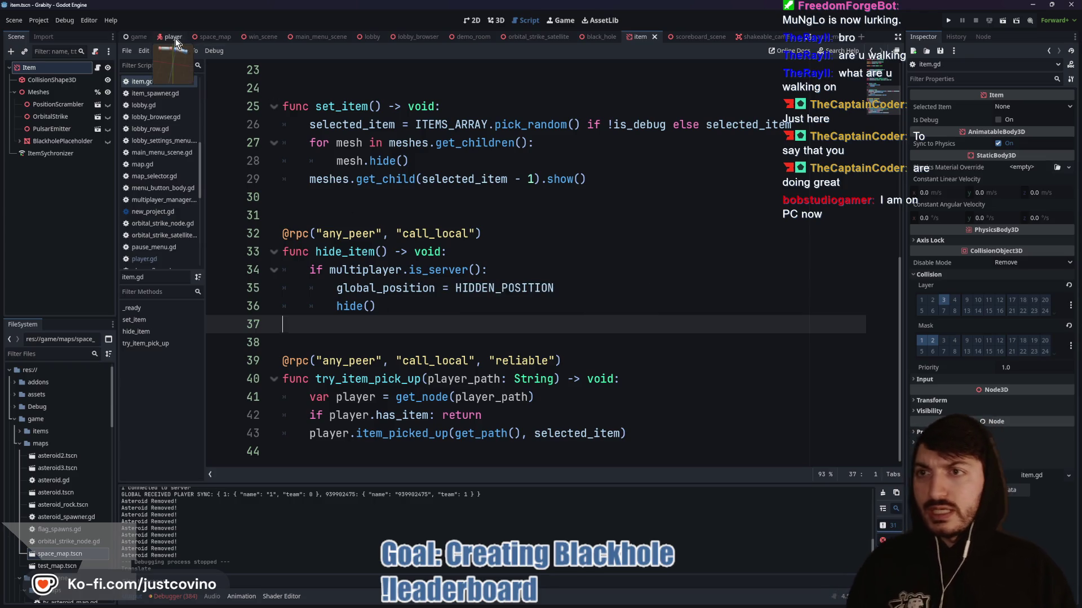
- Scroll player.gd down to the Debug Cheats region and place the caret at the end of cheat_item
left_click(174, 38)
scroll(403, 240, "down", 20)
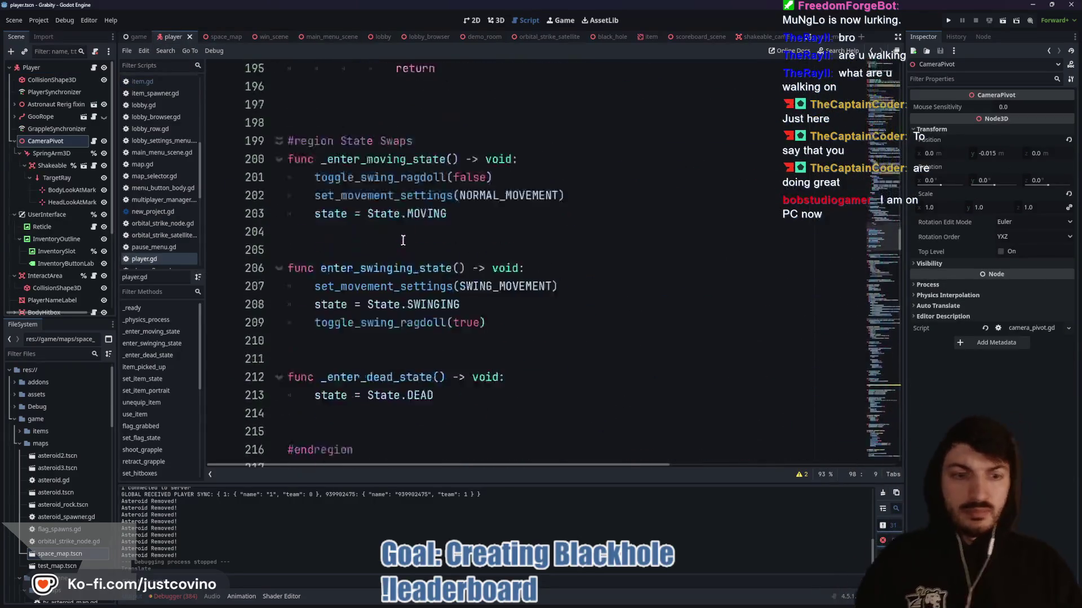
scroll(403, 240, "down", 20)
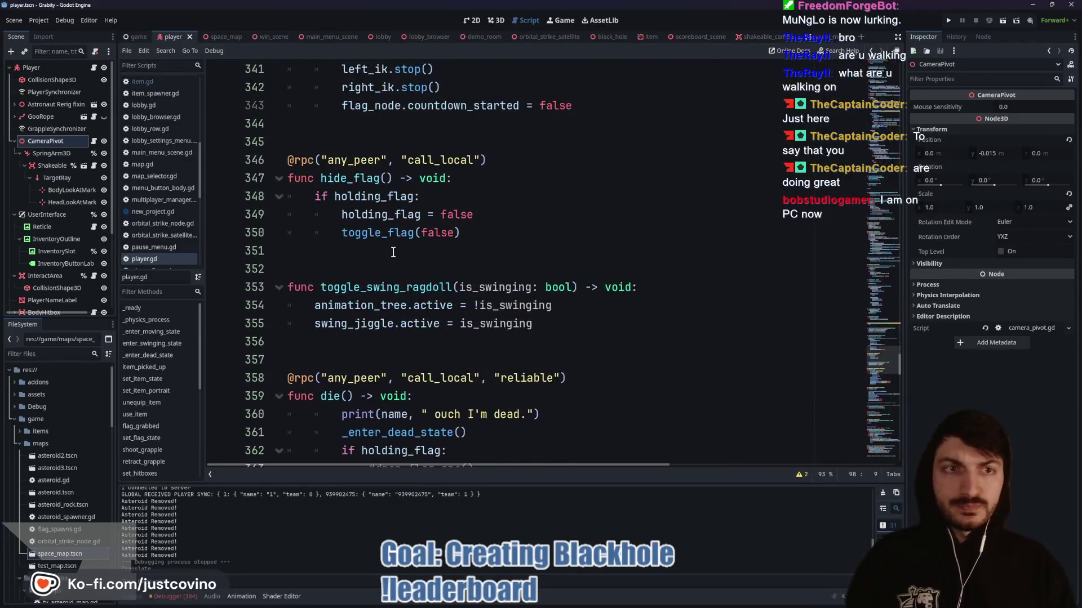
scroll(393, 252, "down", 6)
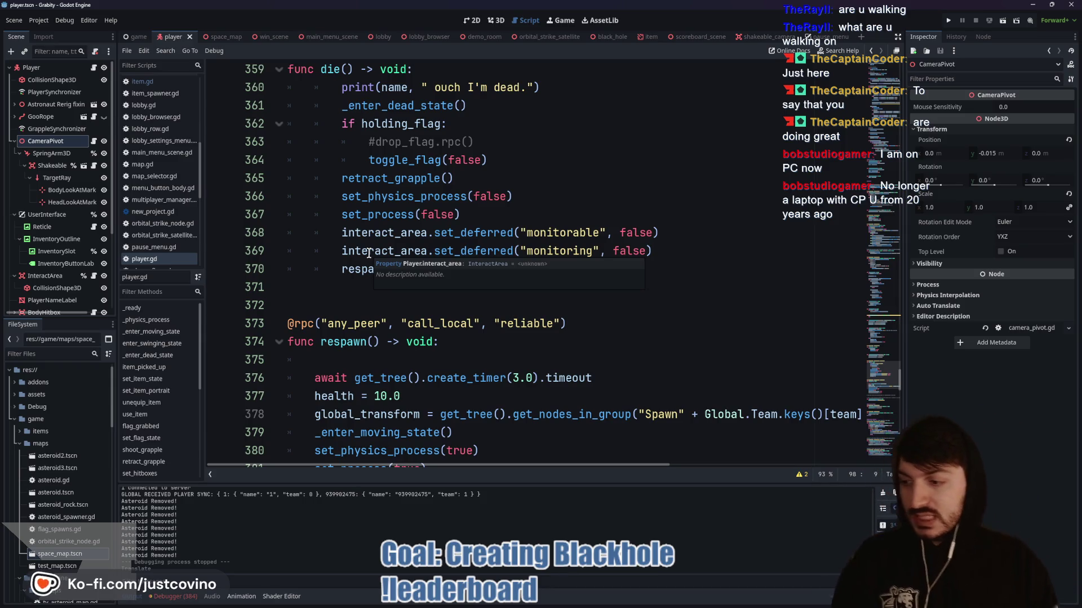
scroll(369, 253, "down", 15)
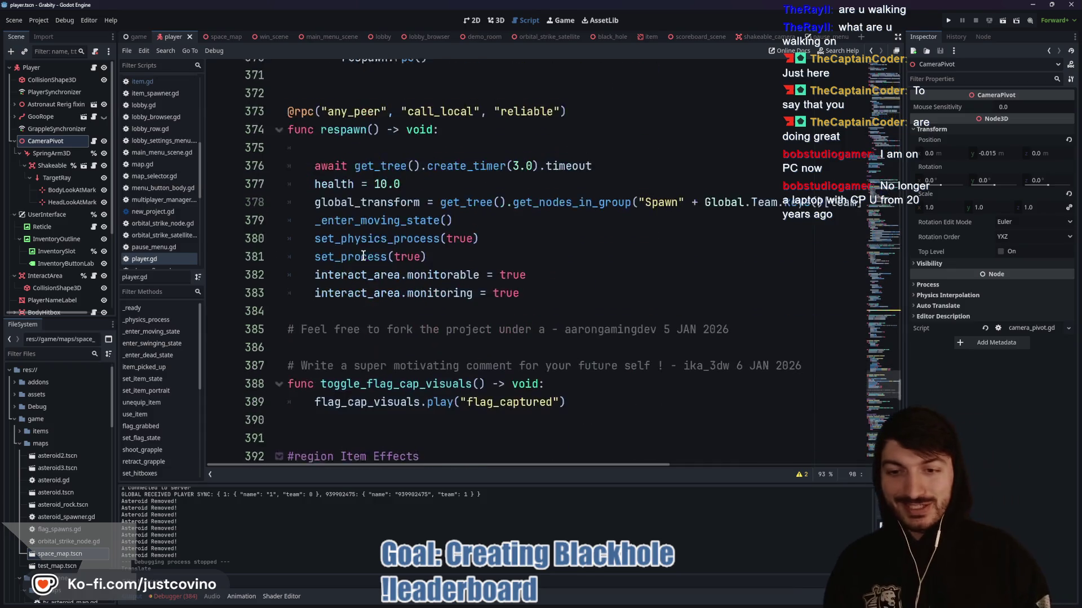
scroll(367, 267, "down", 5)
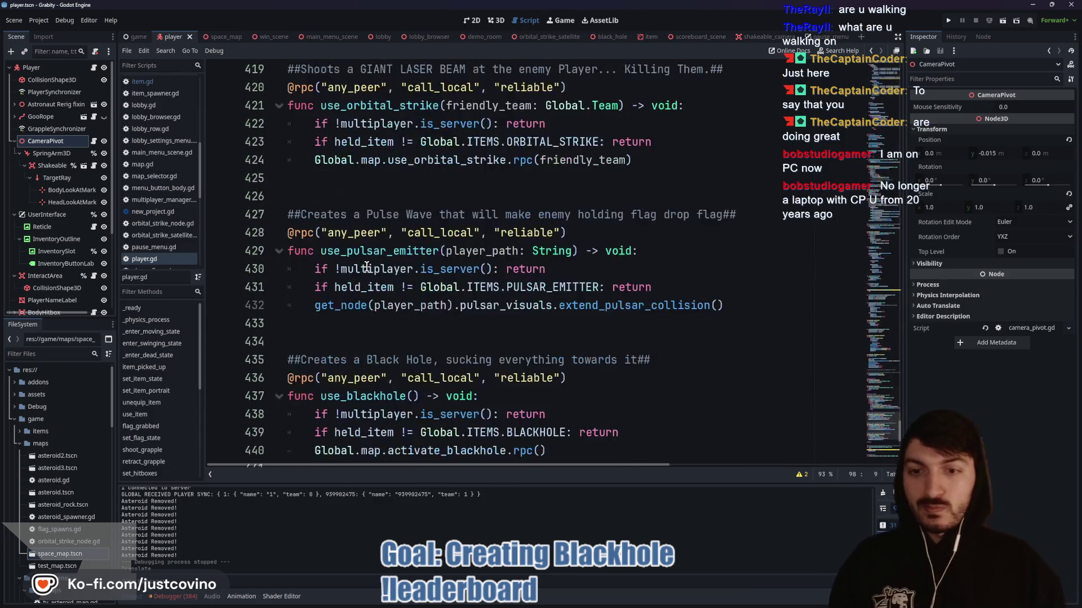
scroll(366, 267, "down", 6)
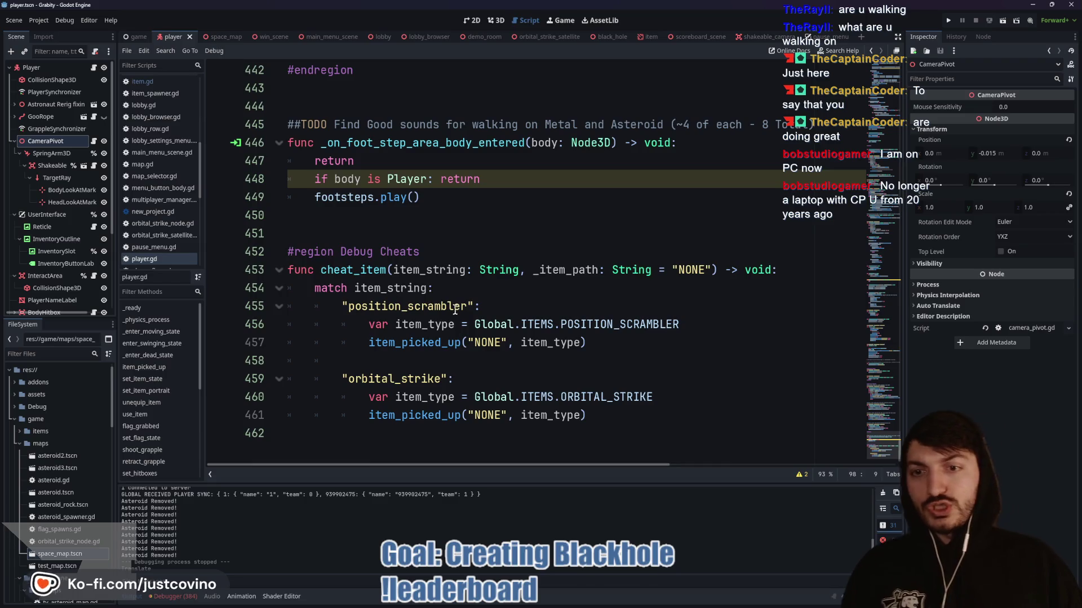
left_click(409, 442)
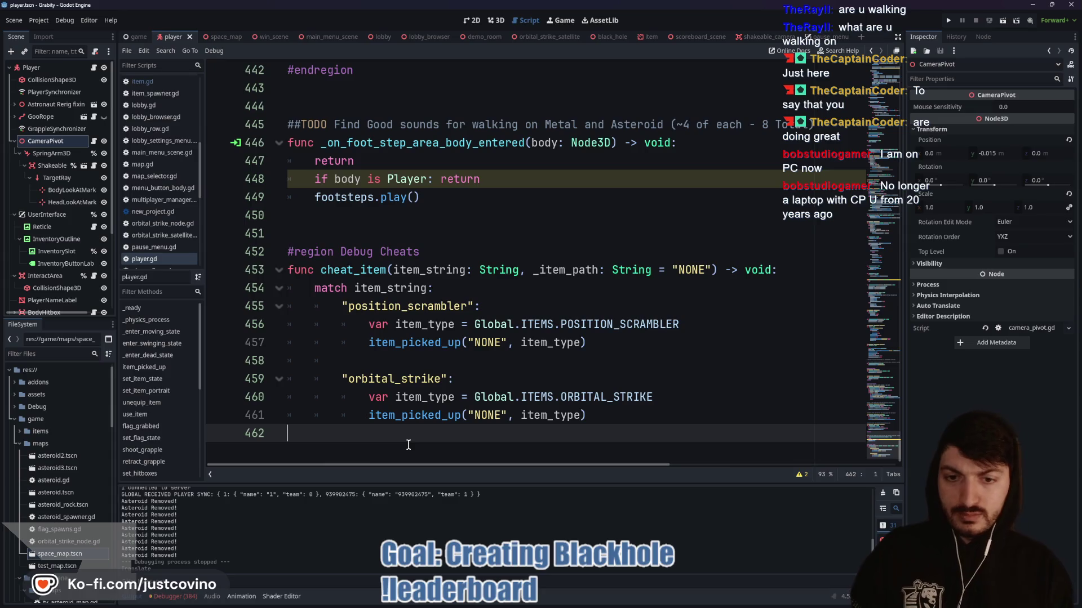
- Add a black_hole case setting item_type to Global.ITEMS.BLACKHOLE and calling item_picked_up("NONE", item_type), then save
key("Return")
type("\"black")
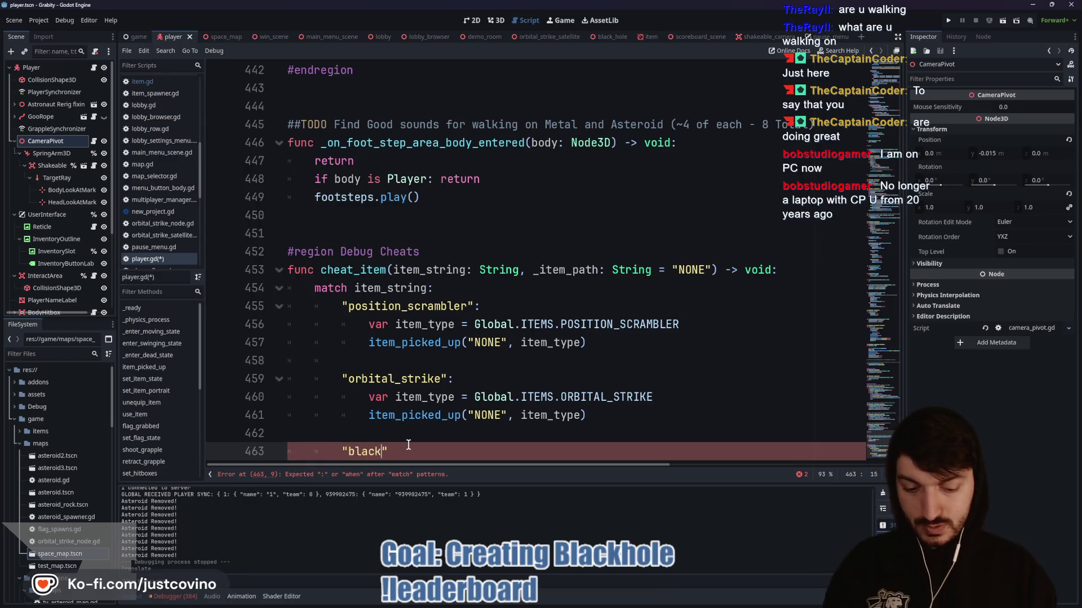
type("_hole")
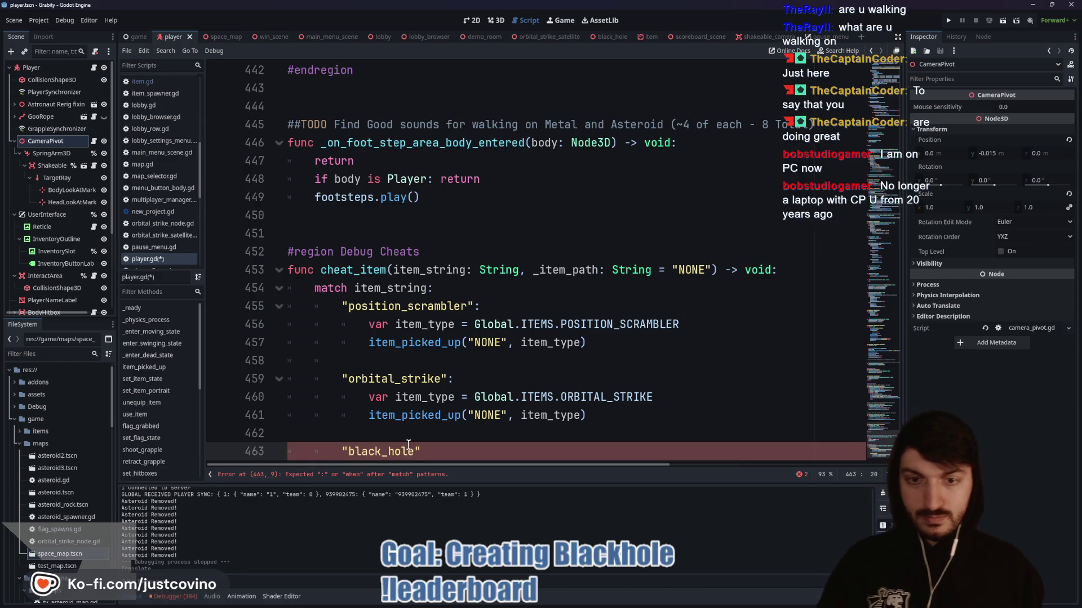
key("Return")
type("var item")
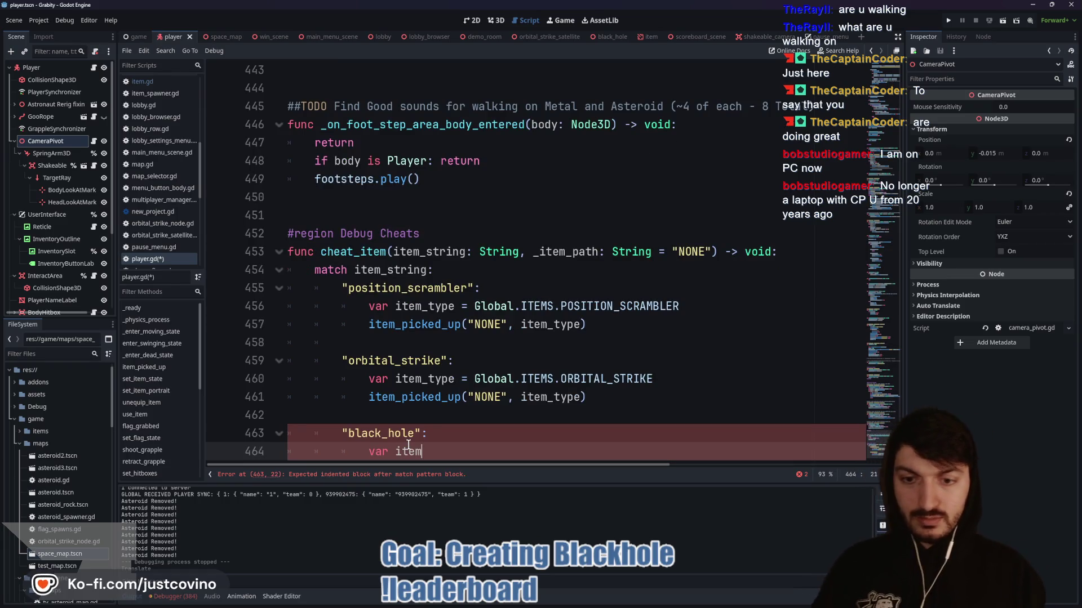
type("_type = Global")
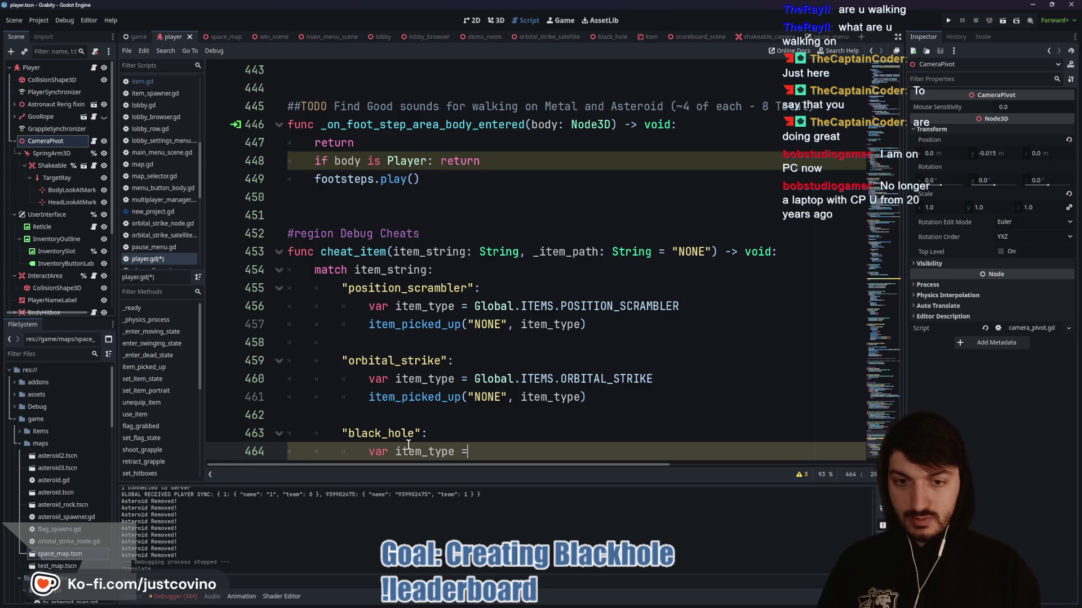
type(".")
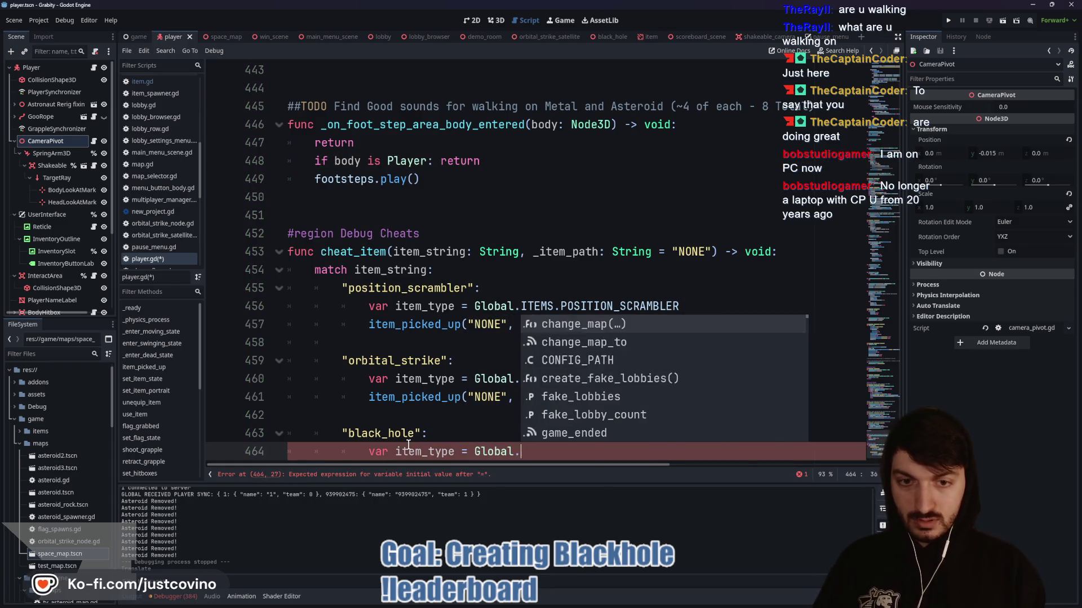
type("ITEMS.bl")
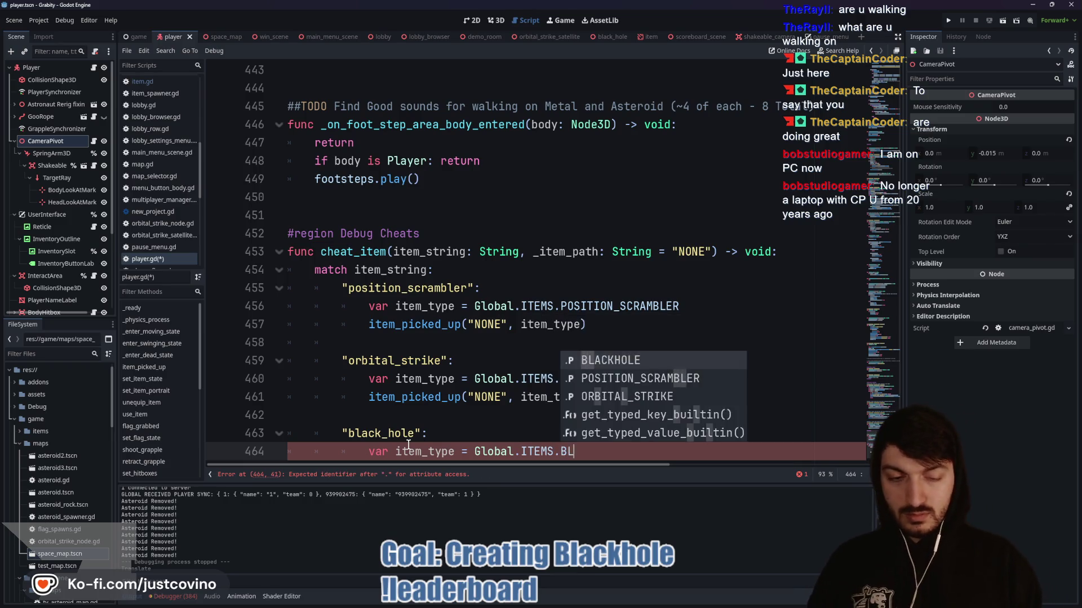
key("Return")
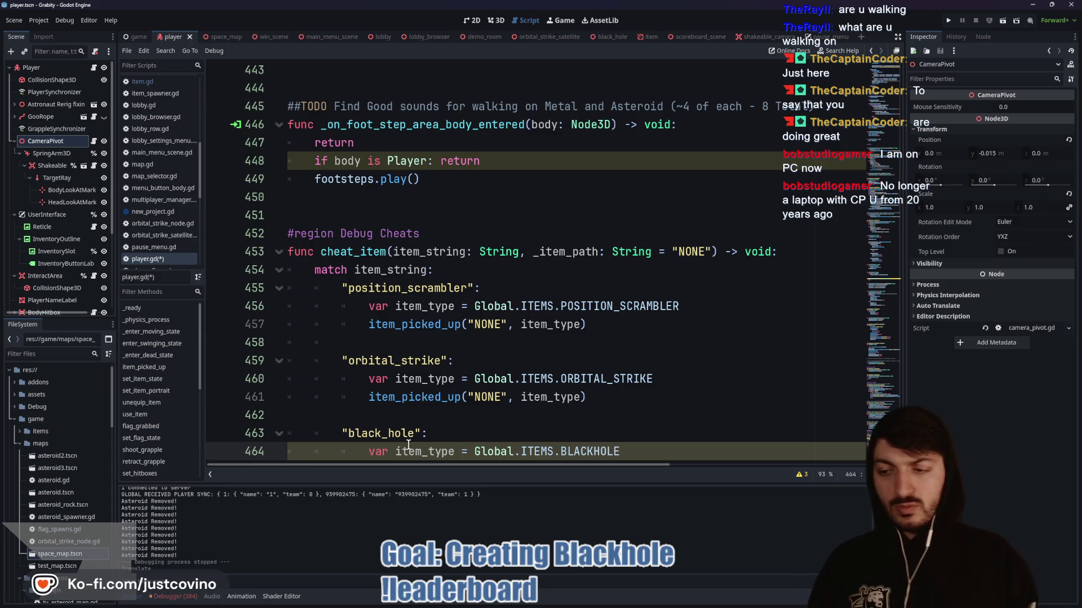
key("Return")
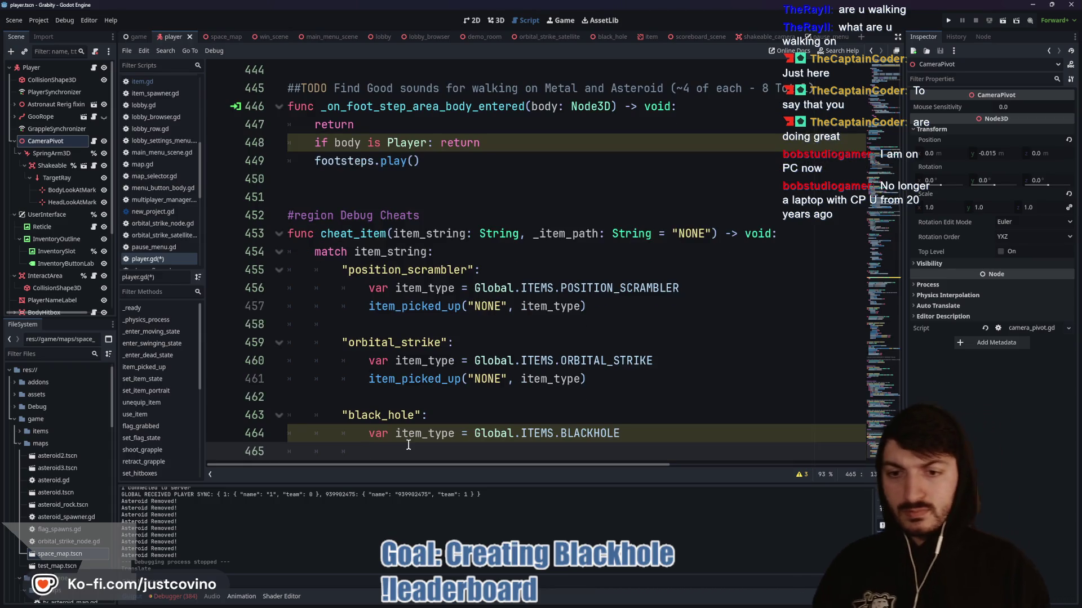
type("item")
key("Return")
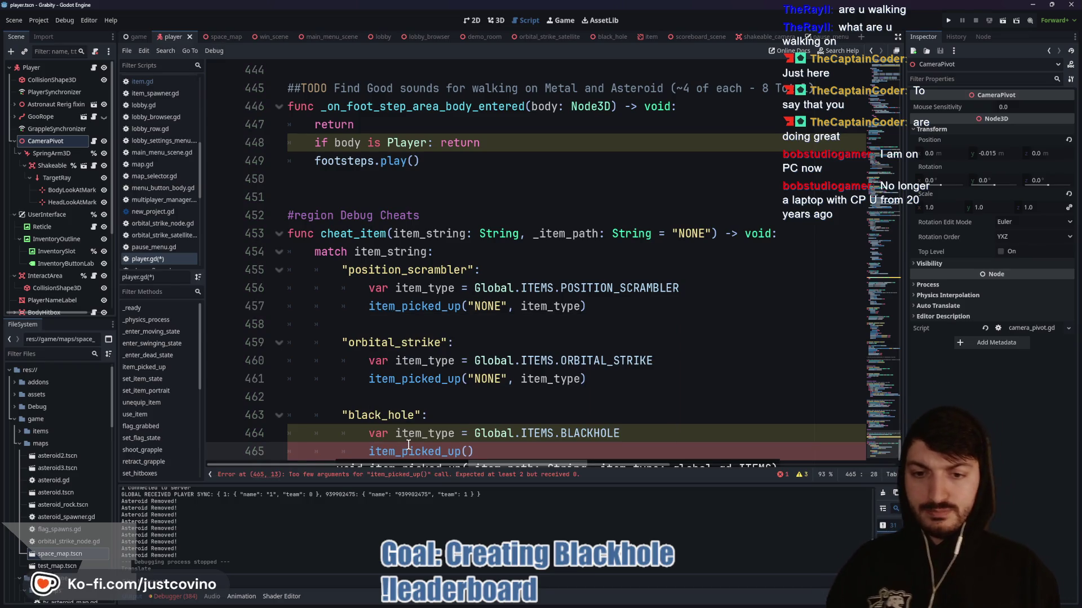
type("\"NONE\"")
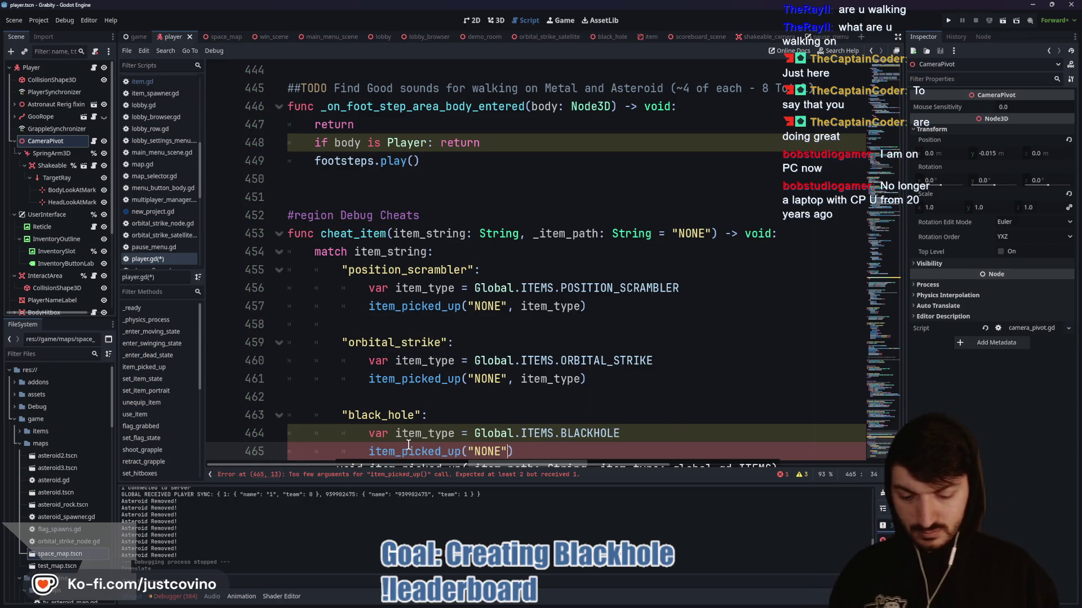
type(", item_ty")
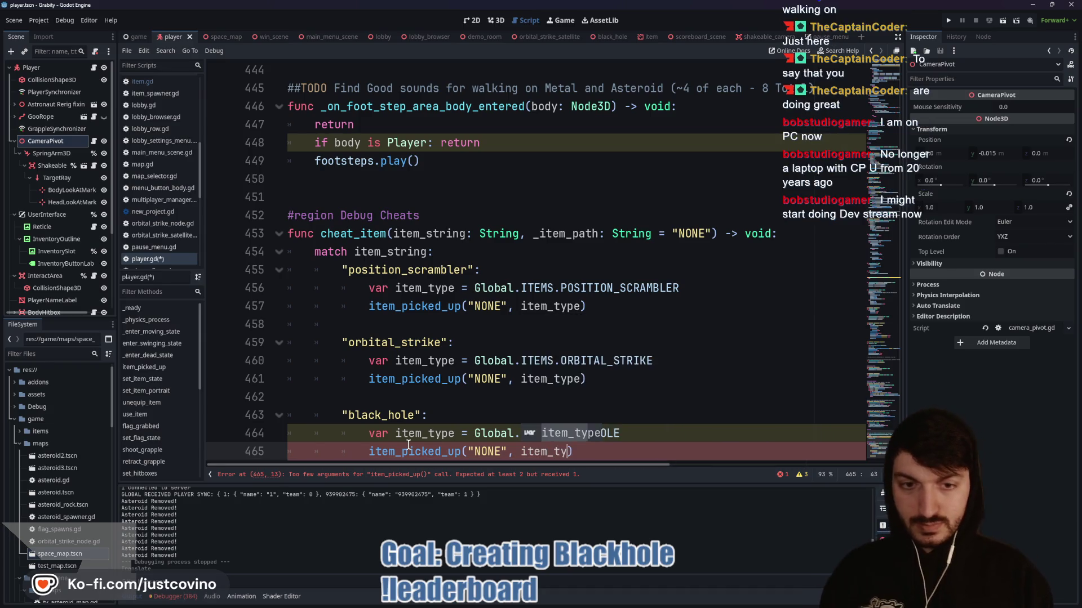
key("Return")
key("ctrl+s")
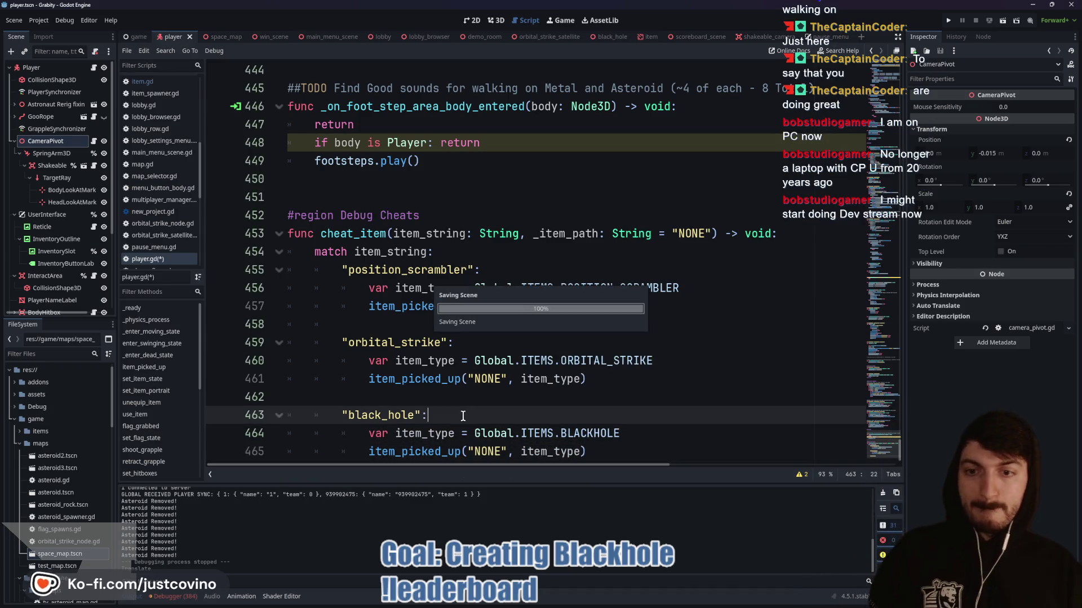
- Save player.gd again and move the caret to blank line 451 in cheat_item
left_click(366, 394)
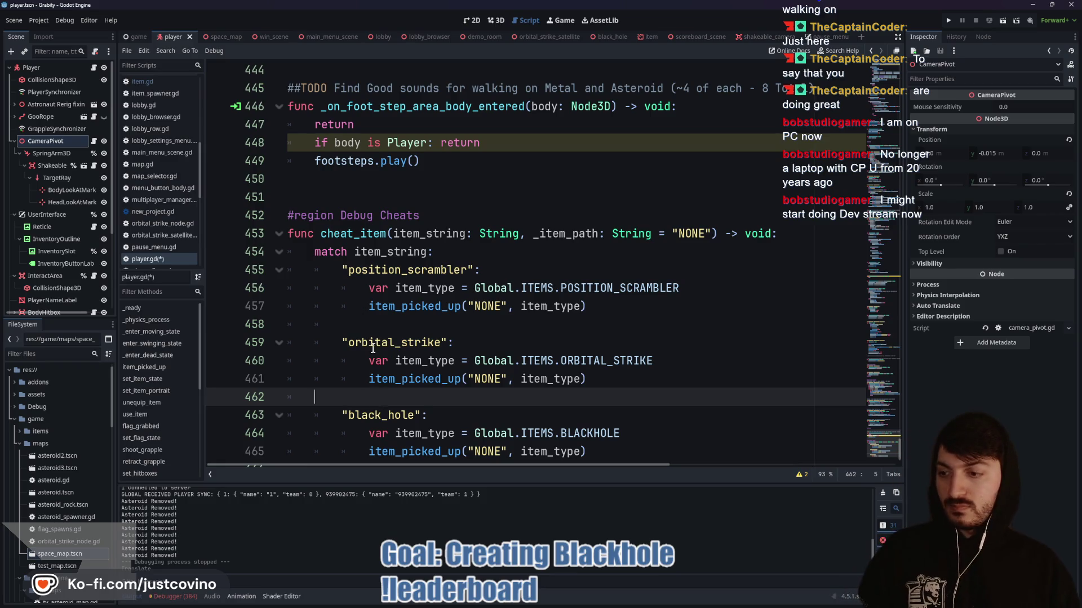
key("ctrl+s")
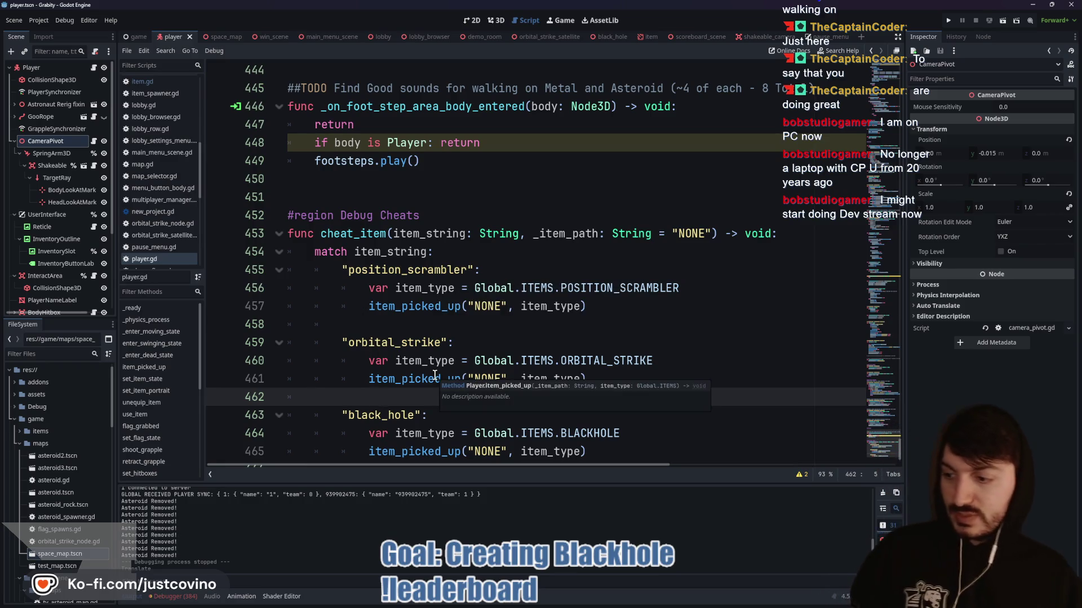
left_click(450, 252)
scroll(433, 278, "down", 1)
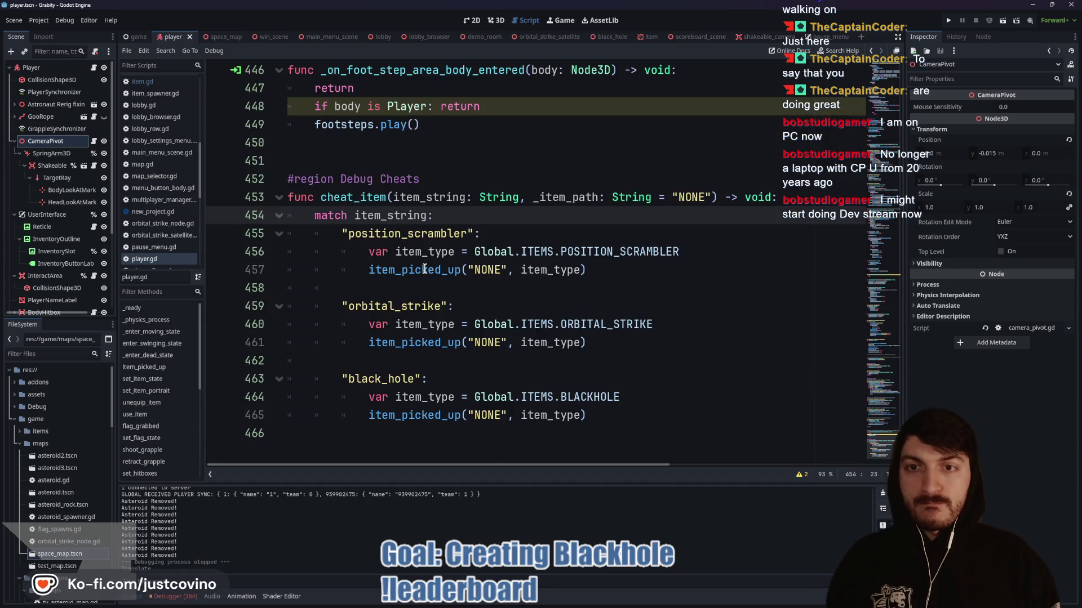
left_click(406, 162)
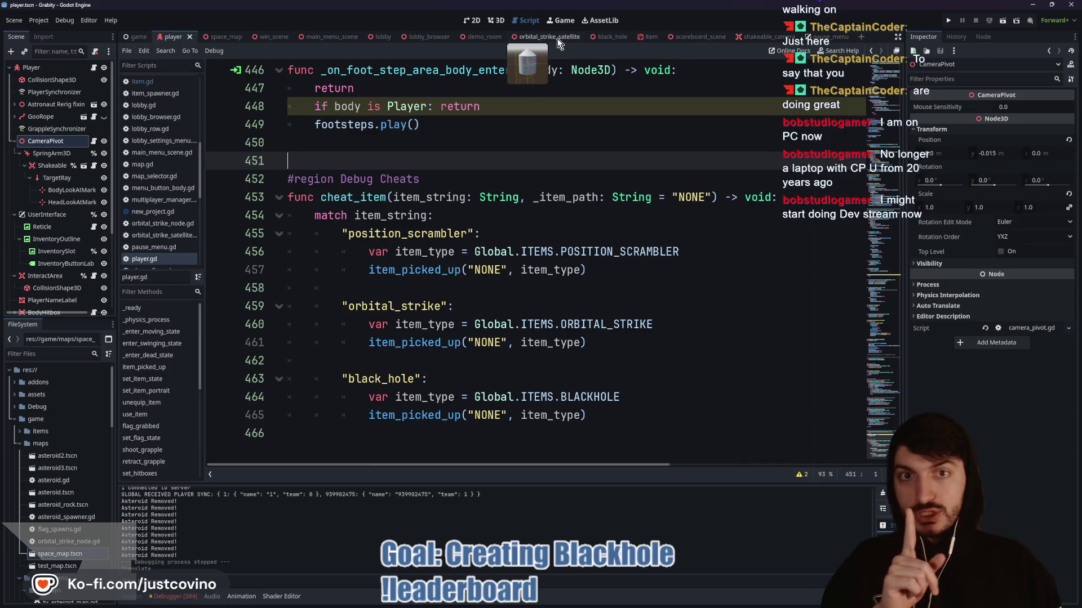
- View the black_hole scene in 3D and read black_hole.gd from its class_name line
left_click(610, 37)
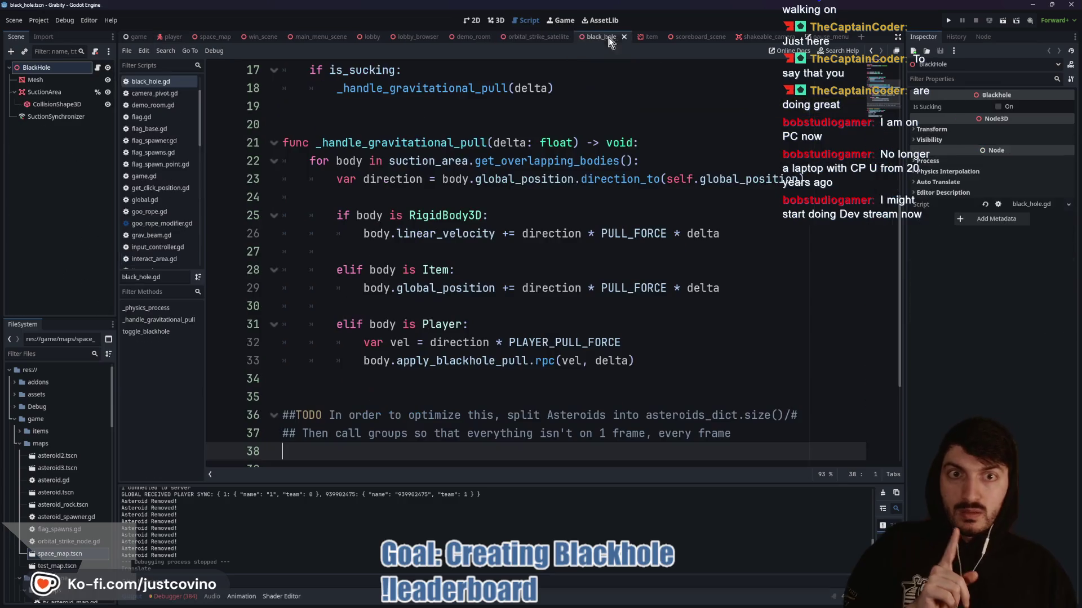
left_click(501, 17)
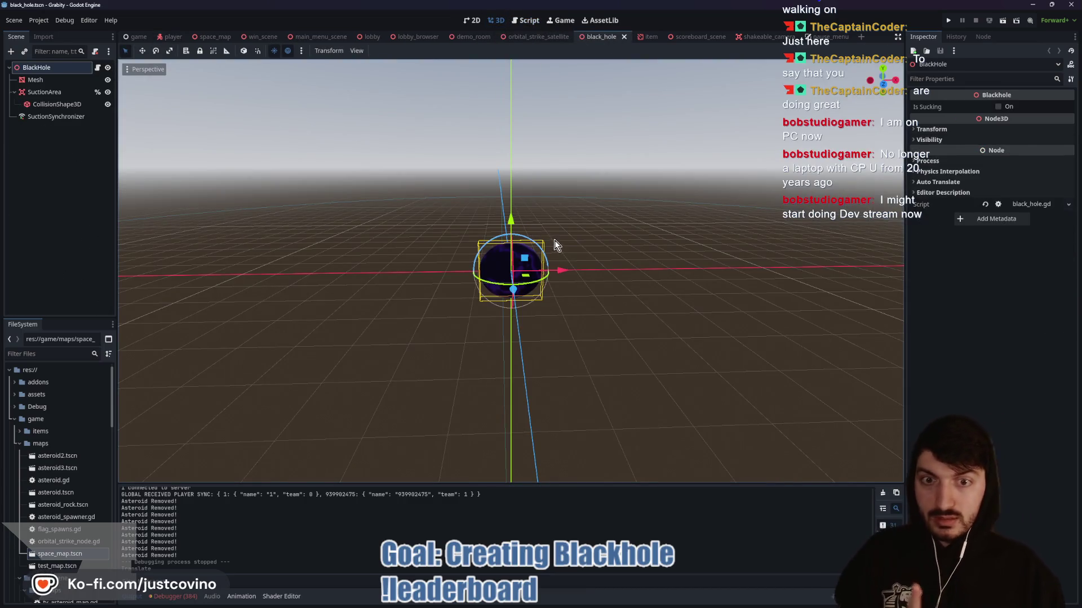
left_click(98, 67)
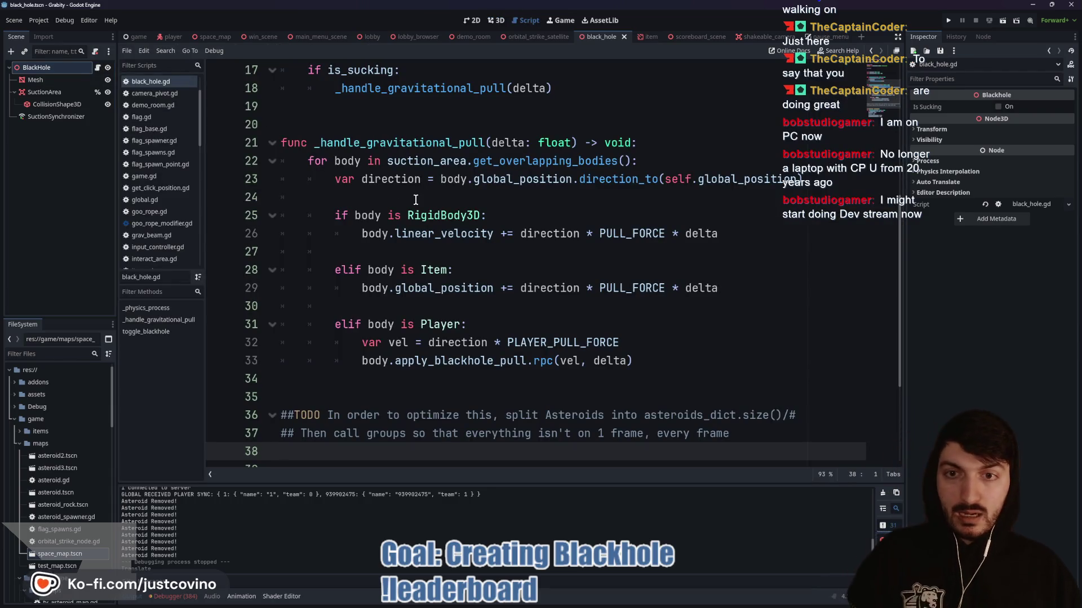
scroll(415, 200, "up", 4)
scroll(416, 199, "up", 2)
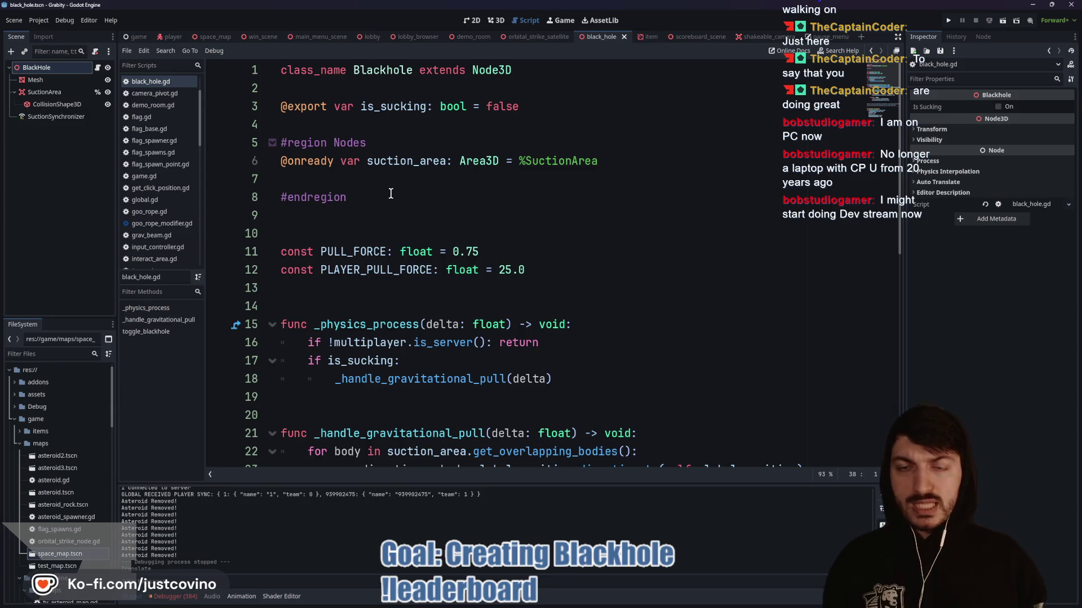
left_click(211, 42)
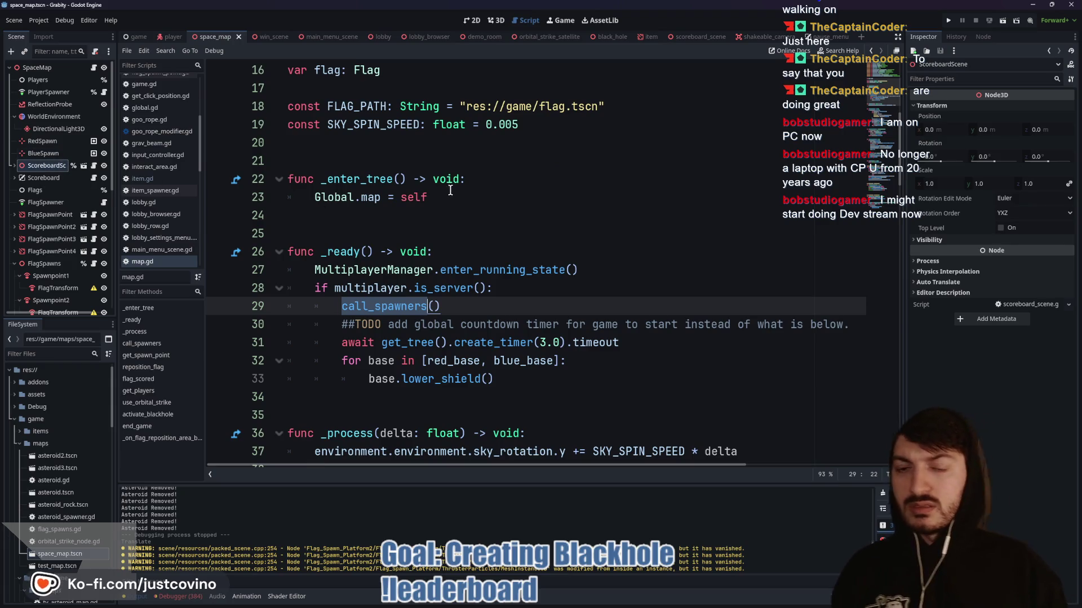
- Scroll map.gd to activate_blackhole and select the whole function, lines 99–104
scroll(457, 198, "down", 3)
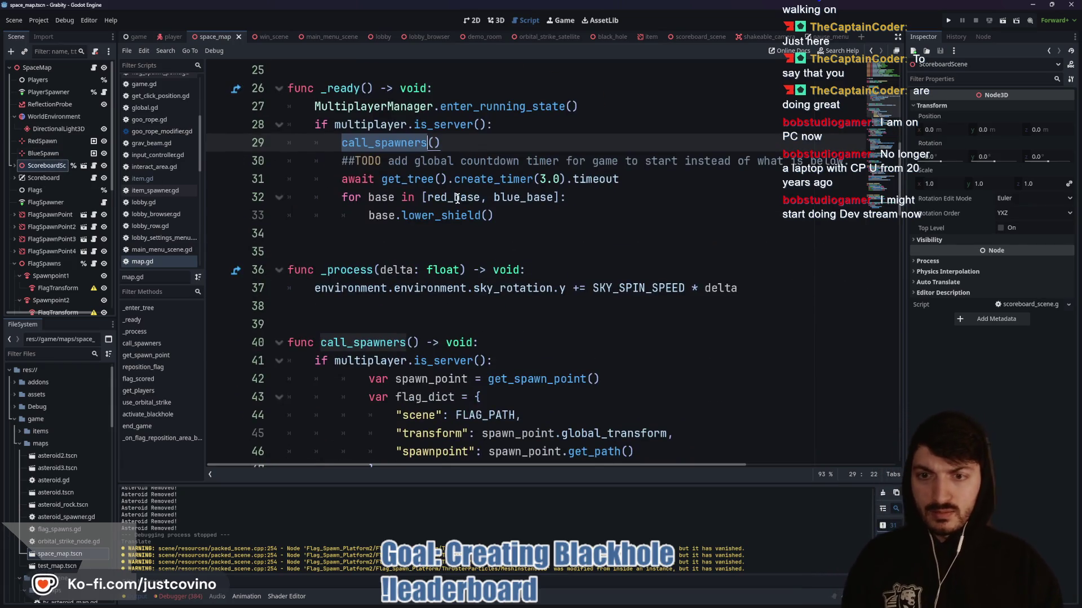
scroll(458, 198, "down", 7)
scroll(420, 209, "down", 10)
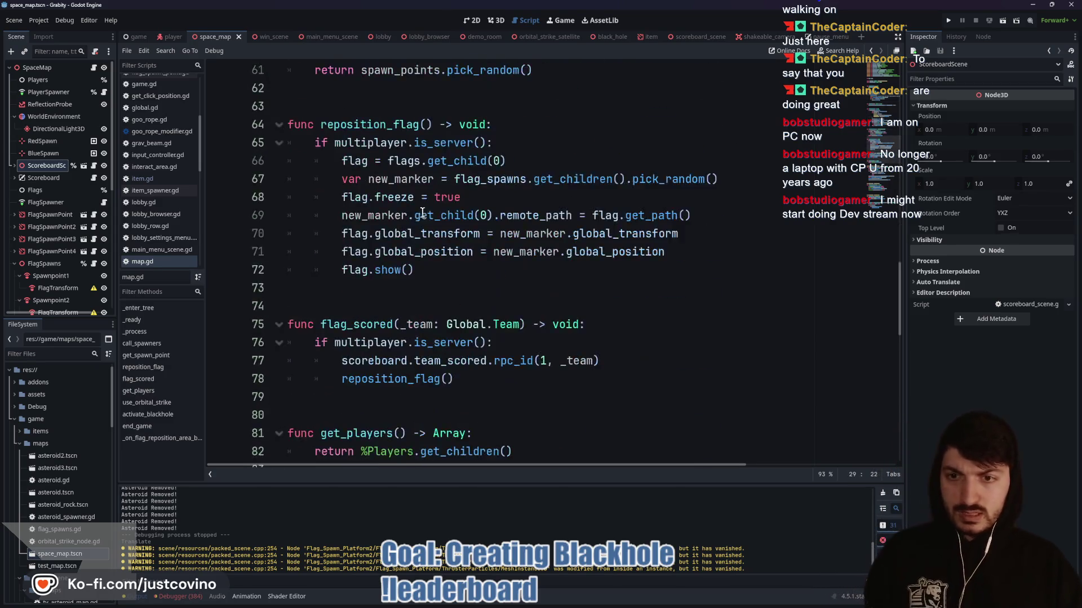
scroll(398, 214, "down", 2)
scroll(399, 214, "down", 2)
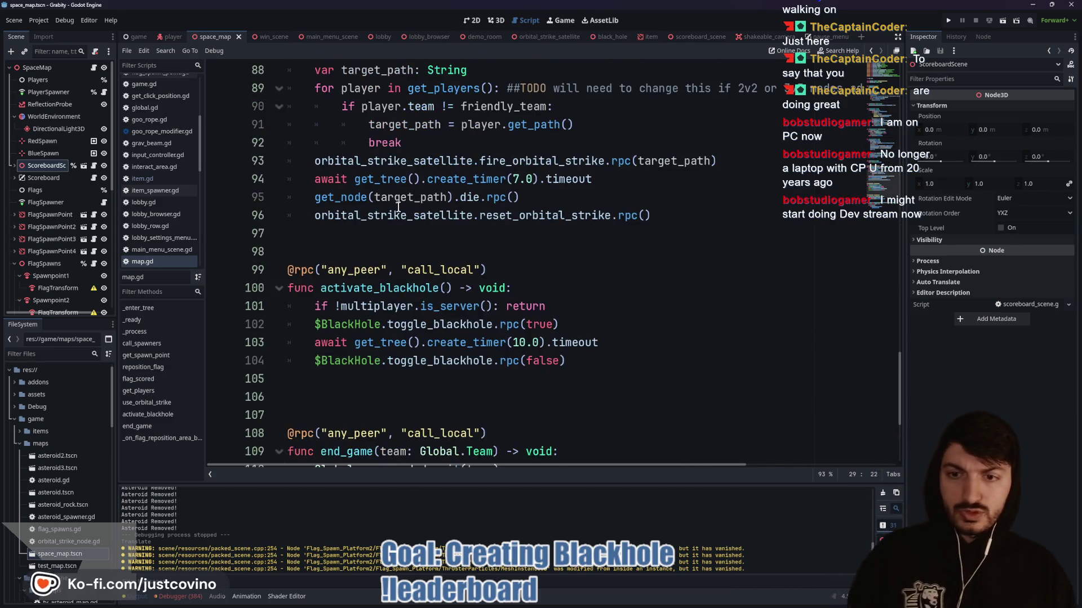
double_click(406, 288)
left_click(588, 363)
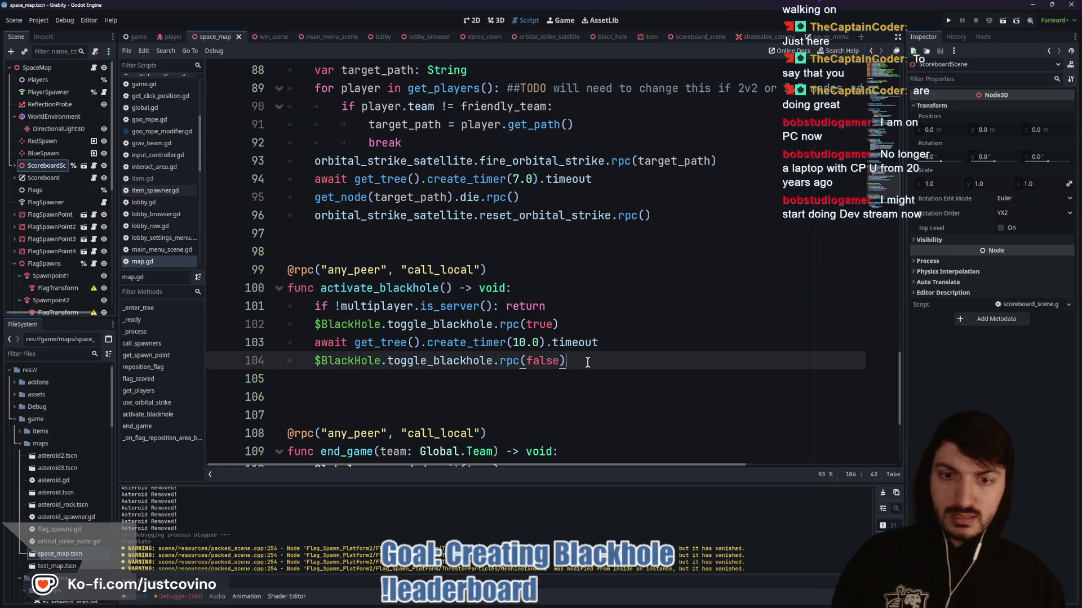
mouse_move(587, 362)
left_mouse_down()
mouse_move(440, 361)
mouse_move(271, 272)
left_mouse_up()
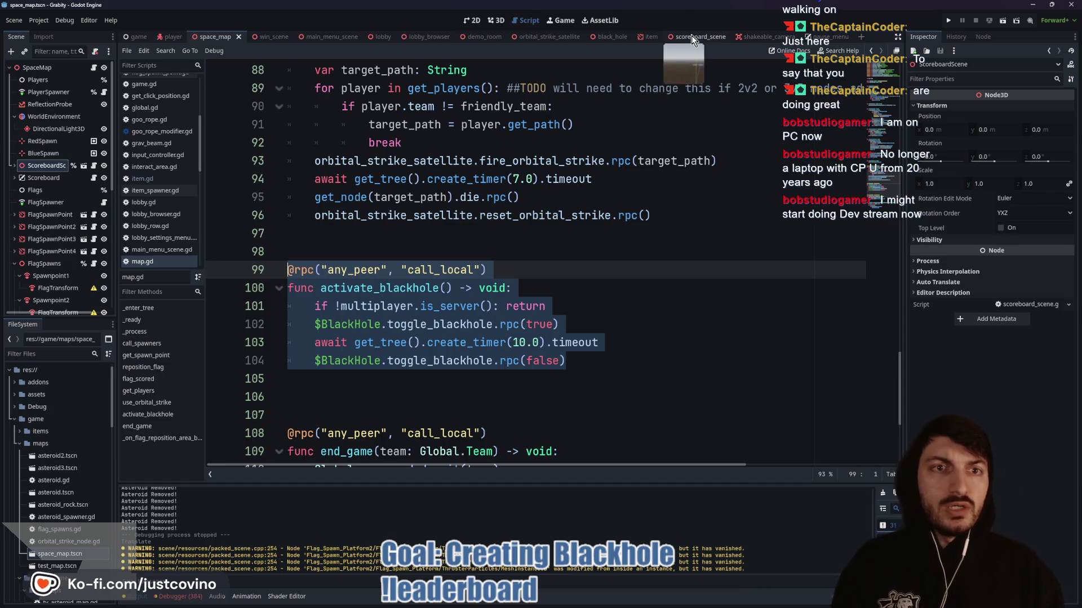
- Review demo_room.gd and the OrbitalStrikeNode script, then show the demo_room scene in 3D
left_click(495, 38)
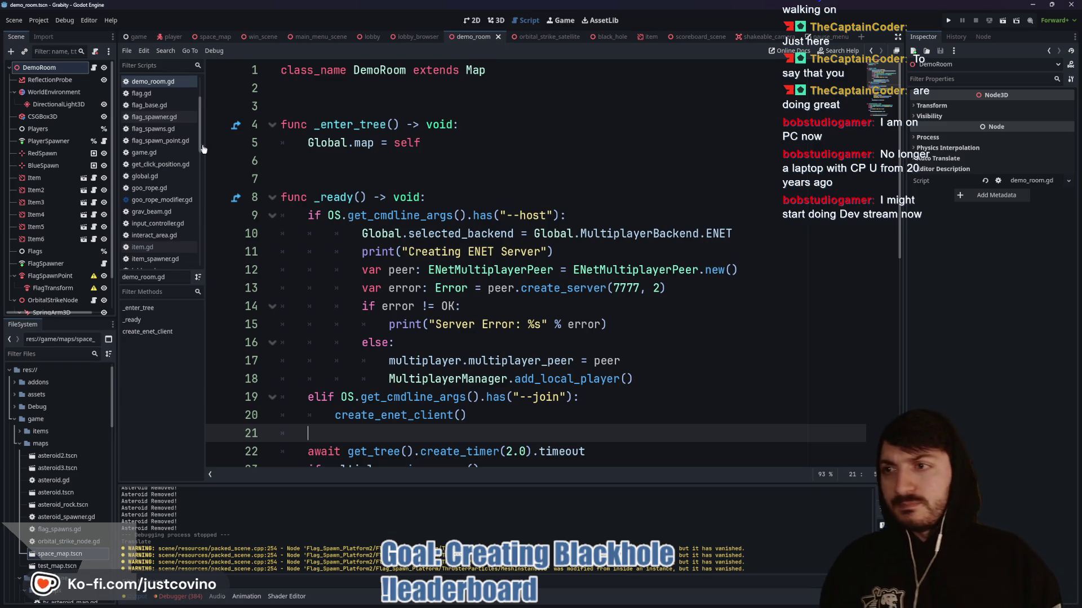
scroll(428, 169, "down", 6)
scroll(429, 176, "down", 2)
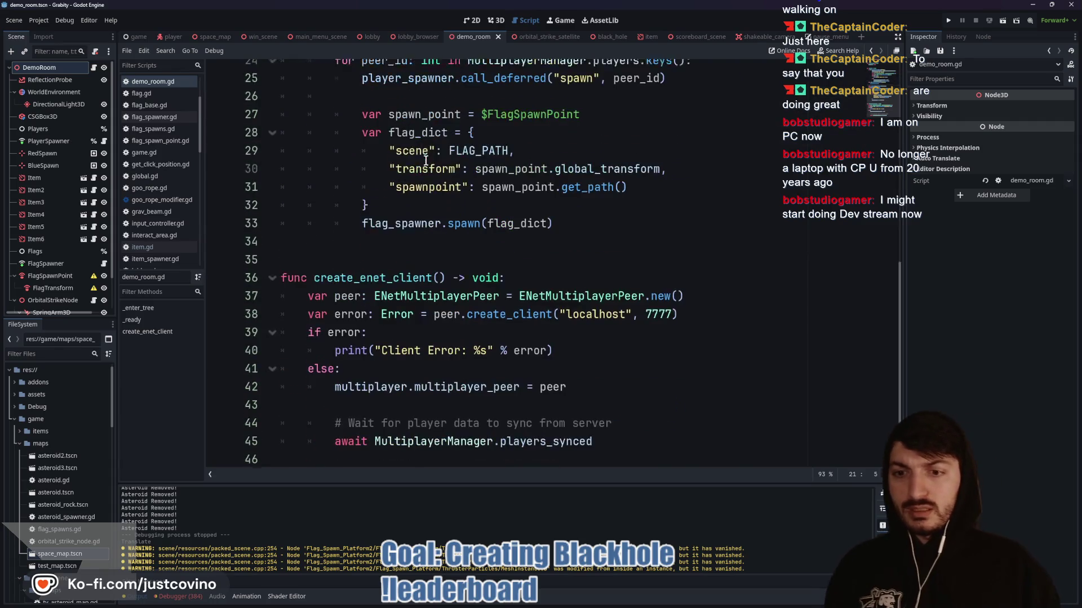
scroll(400, 308, "up", 6)
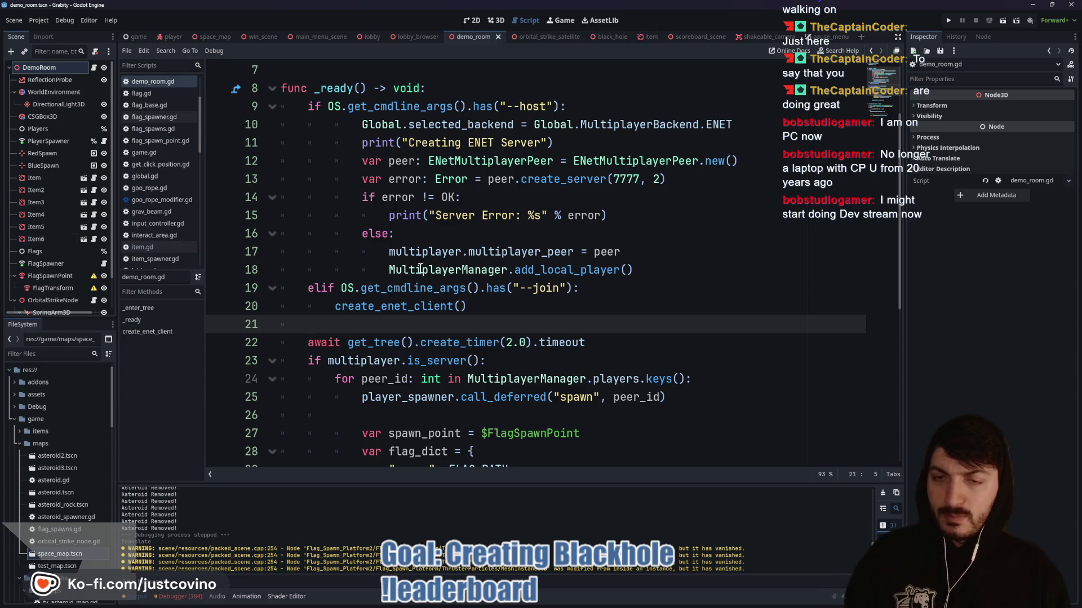
scroll(416, 240, "down", 1)
scroll(416, 241, "down", 4)
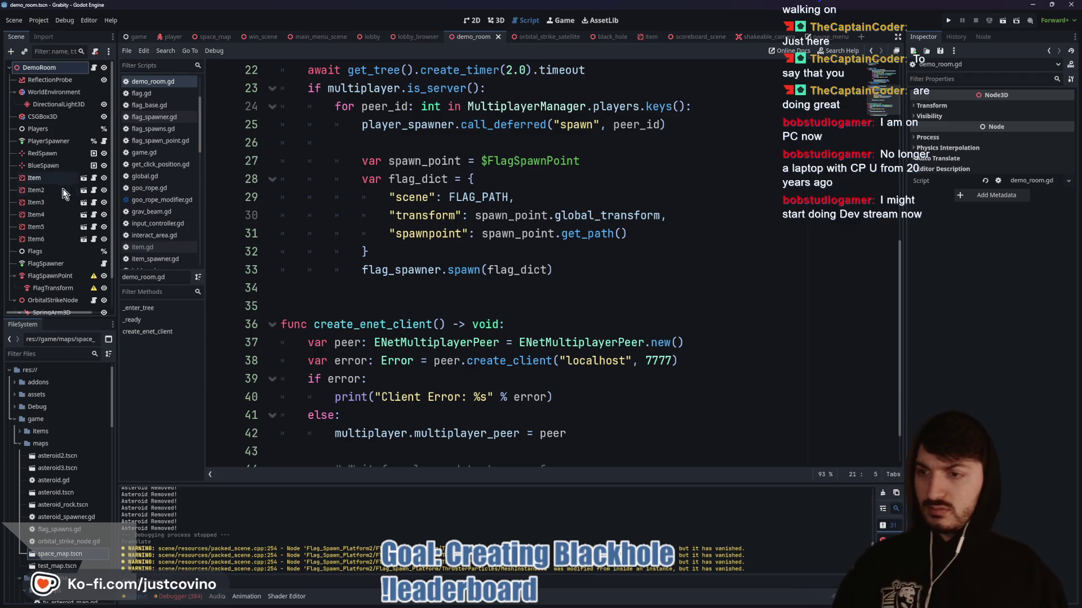
scroll(63, 189, "down", 2)
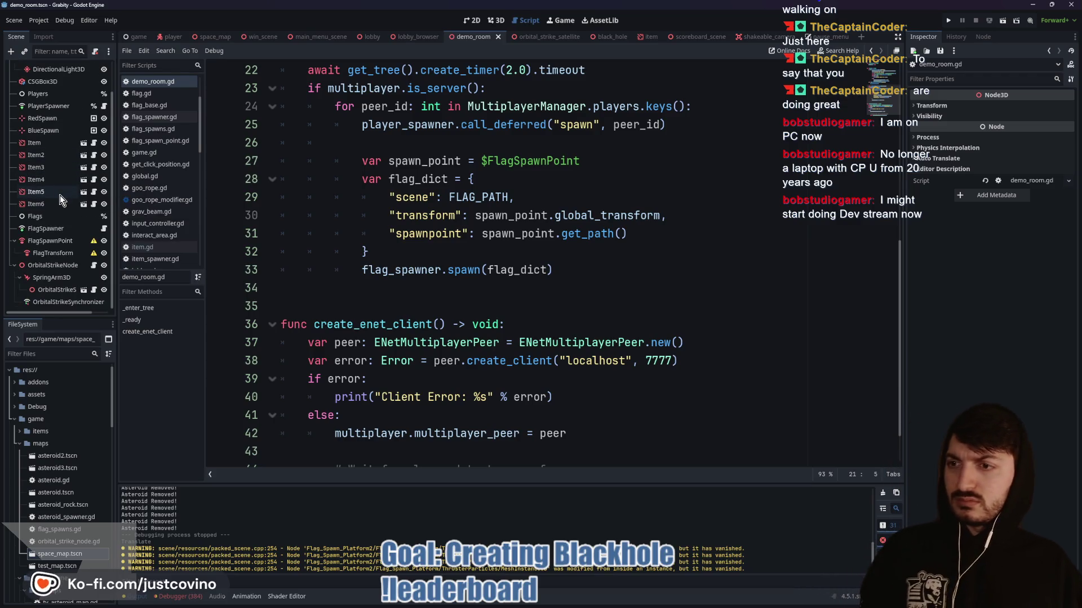
left_click(94, 265)
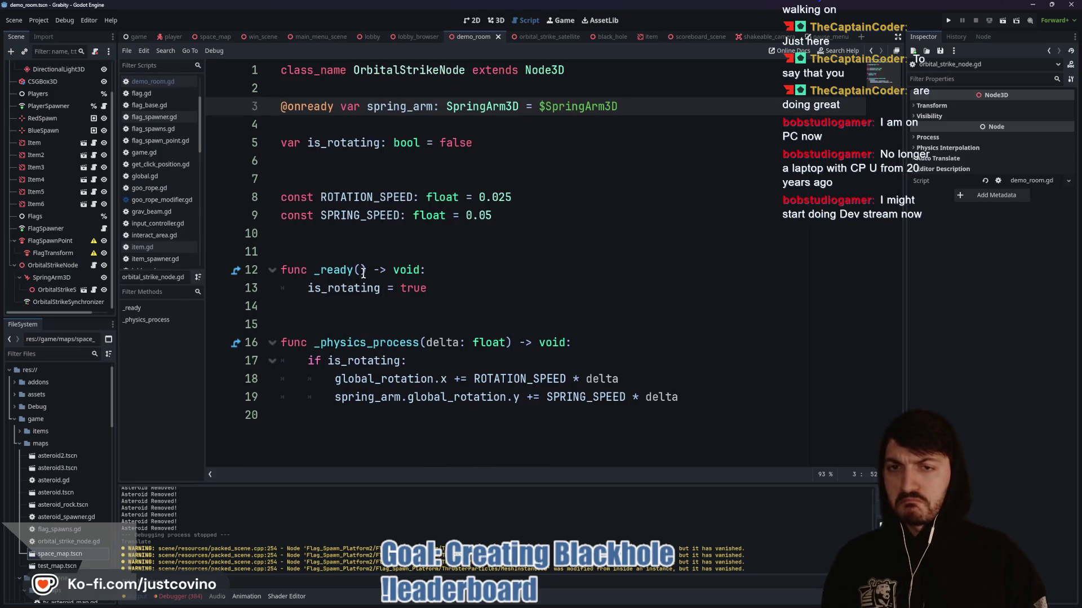
left_click(497, 20)
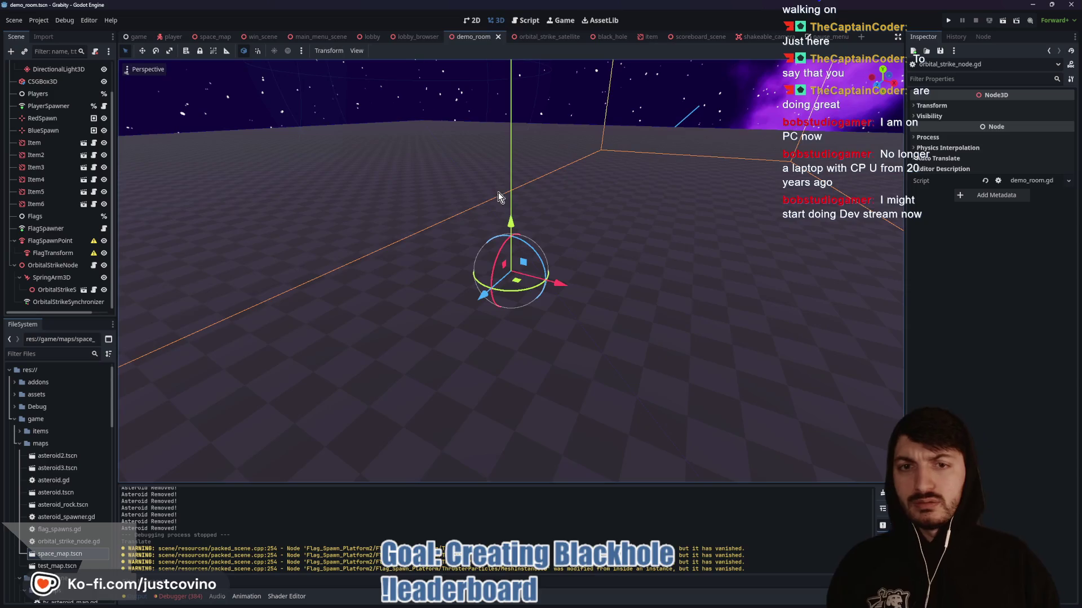
- Compare the demo room's item nodes in the Scene tree and select Item4
scroll(332, 218, "down", 2)
left_click(39, 199)
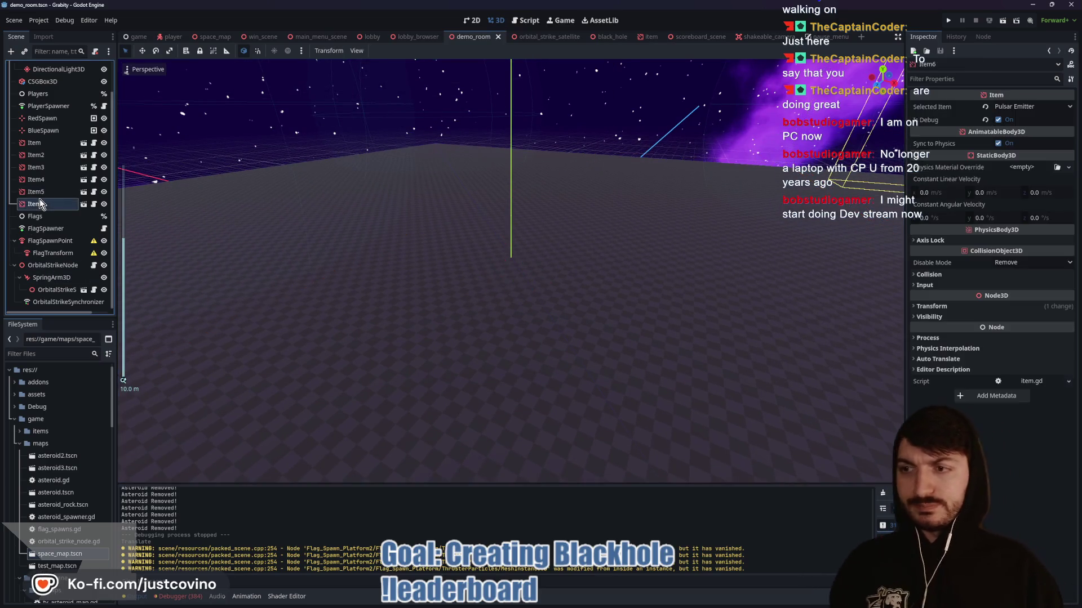
left_click(38, 185)
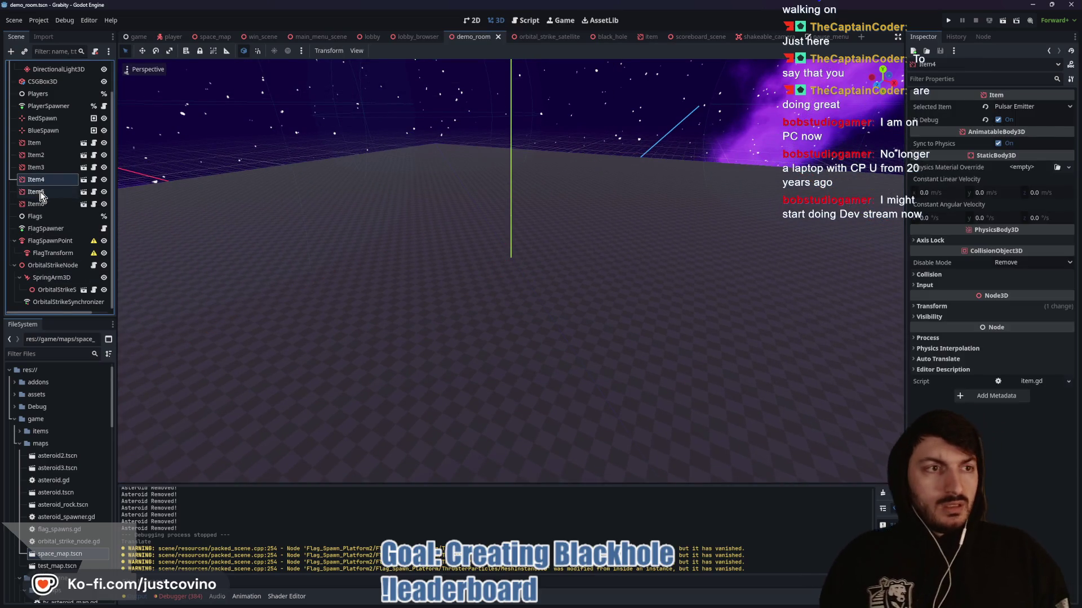
left_click(36, 167)
left_click(35, 156)
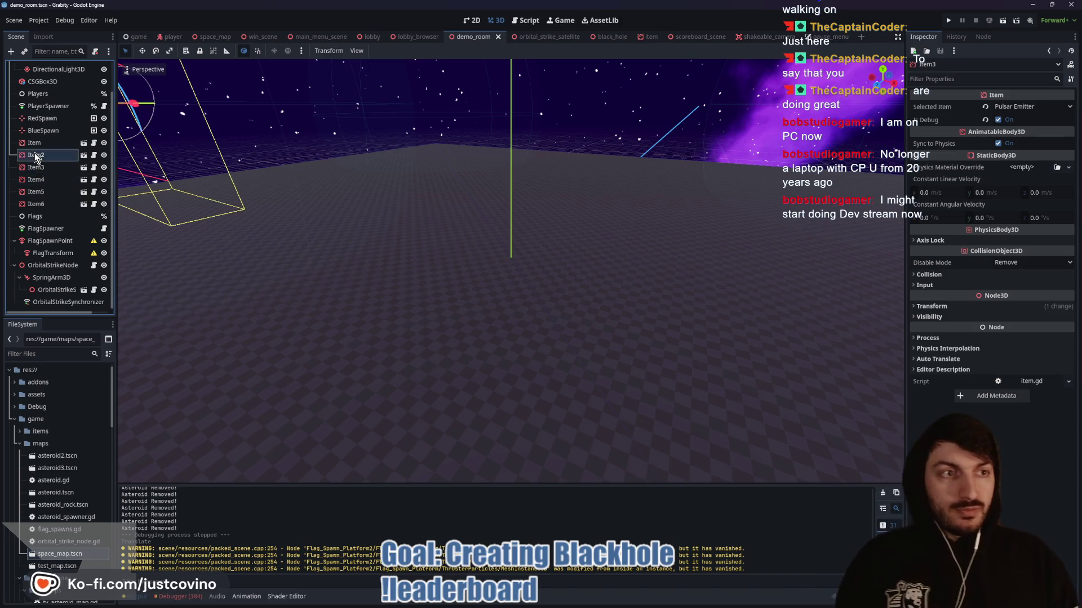
left_click(35, 168)
left_click(35, 179)
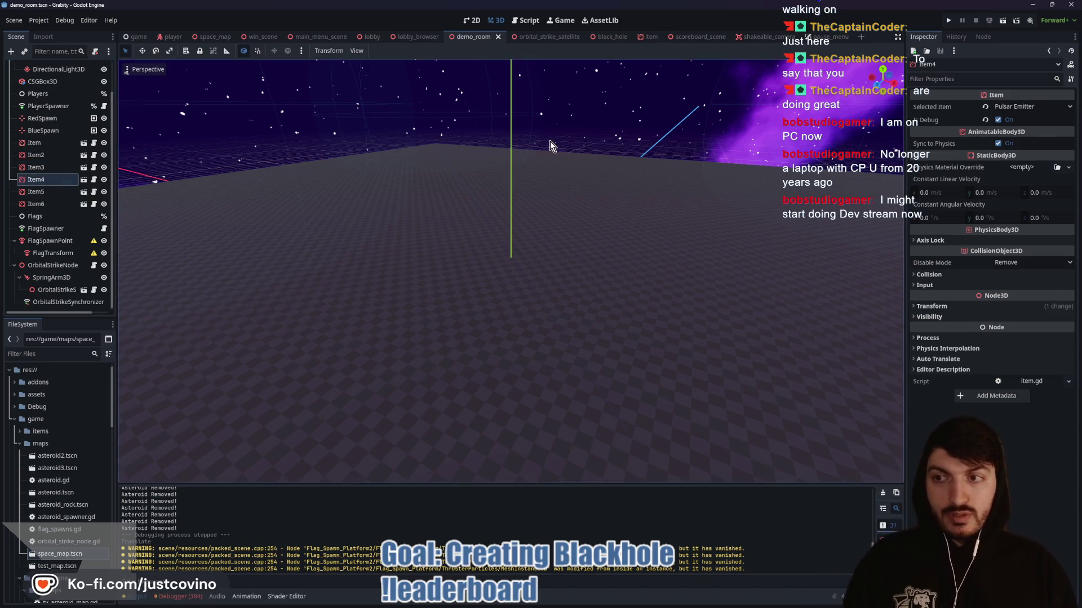
- Change Item4's selected item from Pulsar Emitter to Blackhole, save, and open demo_room.gd
left_click(1002, 106)
left_click(1014, 163)
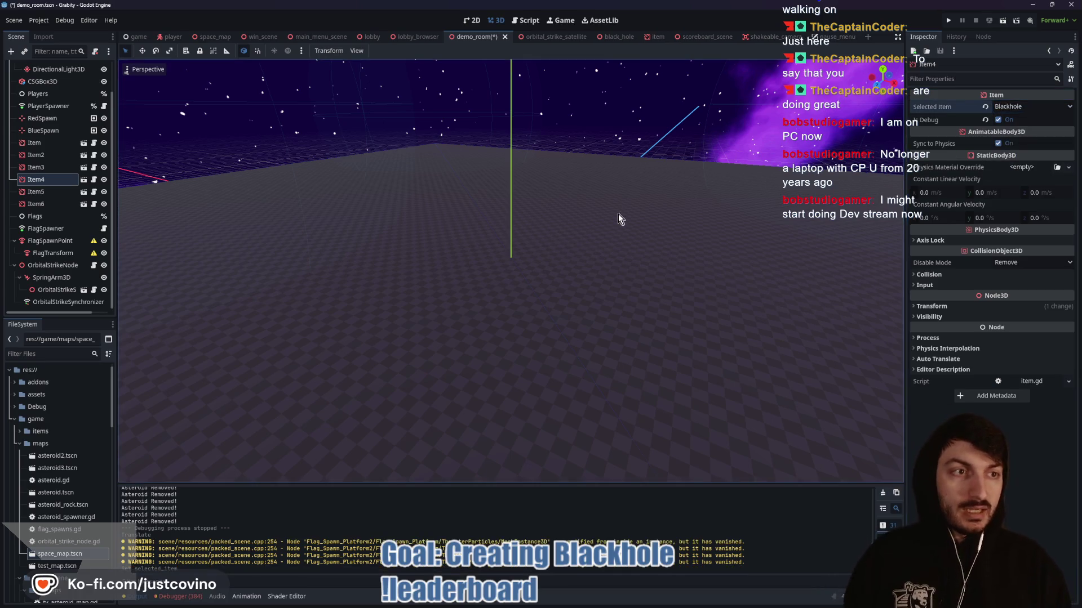
scroll(610, 198, "down", 2)
scroll(586, 204, "down", 1)
key("ctrl+s")
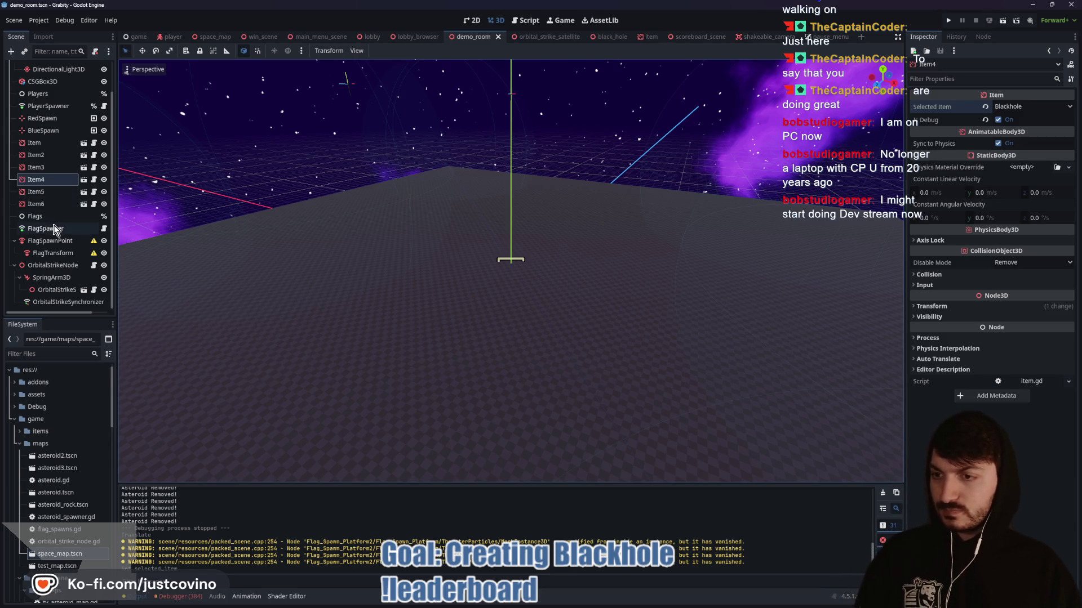
scroll(56, 130, "up", 2)
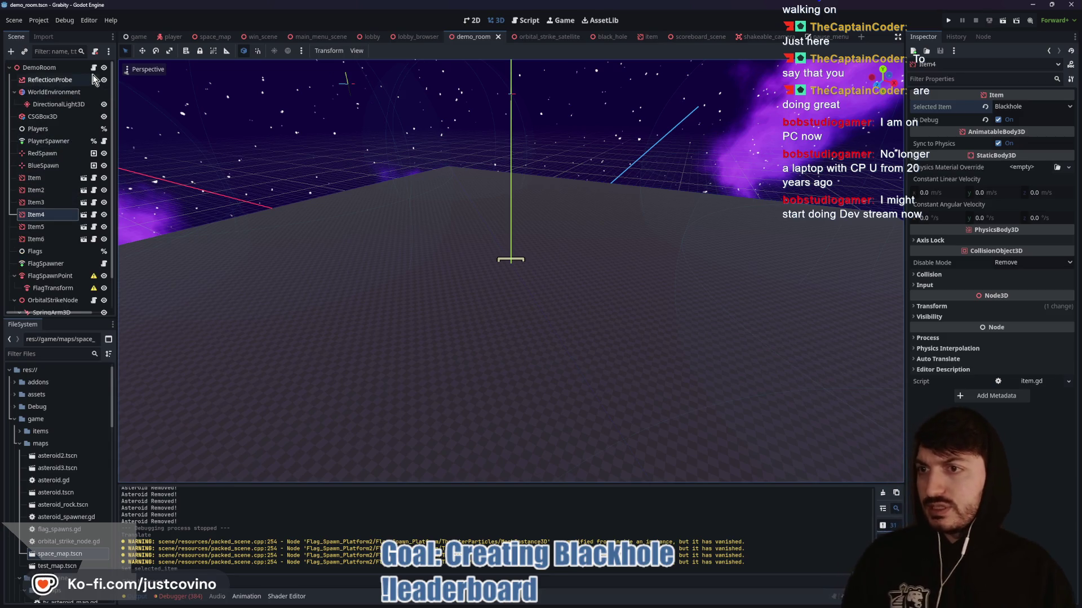
left_click(93, 71)
scroll(415, 249, "down", 1)
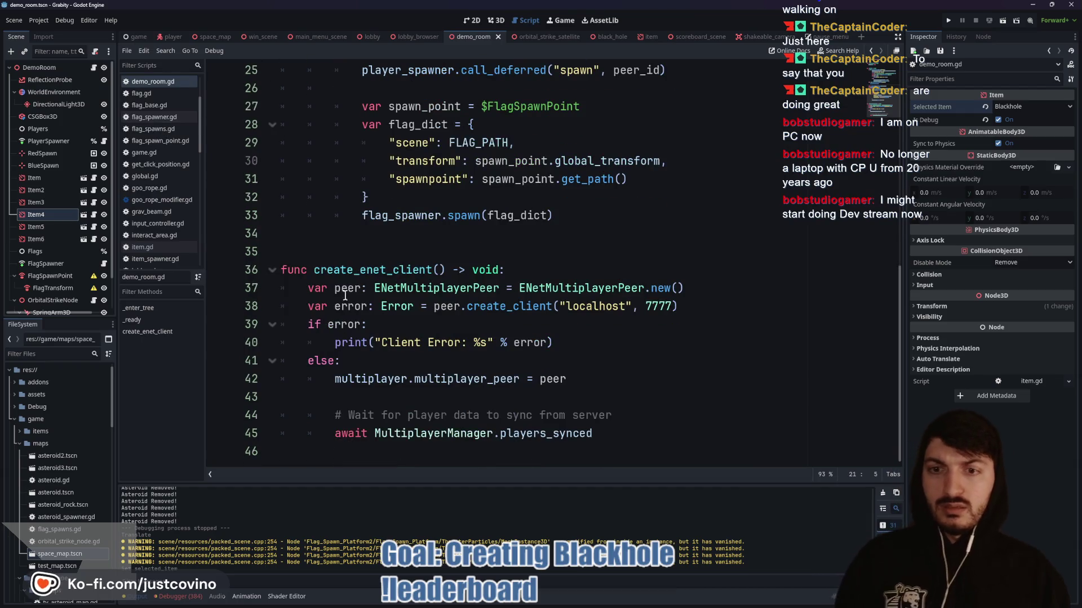
- Trim the extra blank lines after the flag spawning code in demo_room.gd and save it
left_click(317, 242)
key("Return")
key("Return")
key("Return")
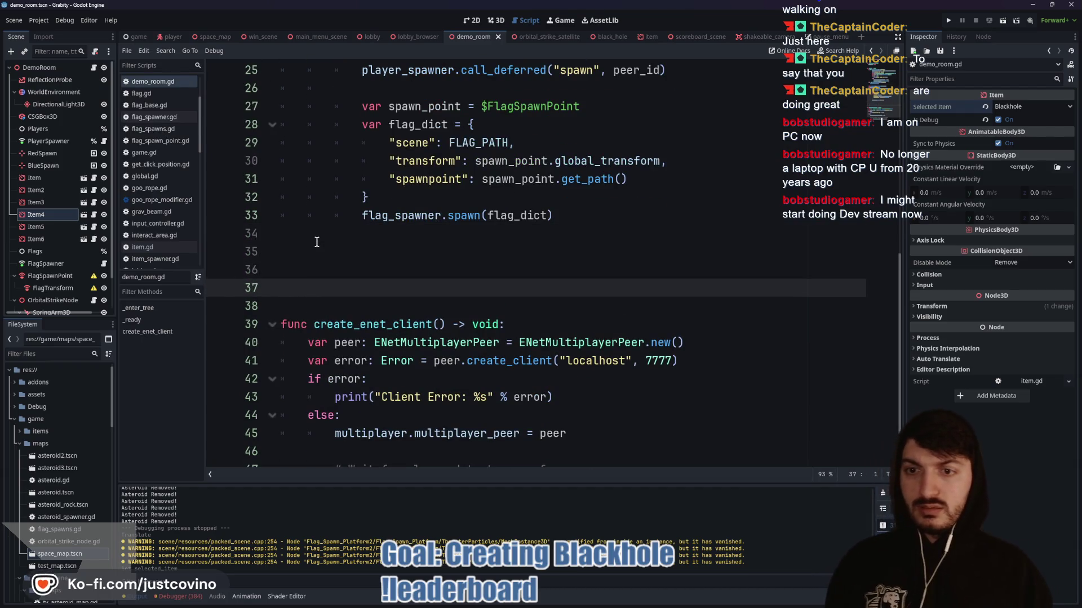
key("Up")
key("Up")
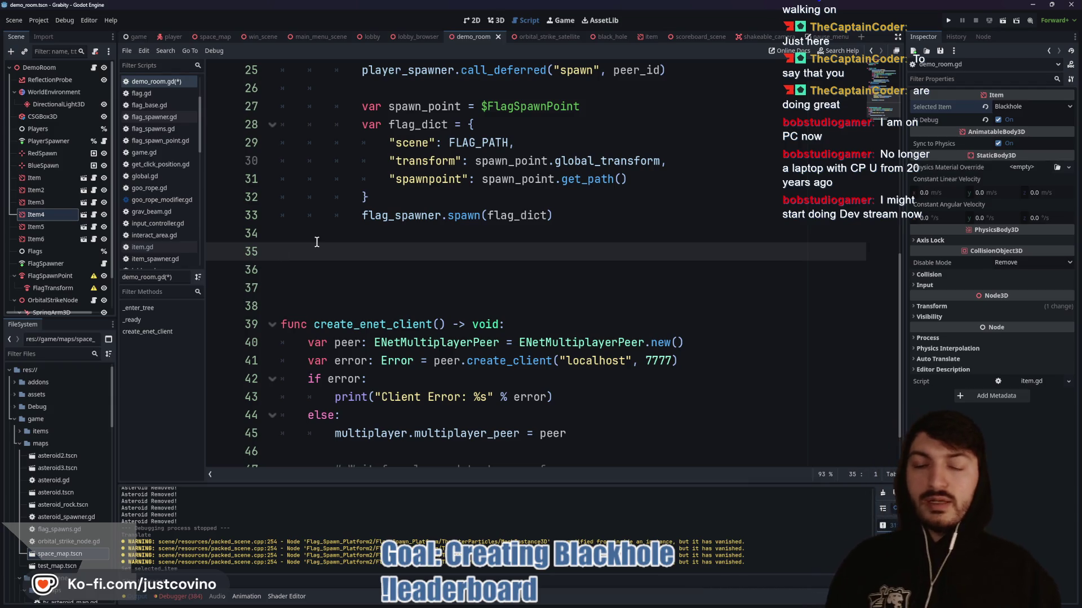
key("Up")
key("BackSpace")
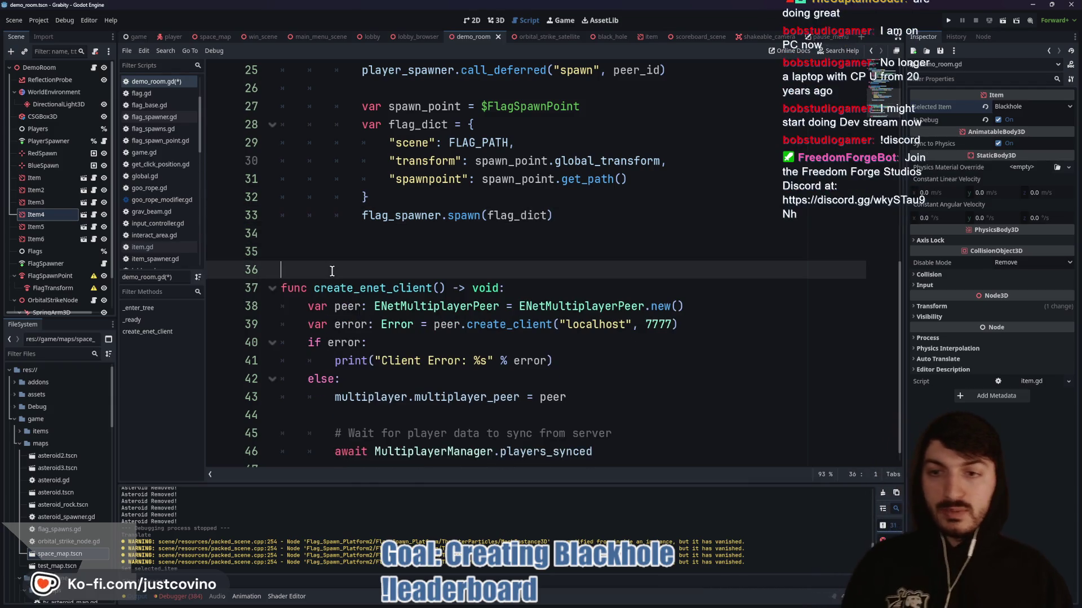
key("Down")
key("Down")
key("Down")
key("Delete")
key("BackSpace")
scroll(332, 272, "up", 8)
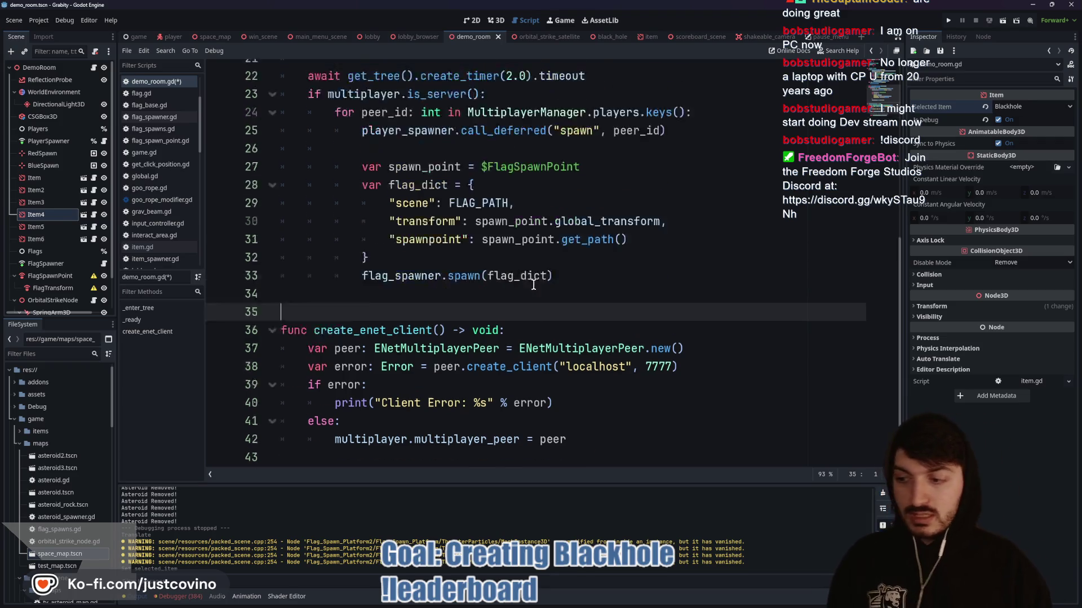
left_click(463, 90)
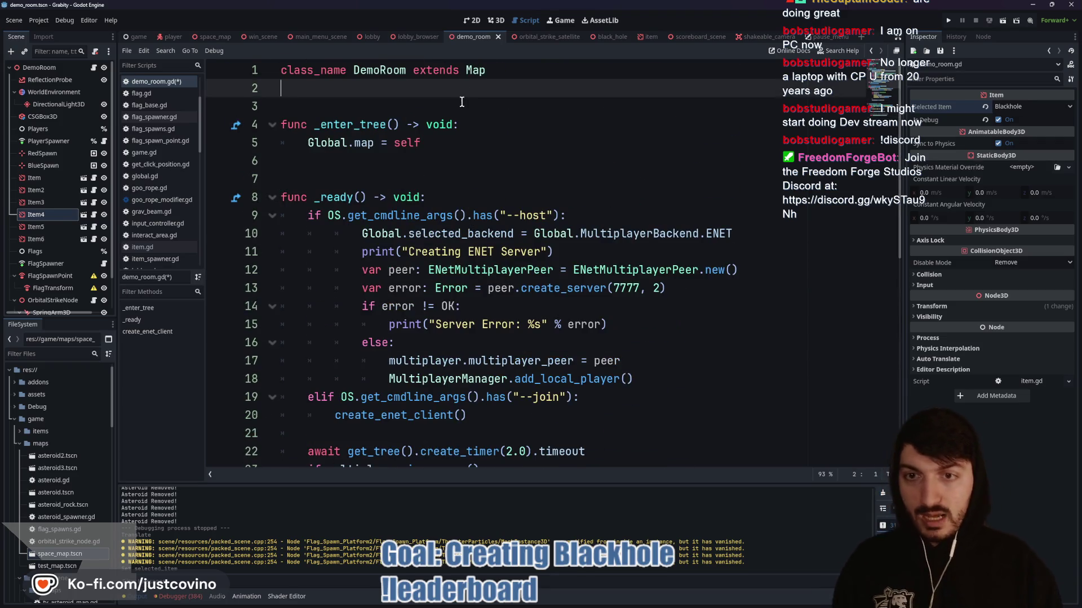
key("ctrl+s")
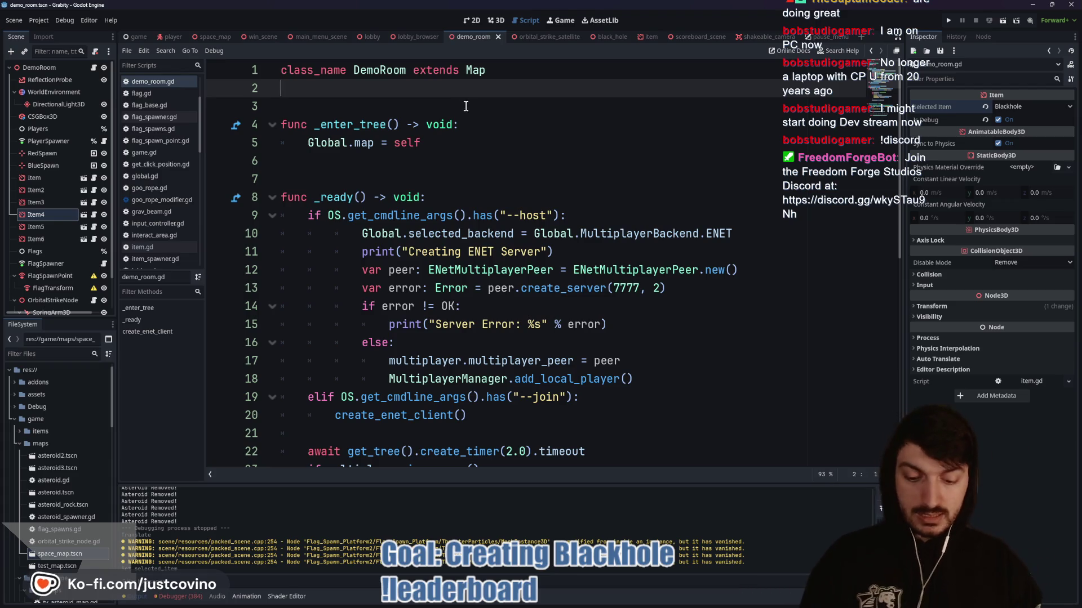
- Launch the game with F5 to test the demo room
key("F5")
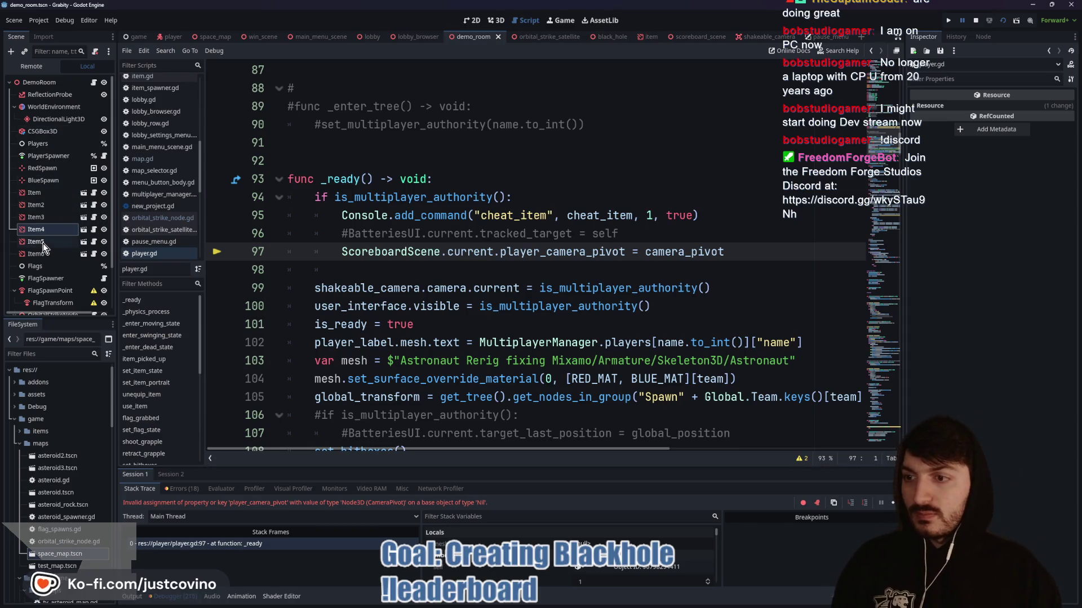
scroll(42, 241, "down", 2)
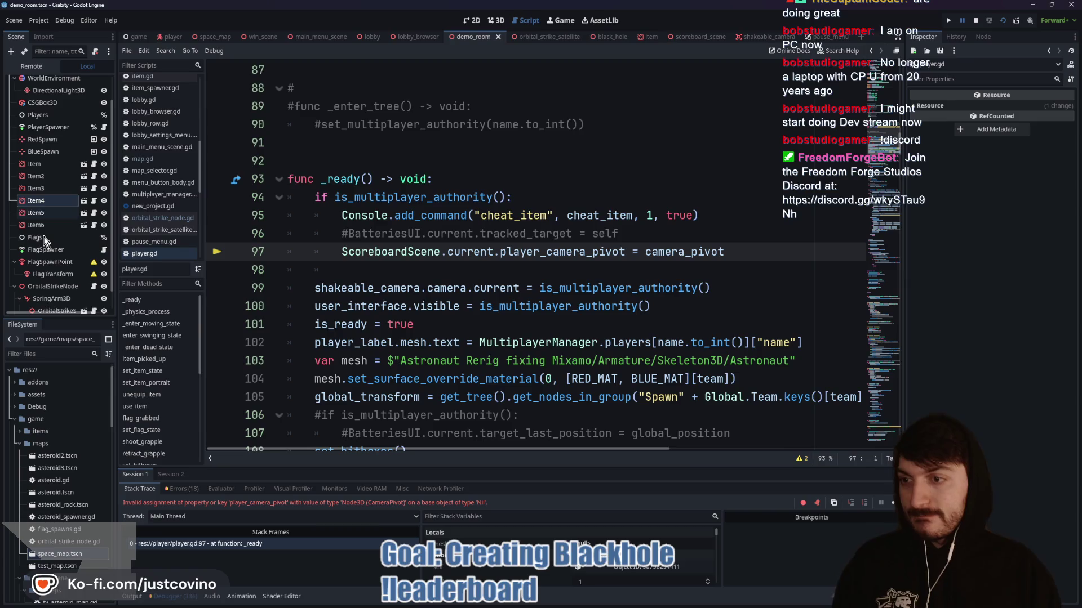
scroll(42, 237, "up", 3)
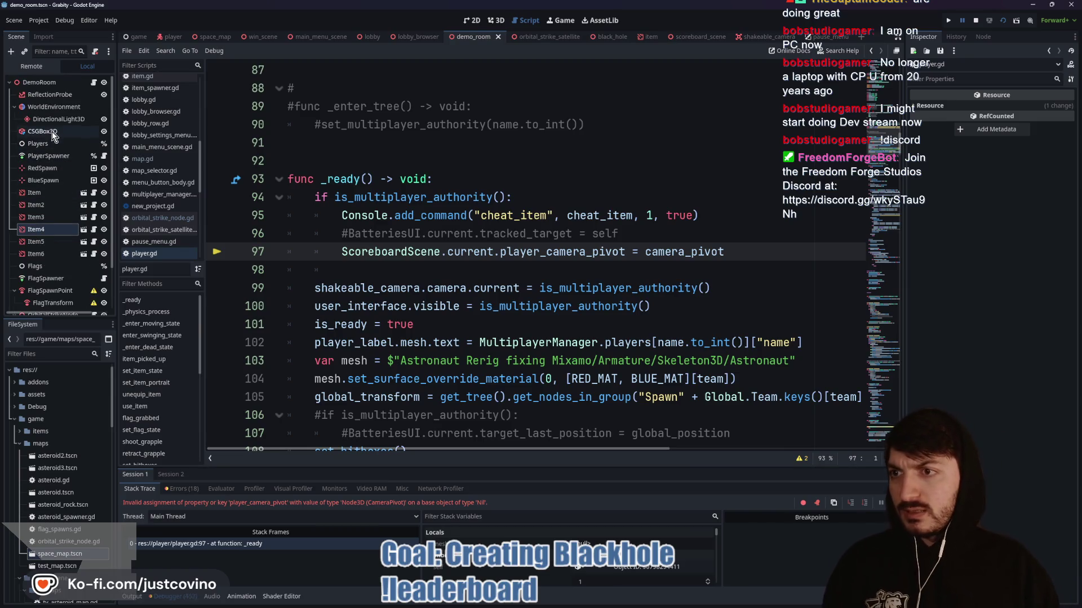
scroll(56, 189, "down", 2)
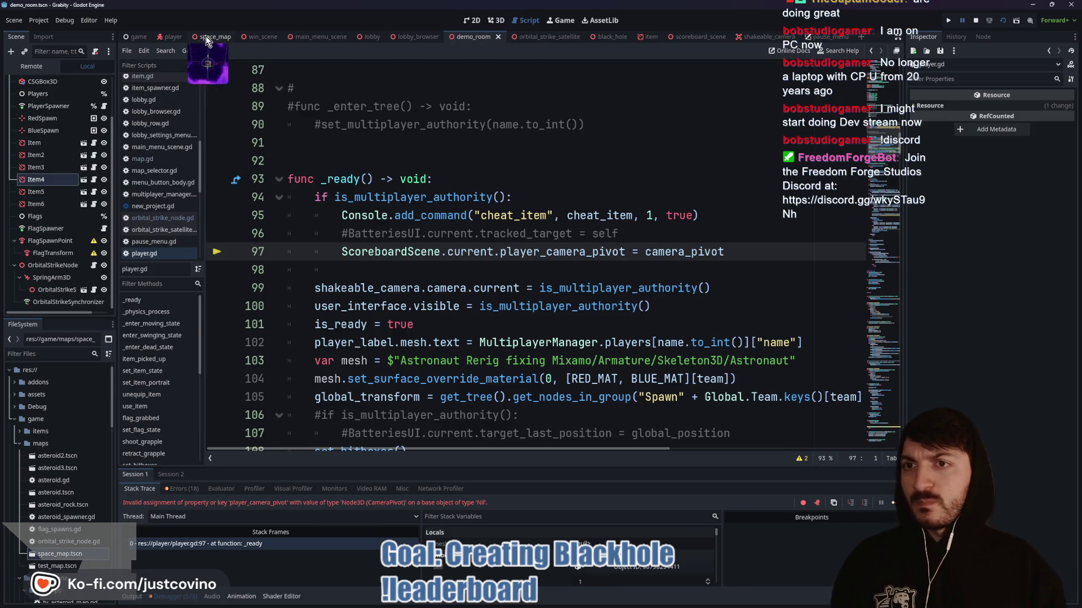
- Copy ScoreboardScene from space_map, paste it under the DemoRoom root, save, and rerun the game
left_click(208, 37)
left_click(45, 181)
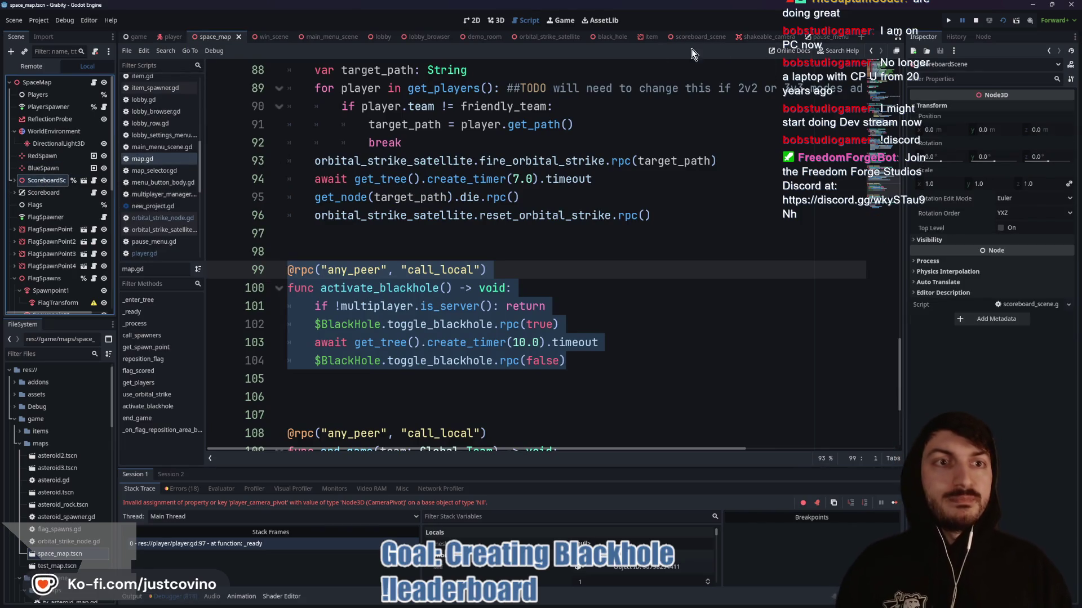
left_click(478, 37)
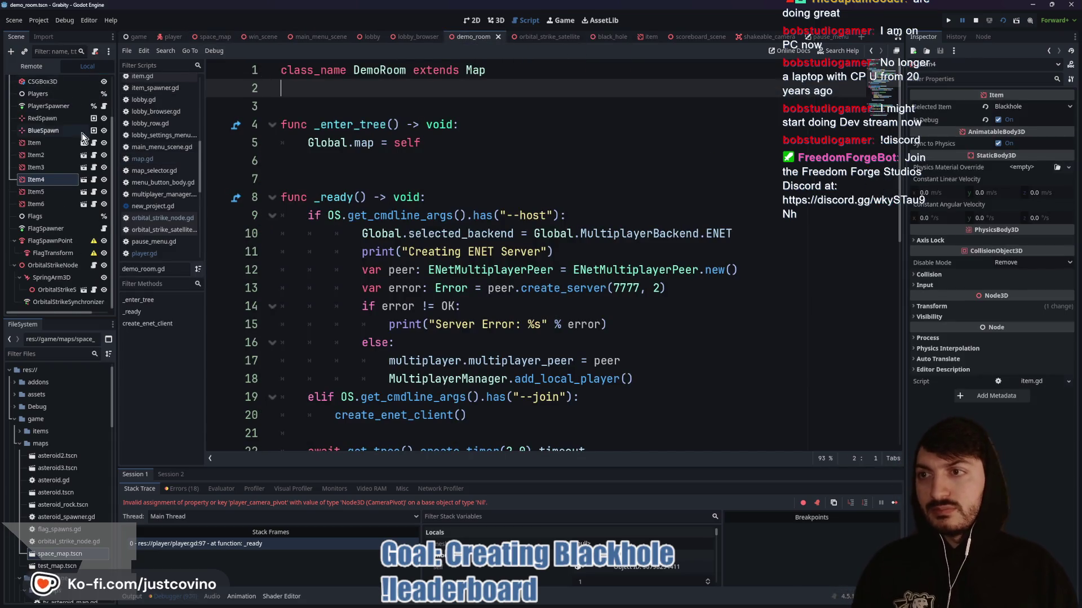
scroll(83, 135, "up", 3)
left_click(50, 82)
key("ctrl+v")
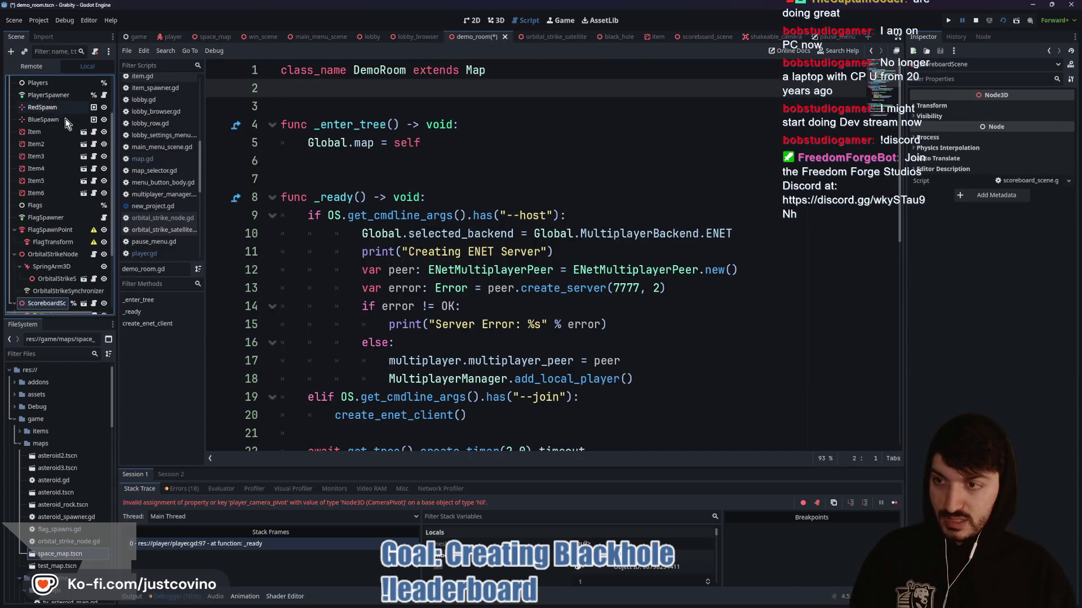
left_click(398, 179)
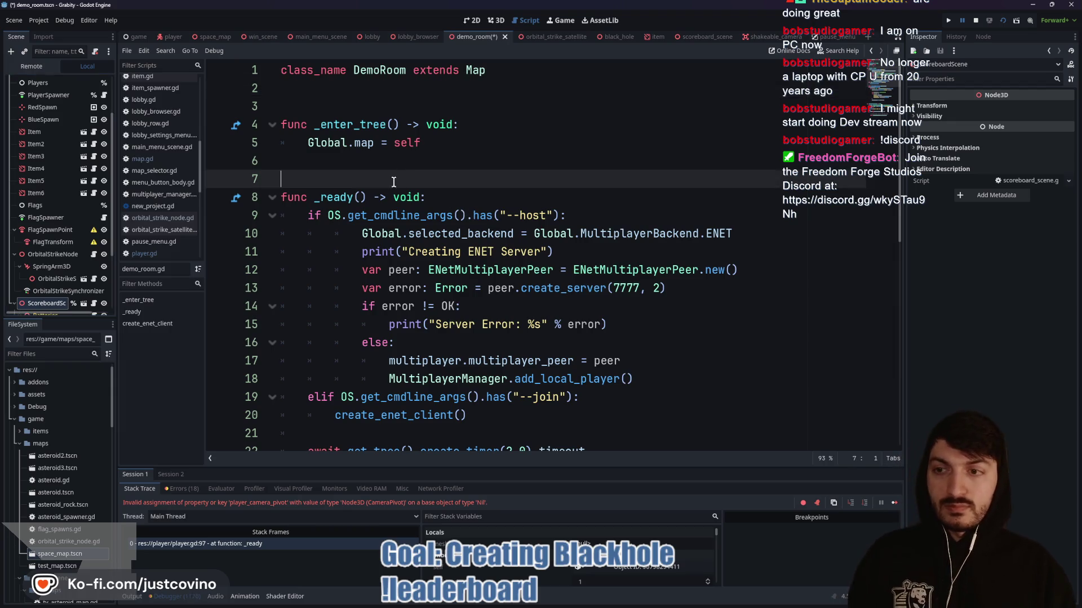
key("ctrl+s")
left_click(948, 21)
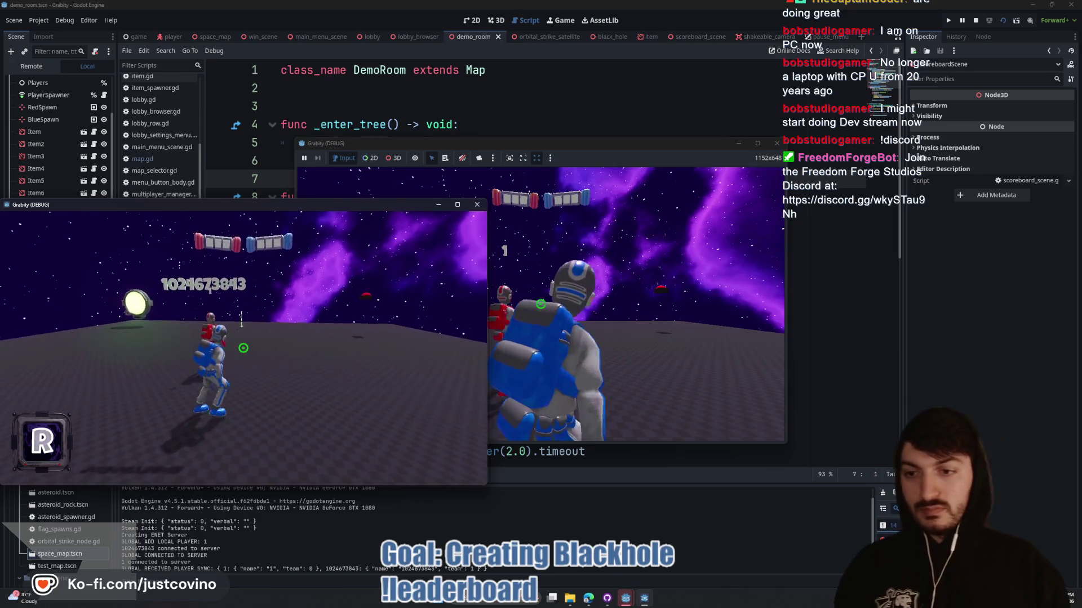
- In the left game window, run the player past the white cylinder toward the lamp post
key("super")
left_click(243, 353)
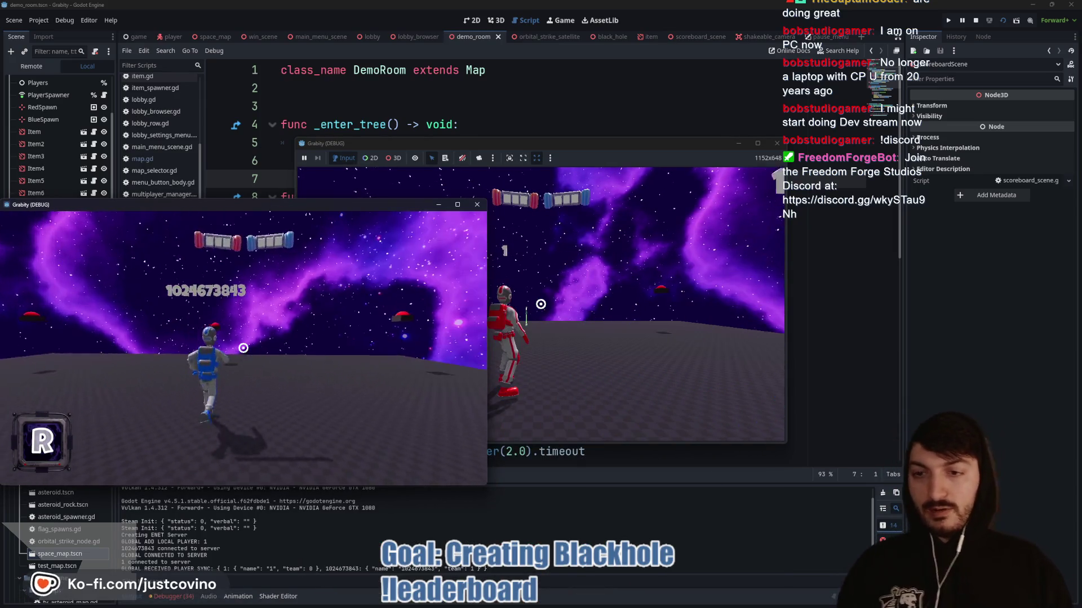
key("w")
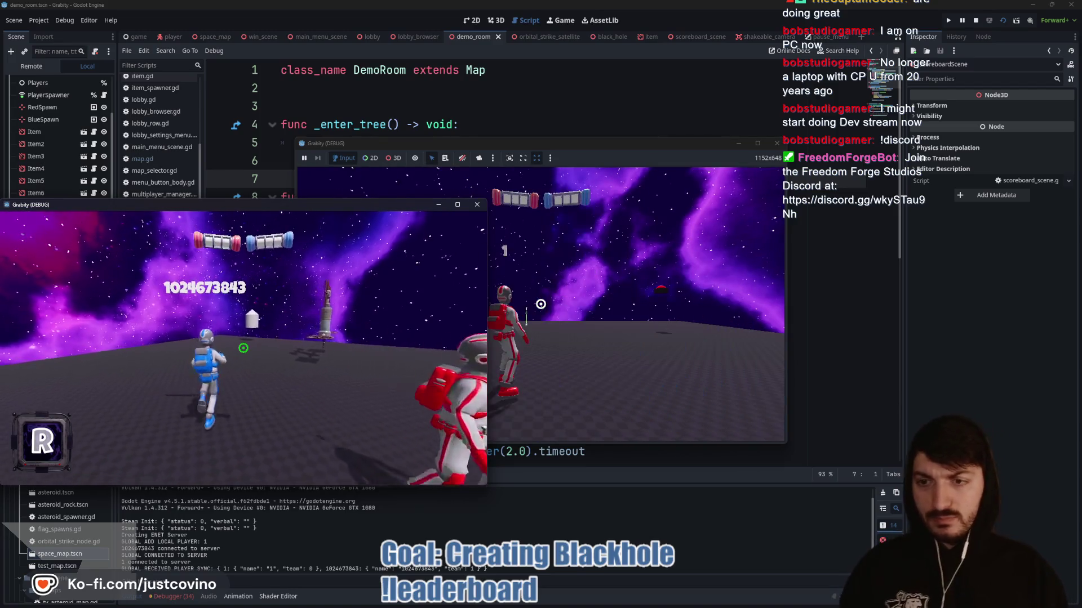
key("w")
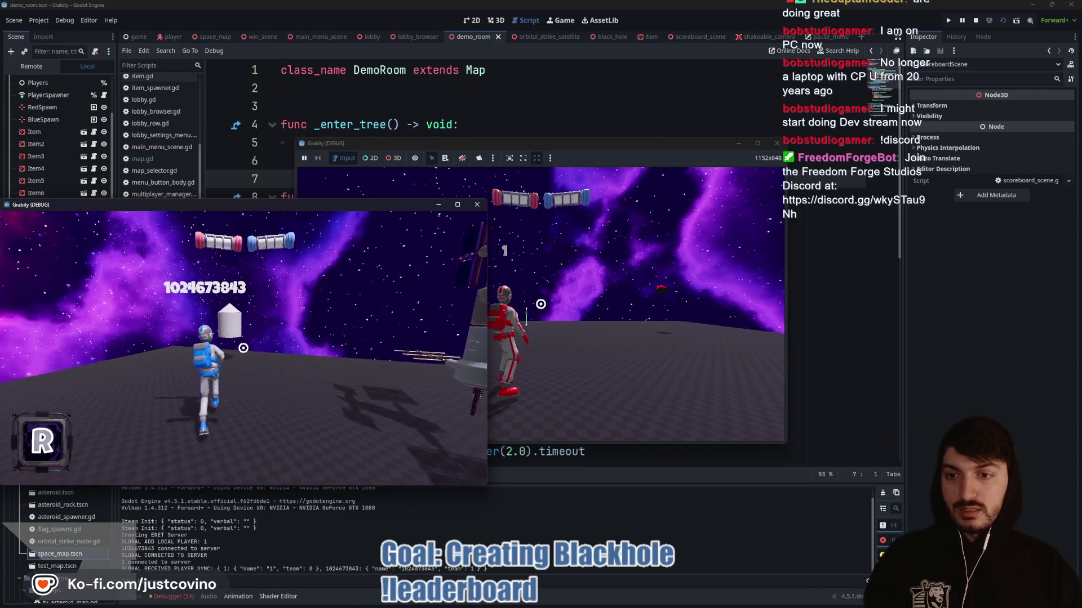
key("w")
key("space")
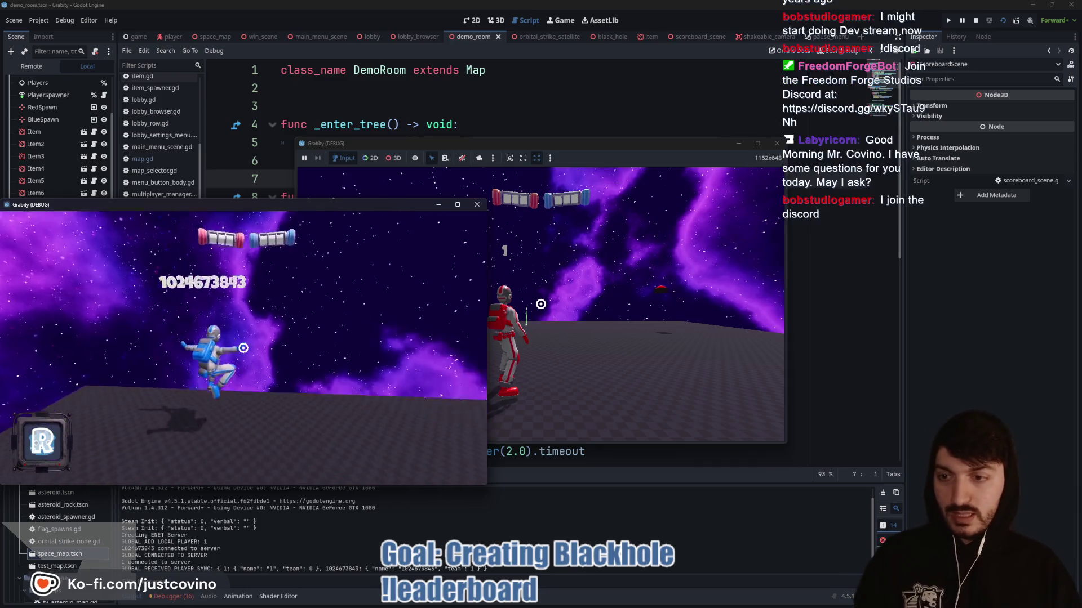
key("w")
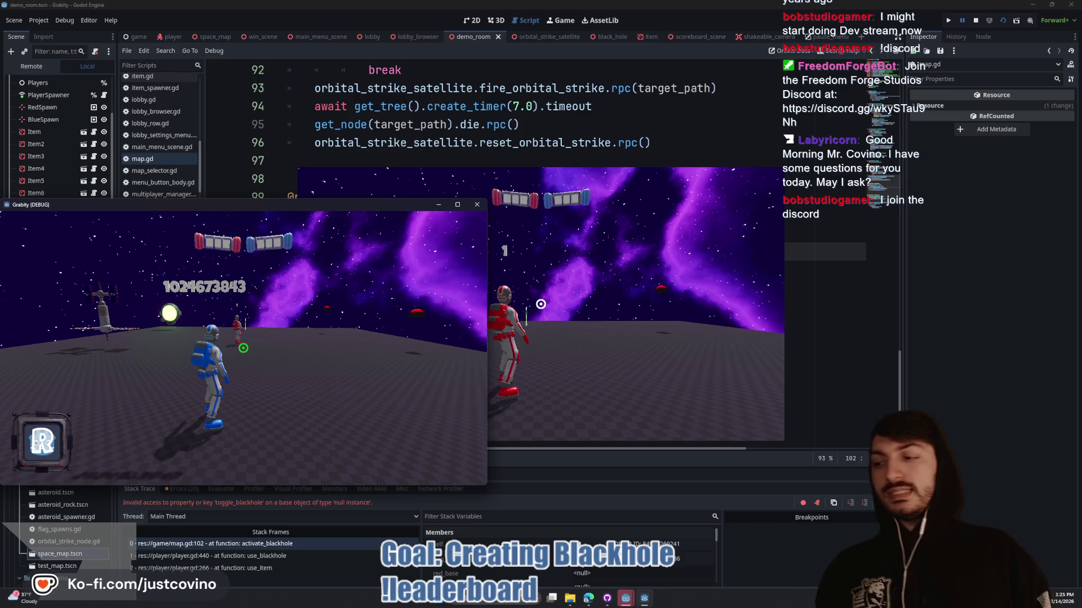
- Stop the game sessions with F8 and bring space_map's BlackHole node into the demo room
key("F8")
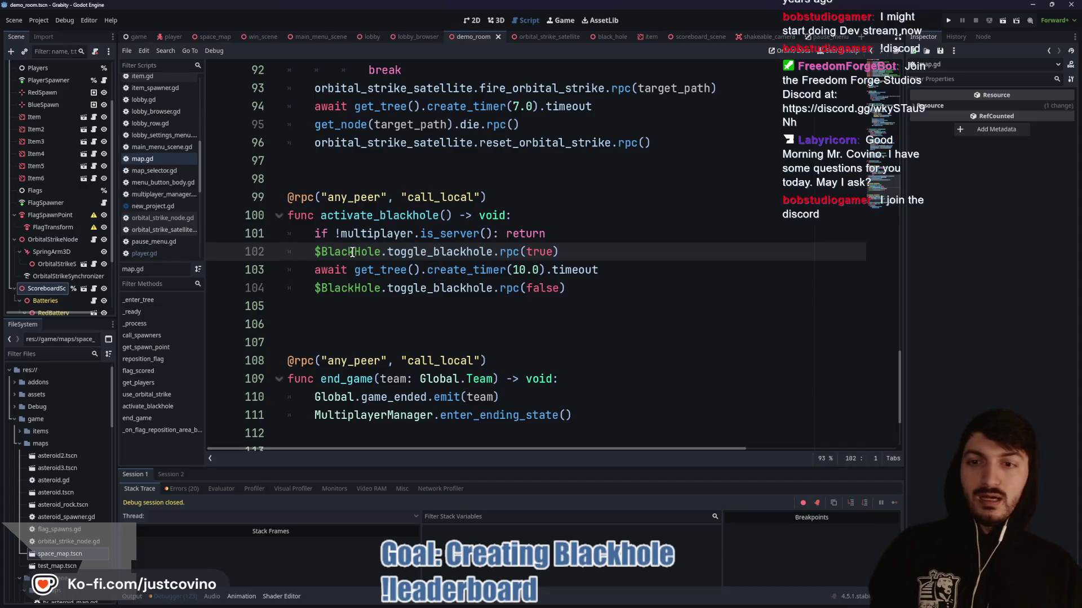
scroll(56, 266, "down", 4)
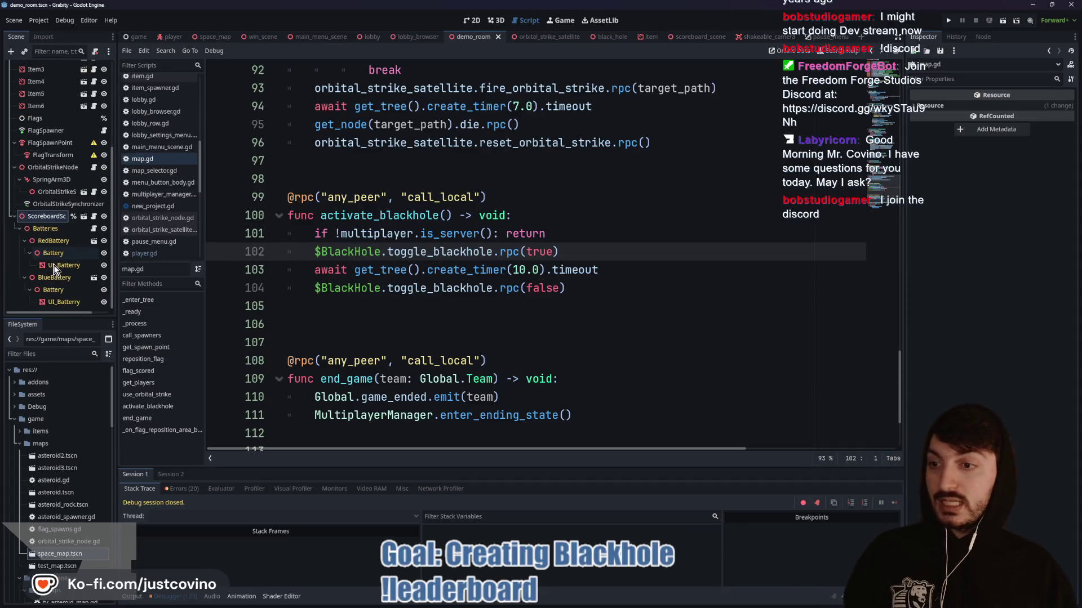
scroll(19, 226, "up", 7)
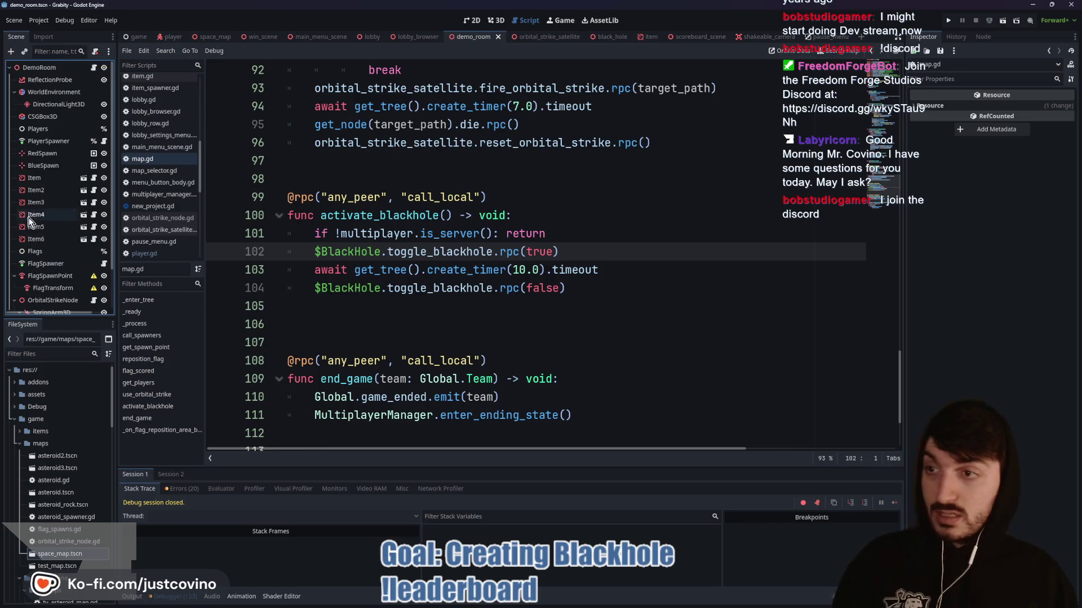
left_click(214, 37)
scroll(49, 163, "down", 6)
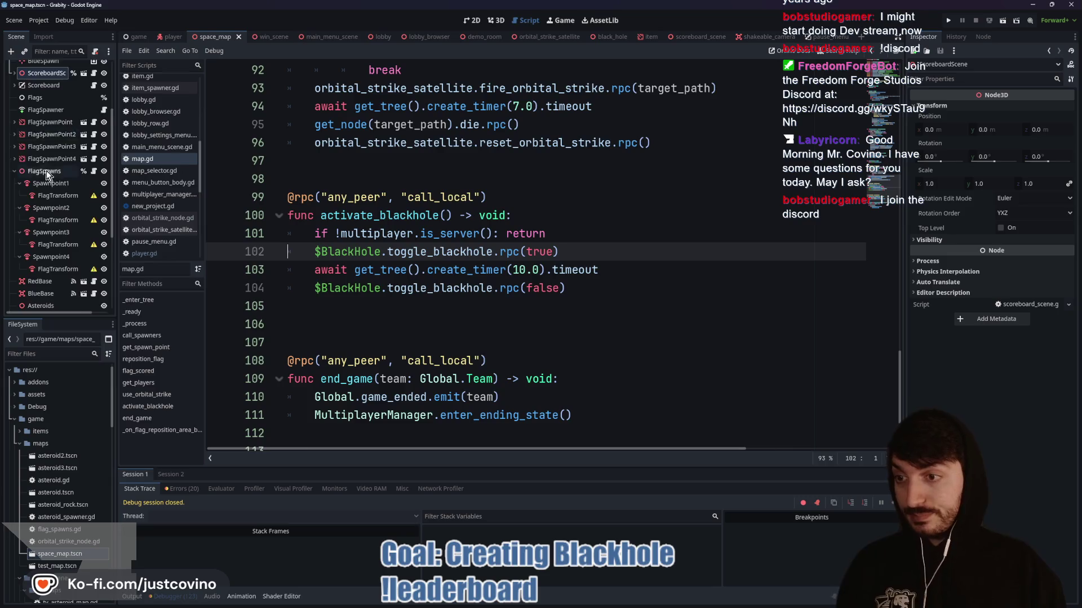
key("ctrl+Tab")
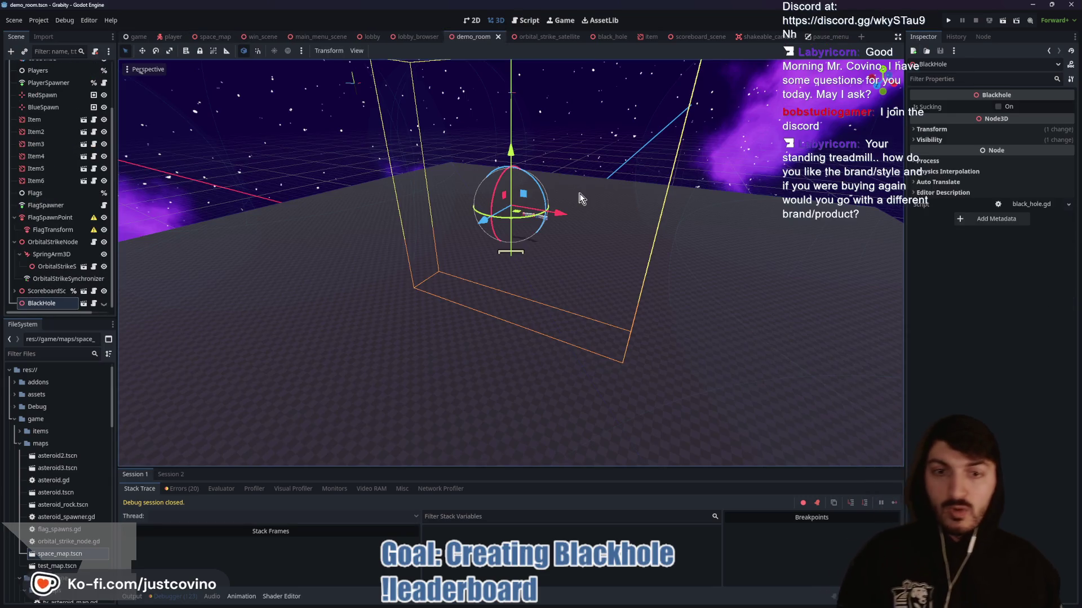
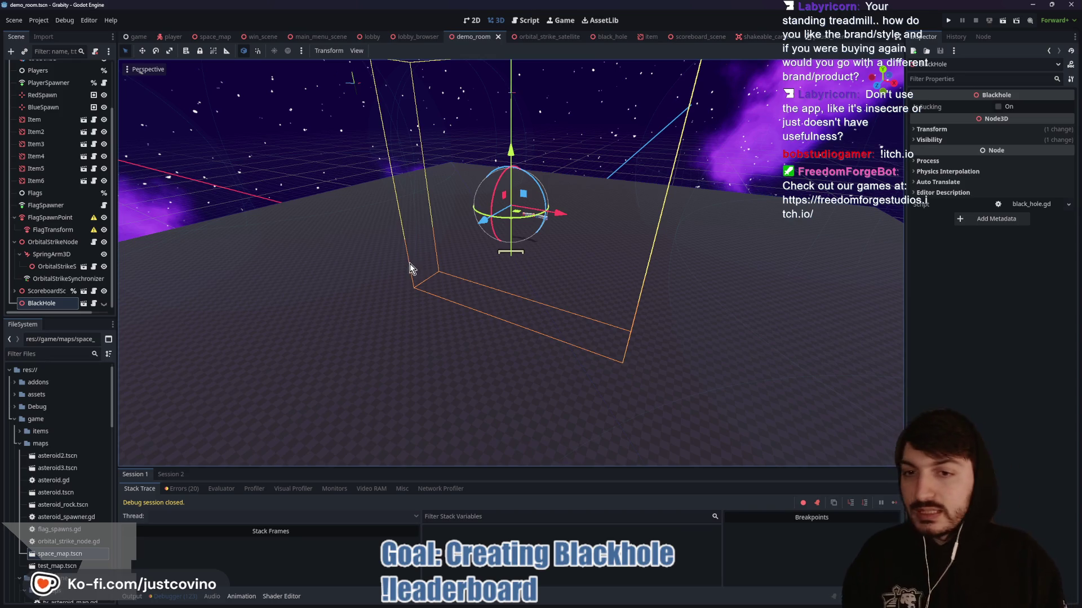
- Run the demo room with F6 and place the second Grabity debug window beside the first
left_click_drag(410, 264, 429, 266)
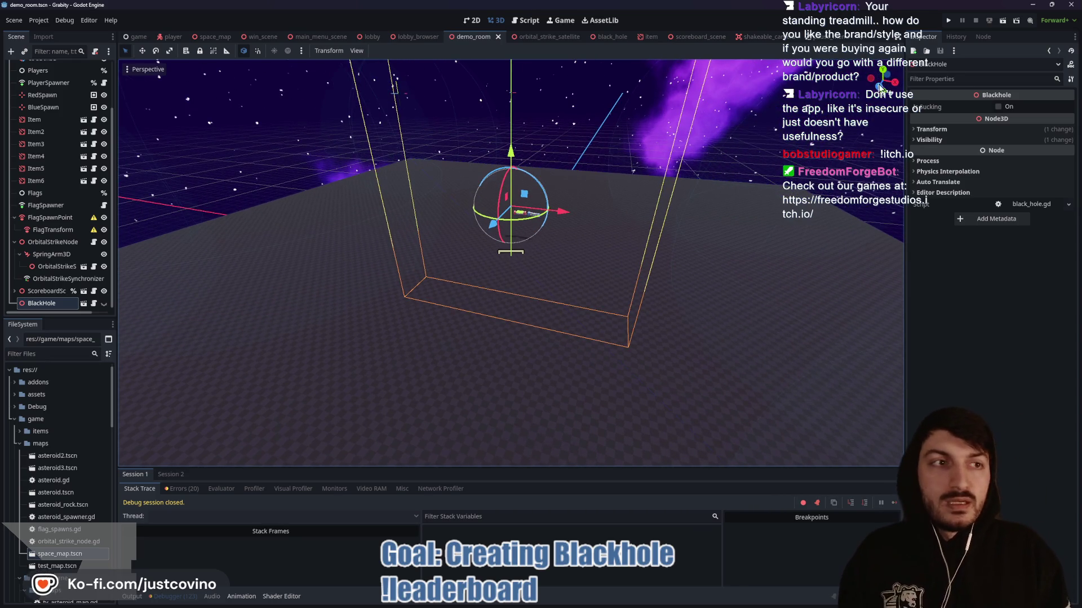
key("F6")
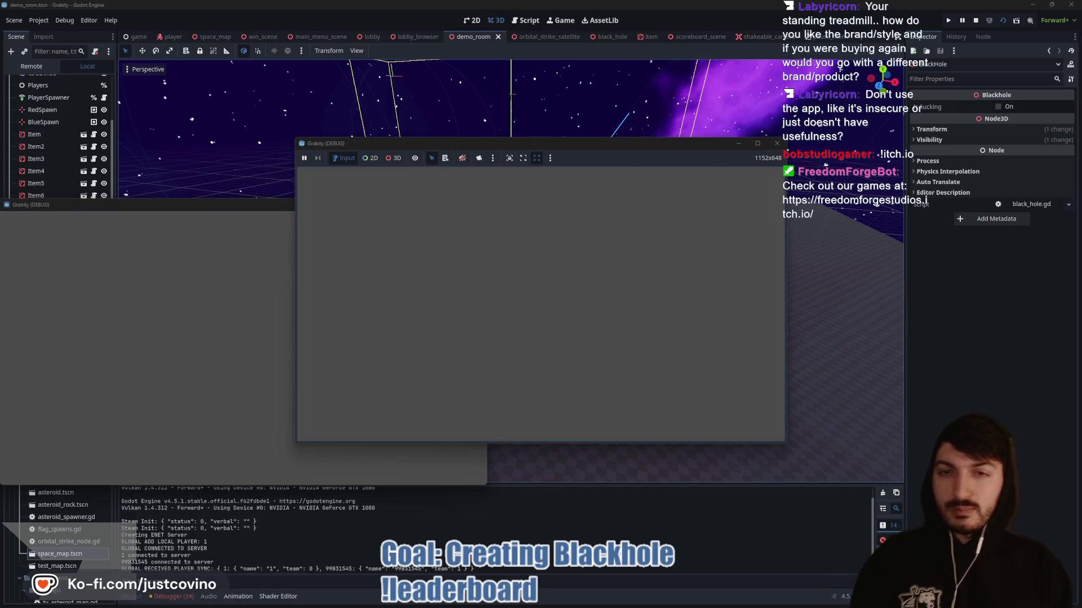
key("w")
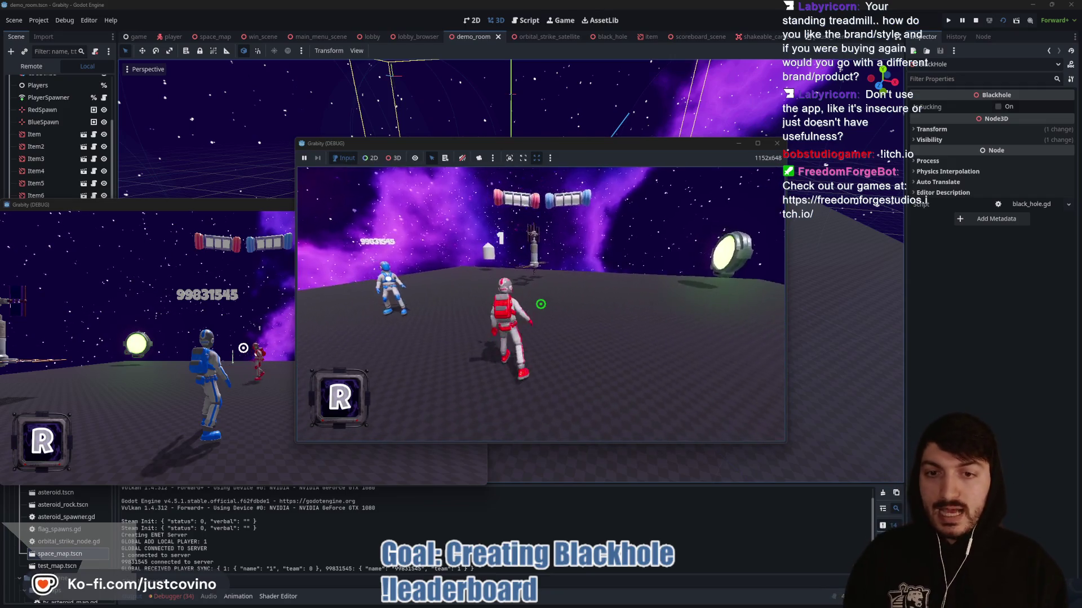
key("Escape")
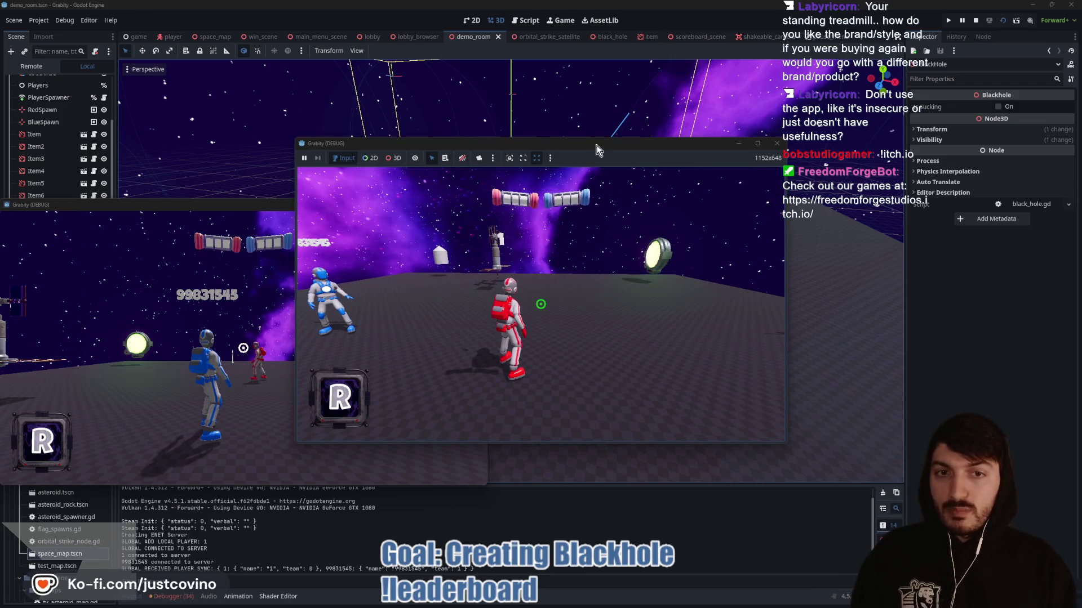
left_click_drag(597, 149, 814, 149)
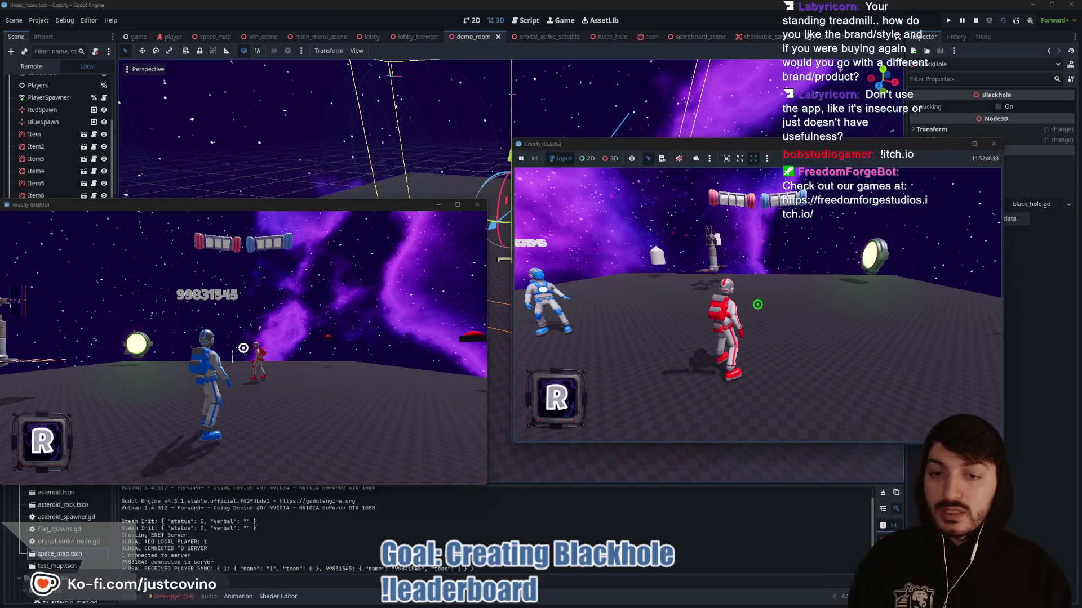
mouse_move(616, 602)
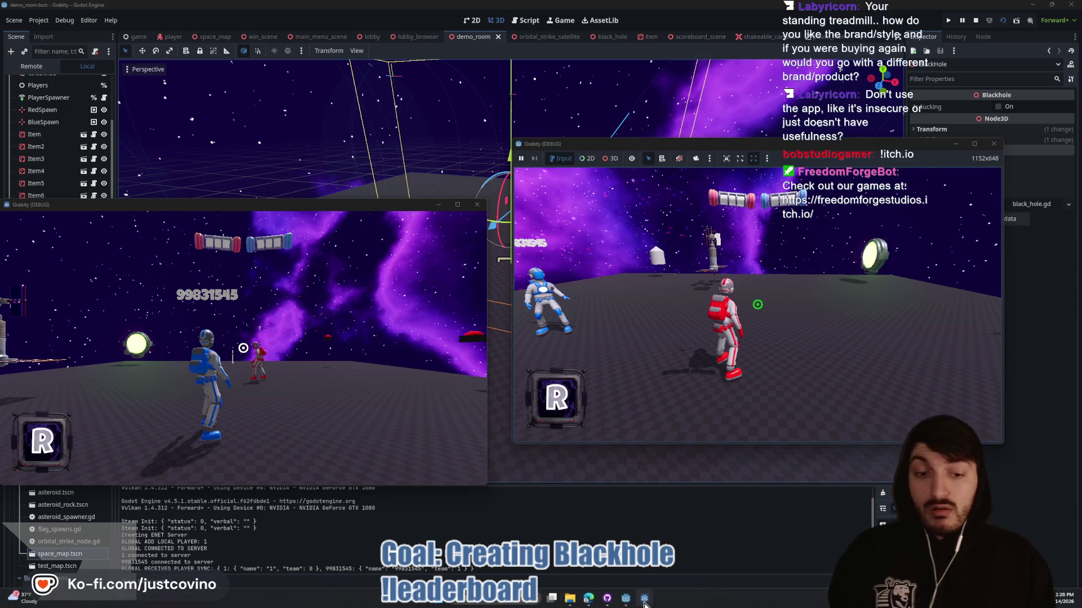
left_click(644, 604)
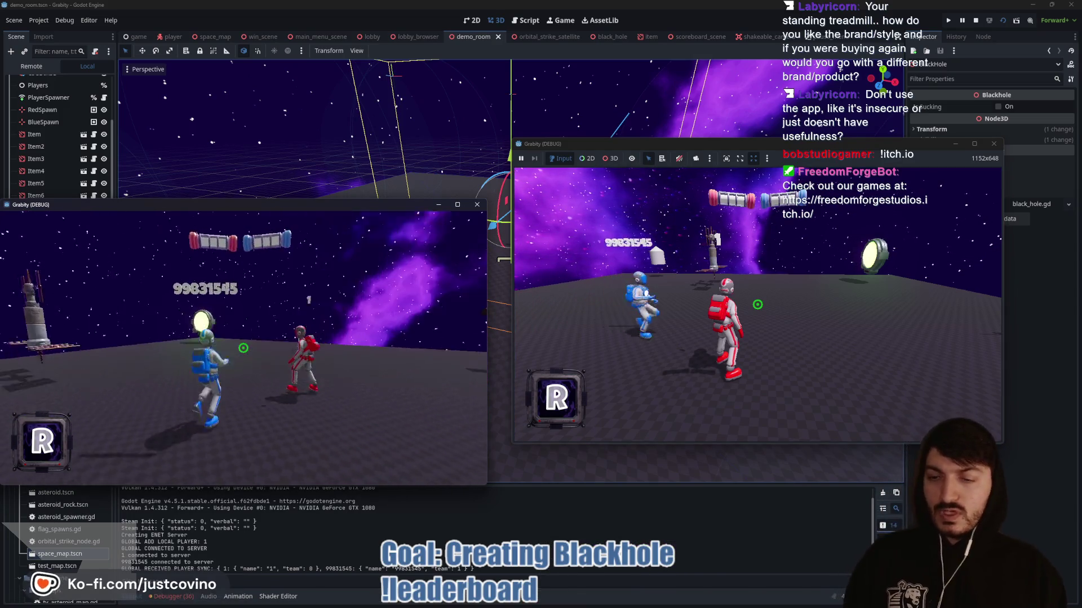
- Run the blue player past the silo toward the satellite tower and trigger the BlackHole item
left_click(244, 347)
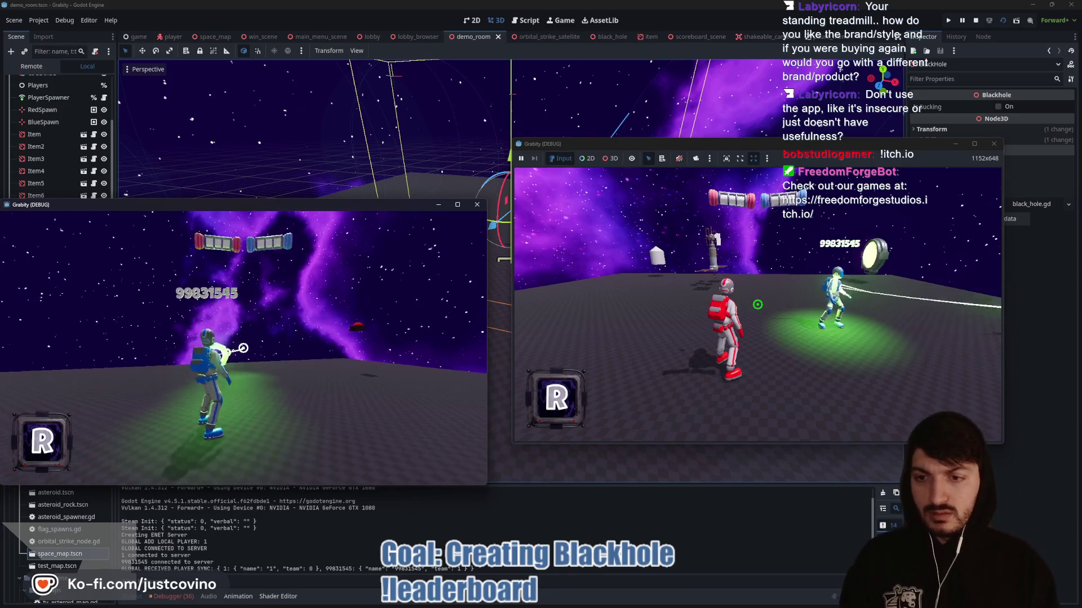
key("w")
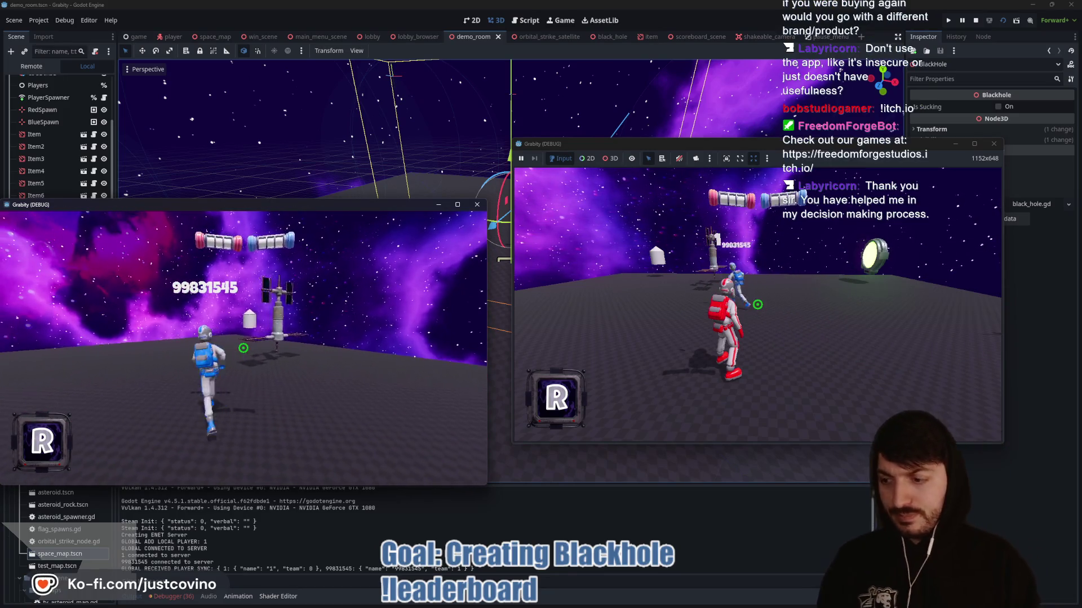
key("w")
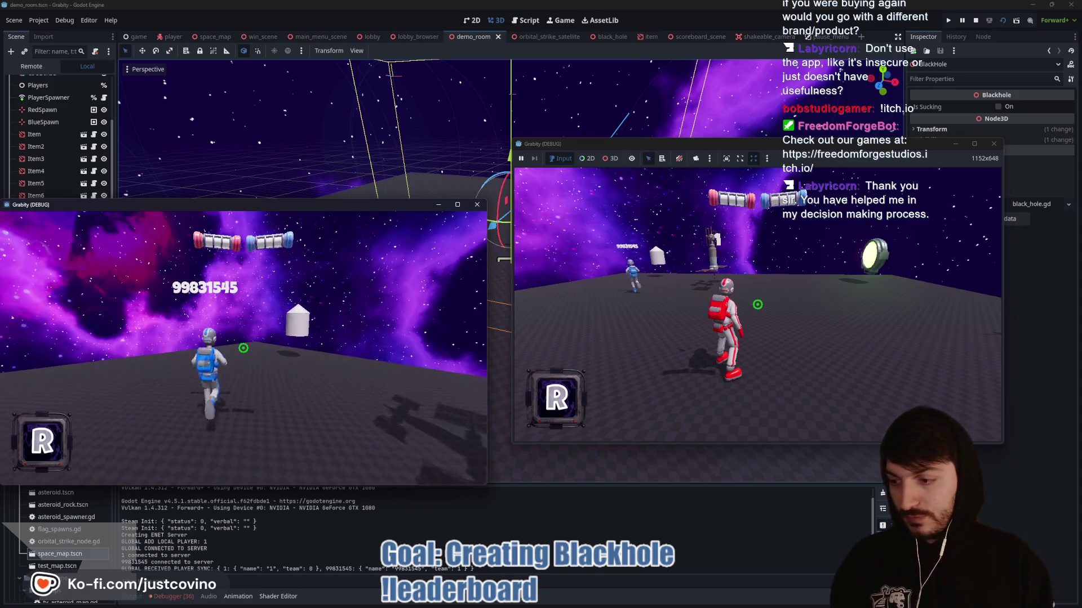
key("w")
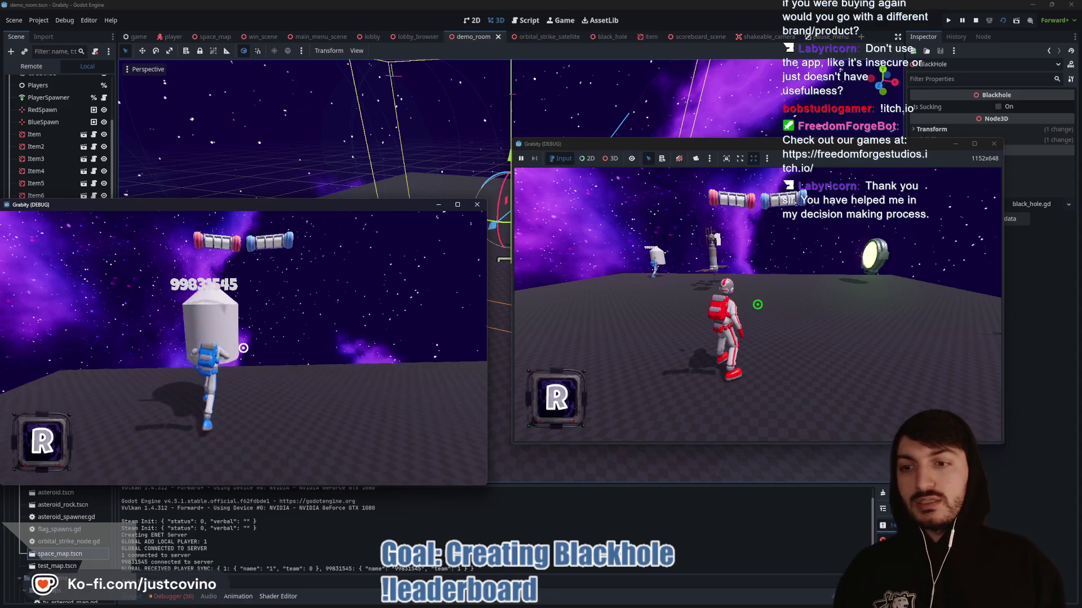
key("w")
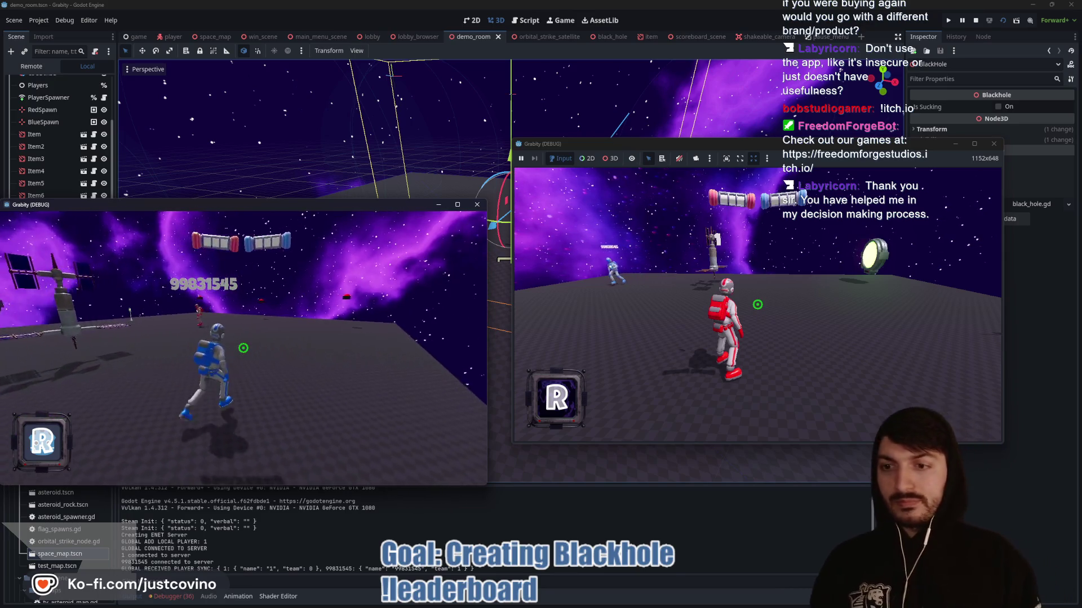
key("w")
key("r")
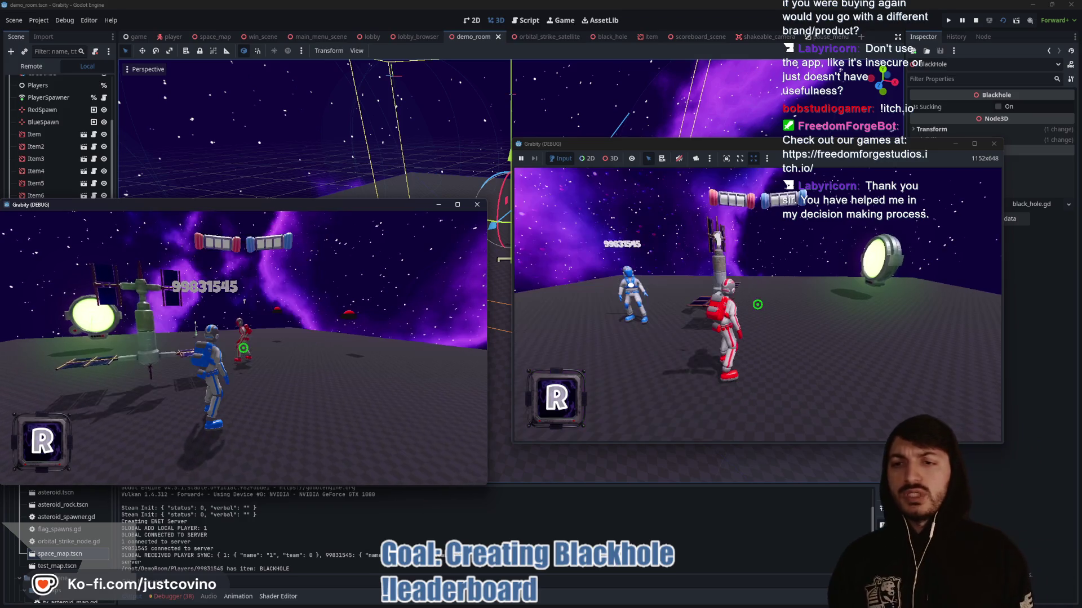
- Move the blue player around to grab and use an orbital strike, then stop the run with F8
key("w")
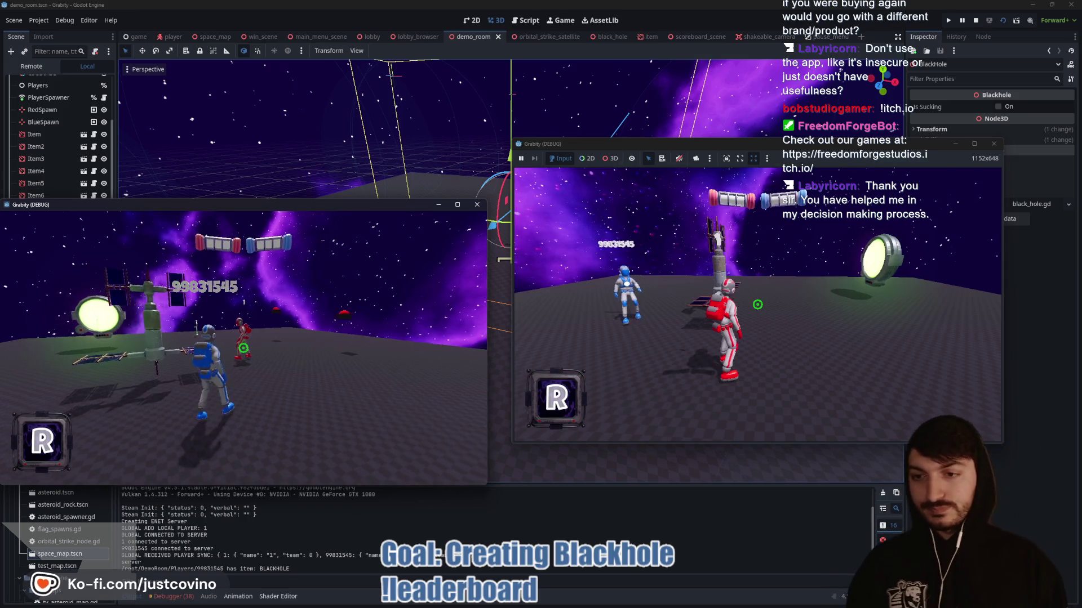
key("w")
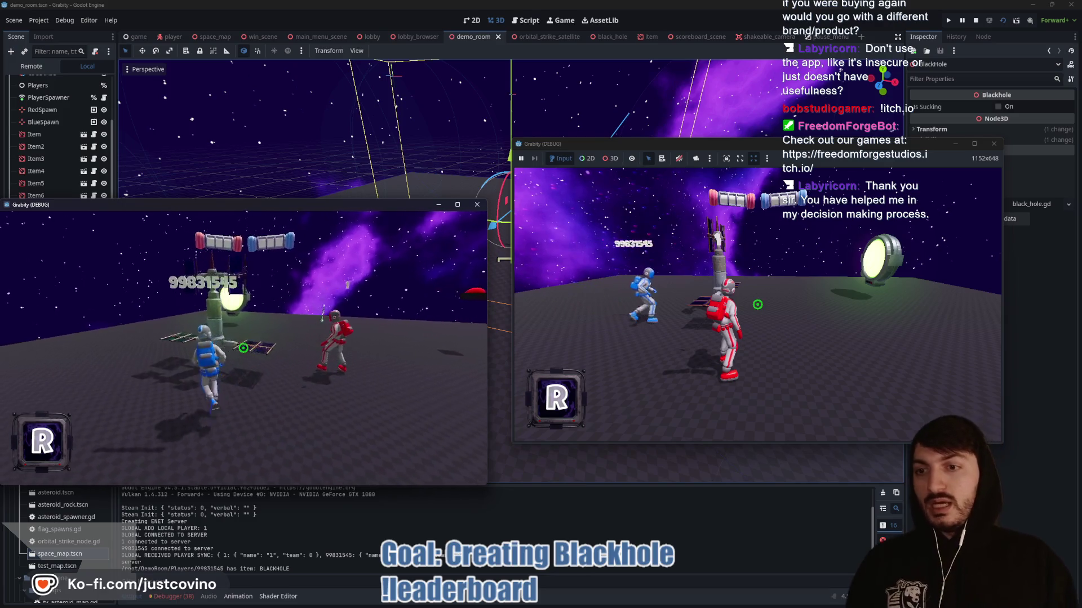
key("w")
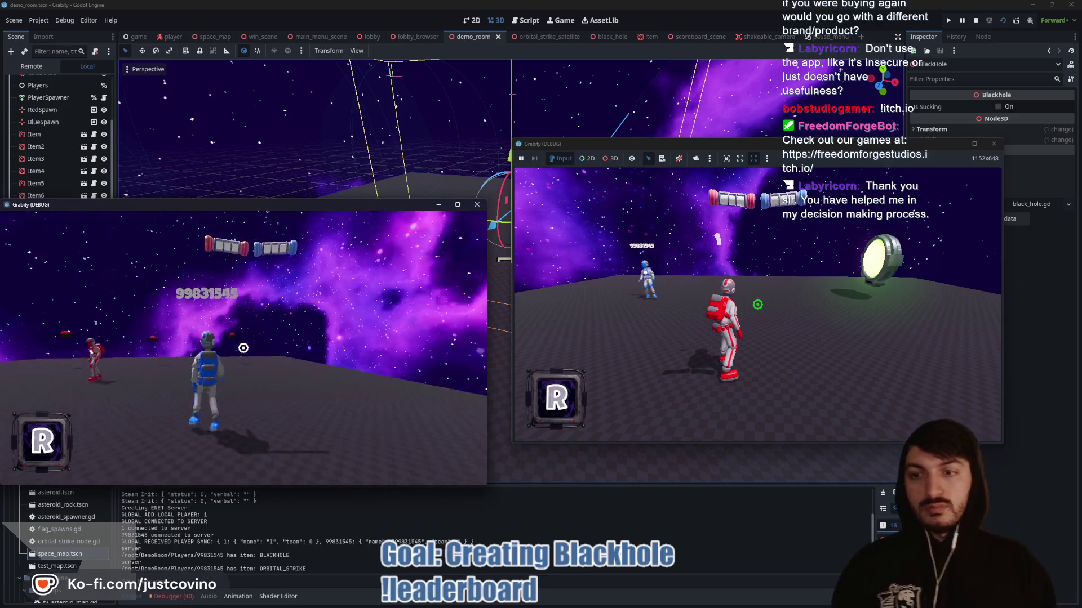
key("w")
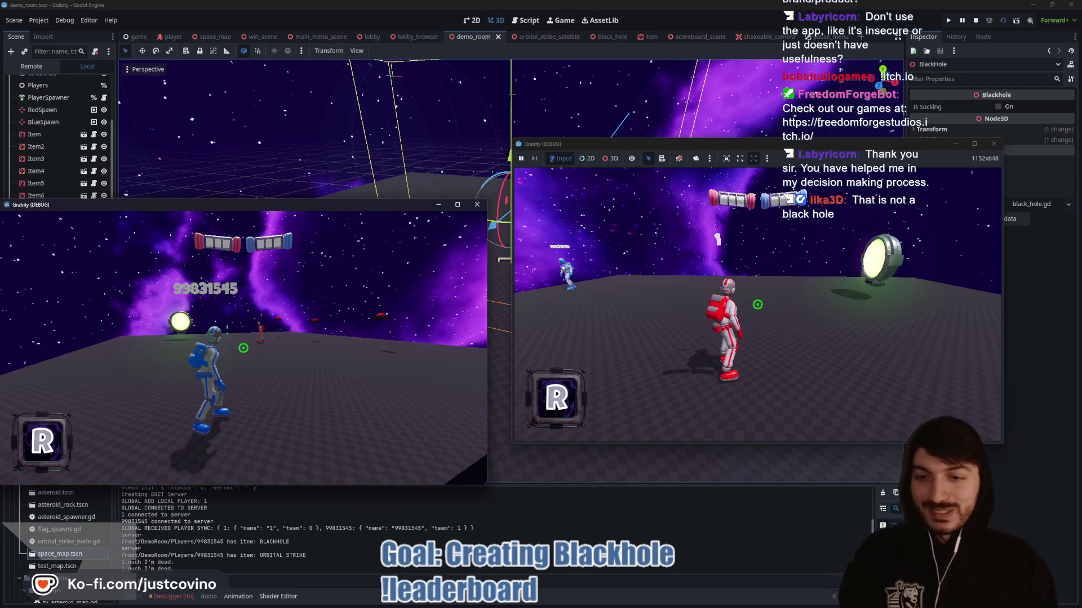
key("w")
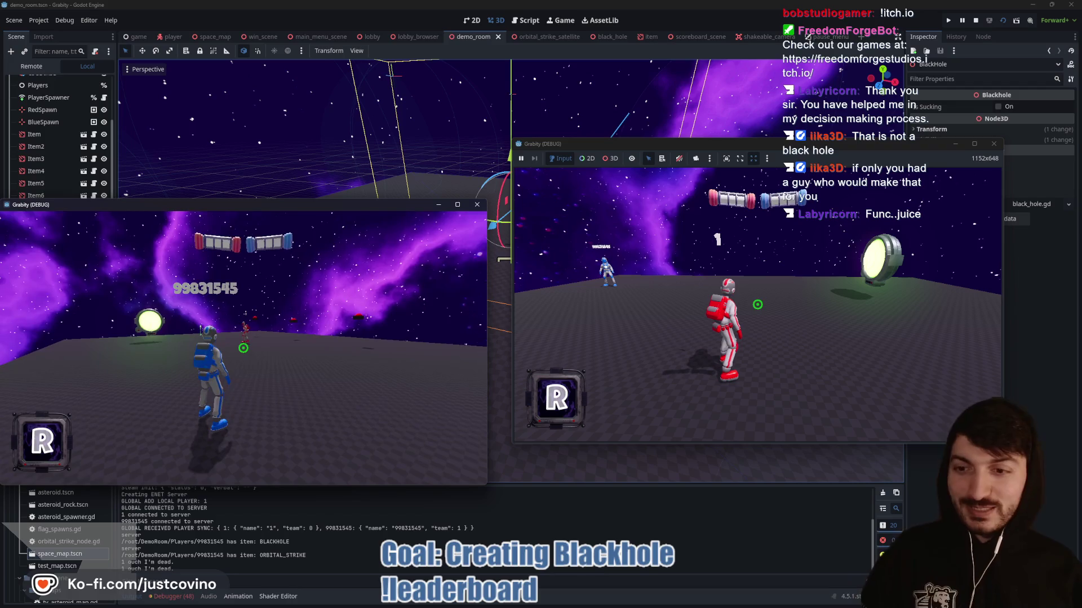
key("F8")
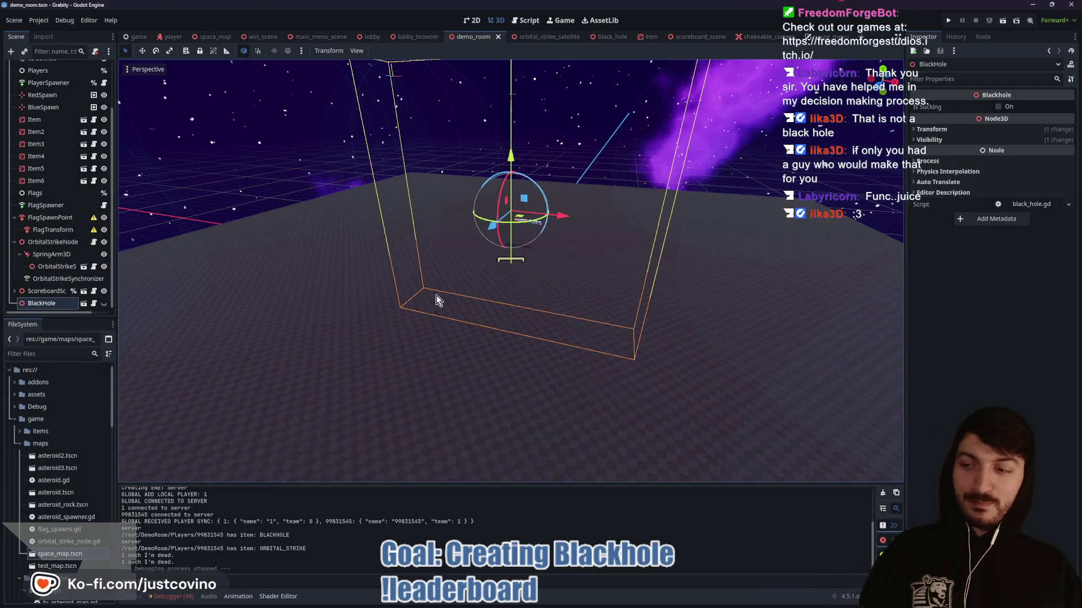
scroll(512, 282, "down", 5)
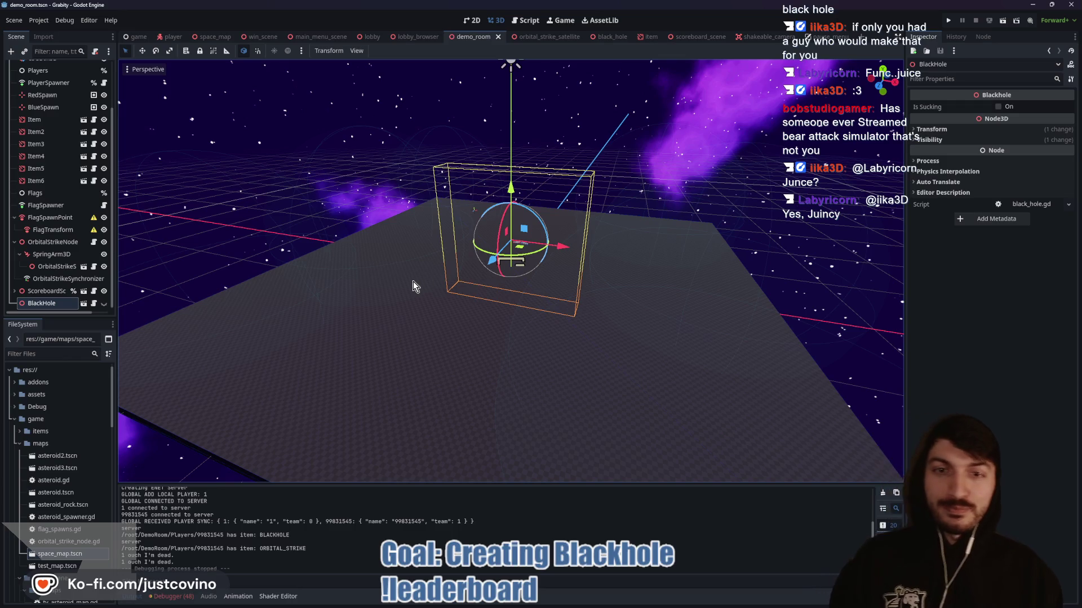
mouse_move(415, 283)
left_mouse_down()
mouse_move(449, 290)
mouse_move(424, 285)
left_mouse_up()
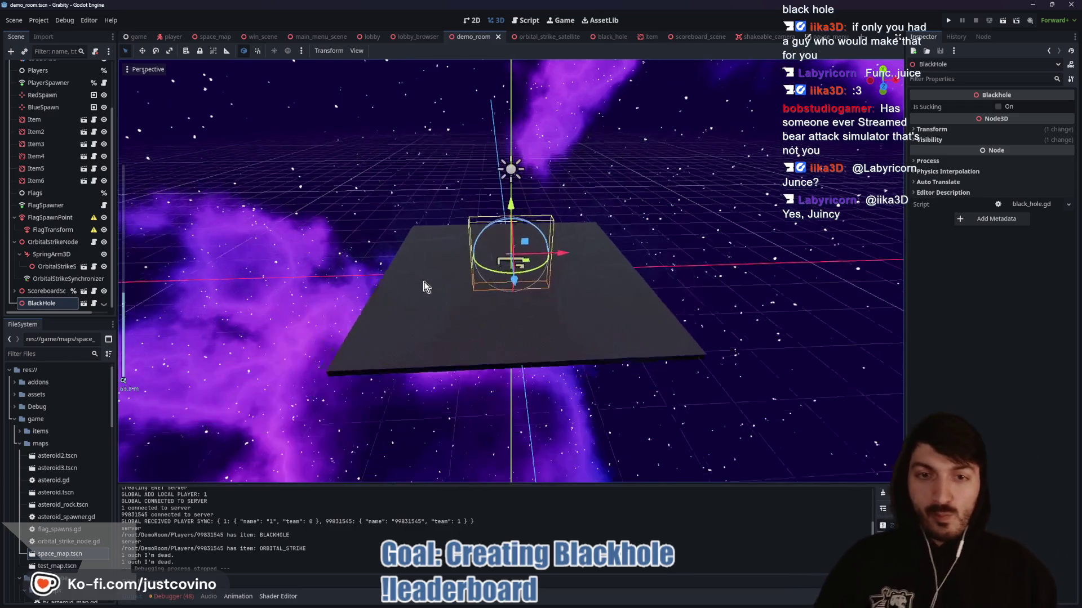
scroll(492, 334, "up", 2)
mouse_move(509, 325)
left_mouse_down()
mouse_move(512, 313)
mouse_move(448, 318)
left_mouse_up()
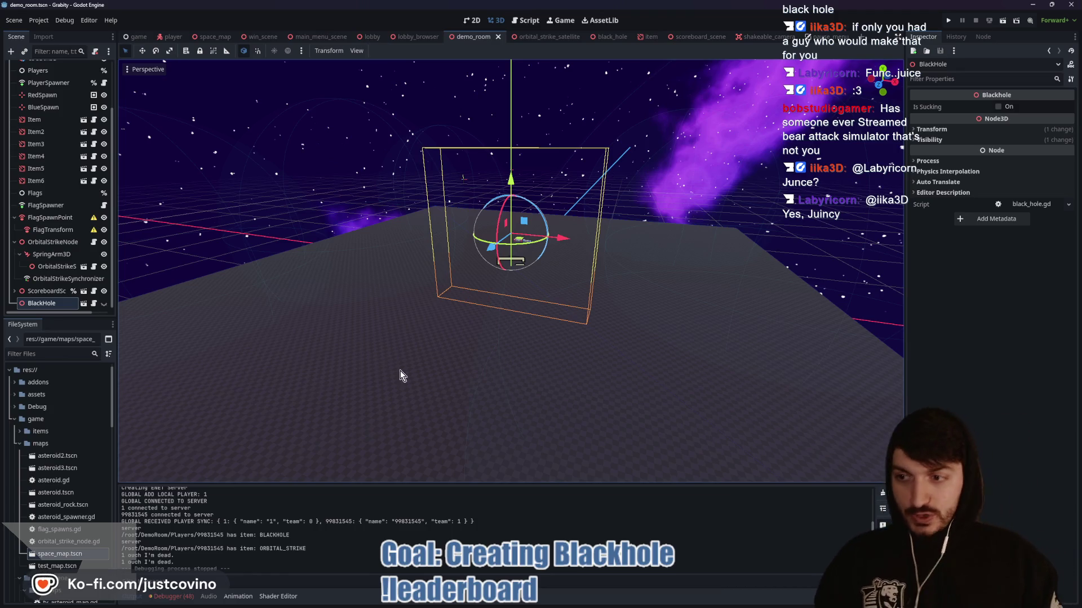
mouse_move(400, 370)
left_mouse_down()
mouse_move(584, 364)
mouse_move(589, 338)
mouse_move(536, 338)
left_mouse_up()
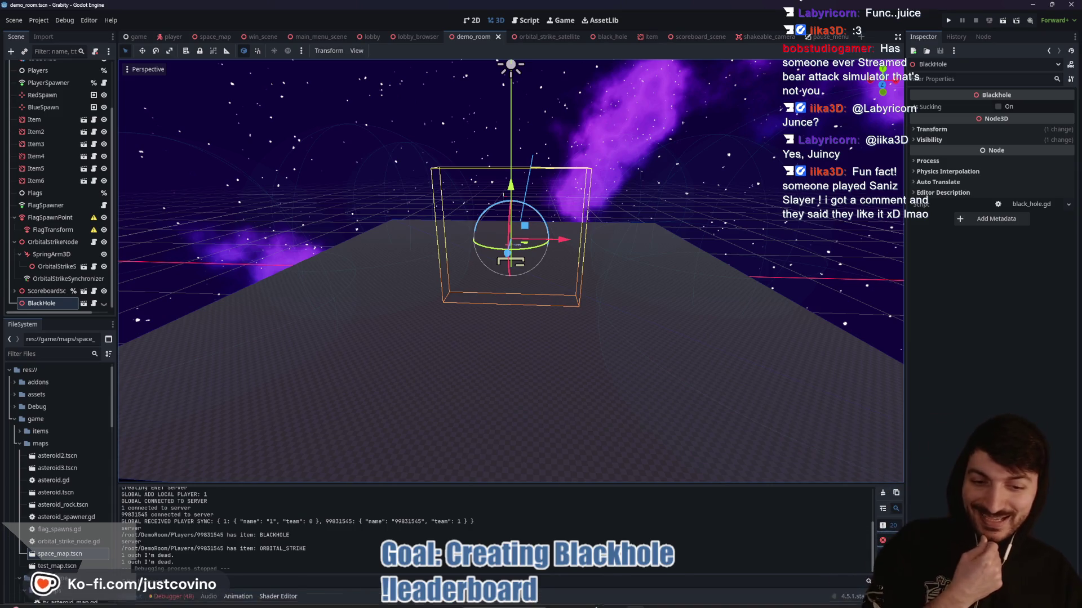
left_click(596, 606)
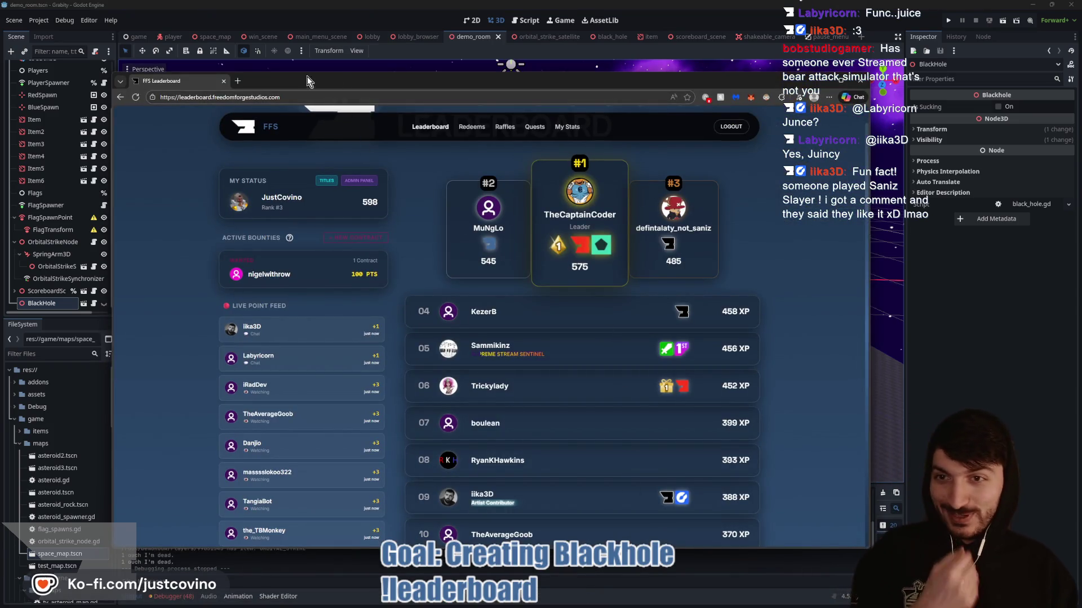
- Load itch.io's 3D Godot game assets listing in a new tab and open the Freedom Forge Studios page
left_click(238, 81)
type("i")
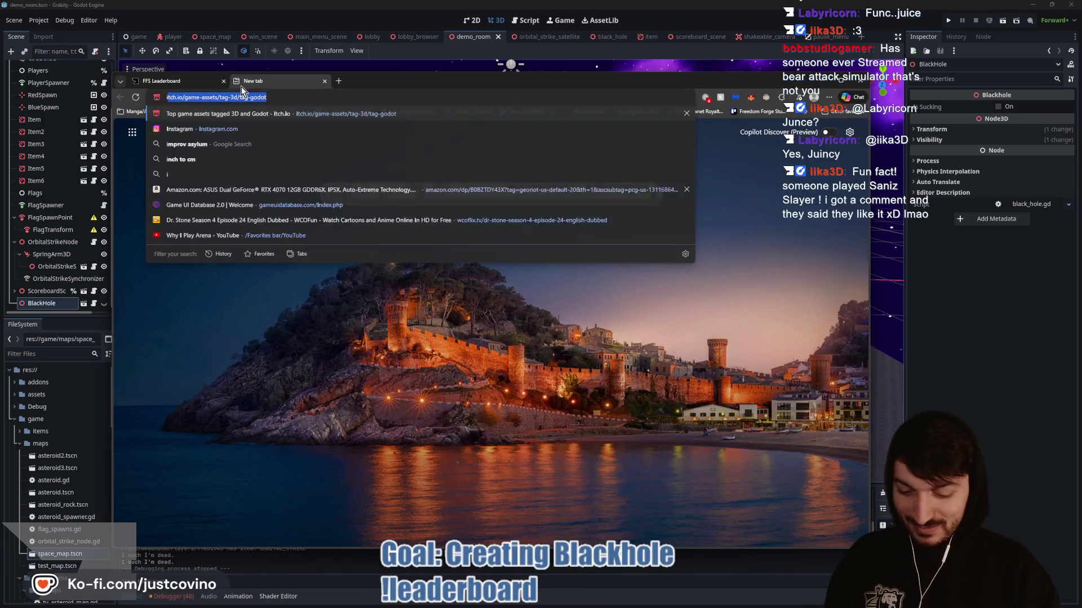
key("Return")
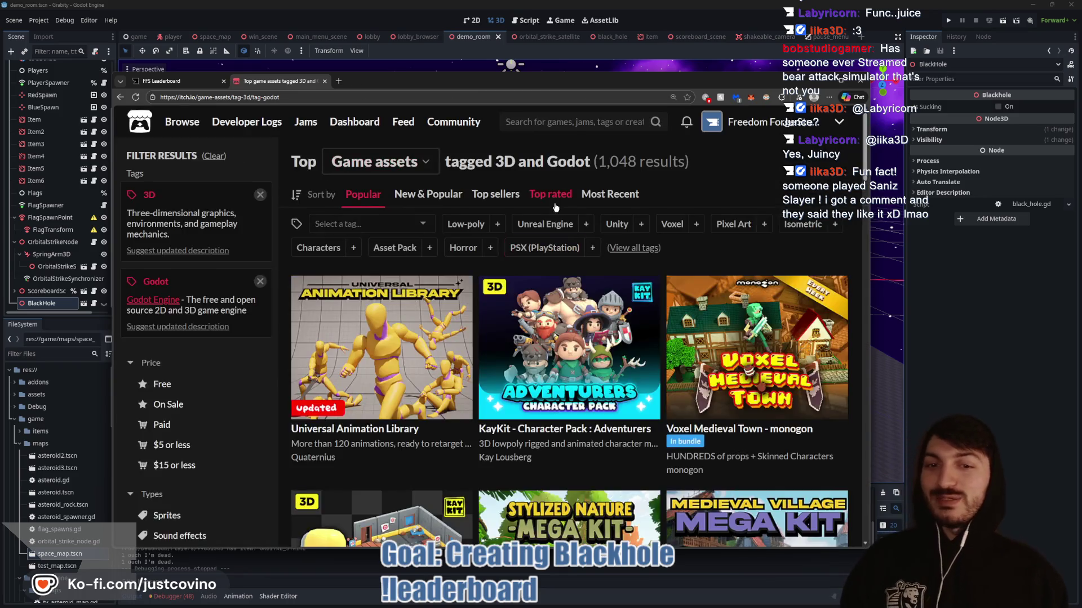
left_click(769, 125)
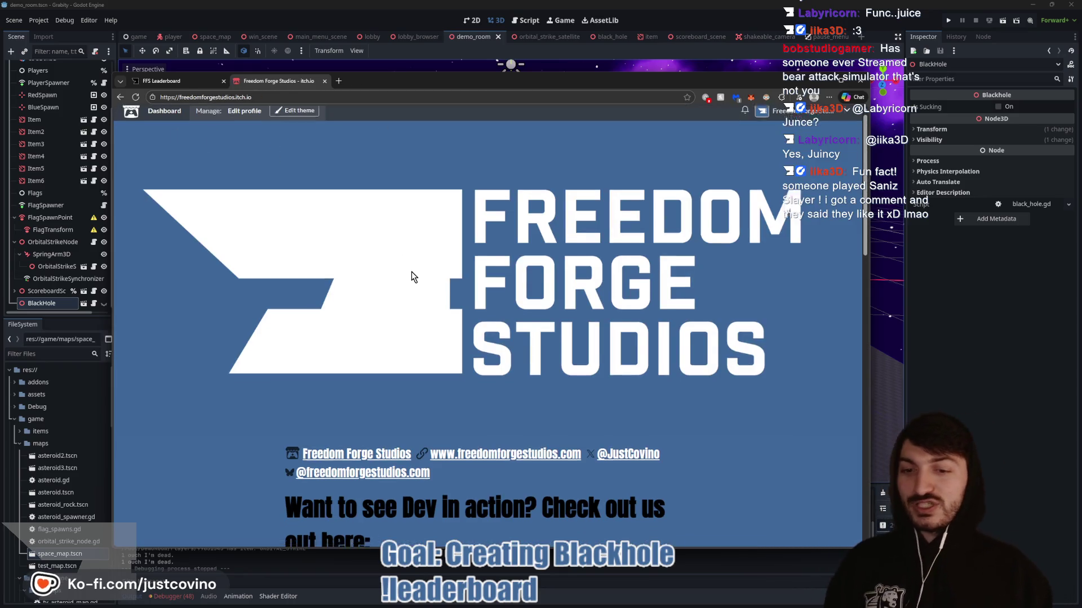
- Scroll through the Freedom Forge Studios itch.io profile page
scroll(411, 273, "down", 5)
scroll(570, 232, "down", 2)
scroll(570, 233, "up", 6)
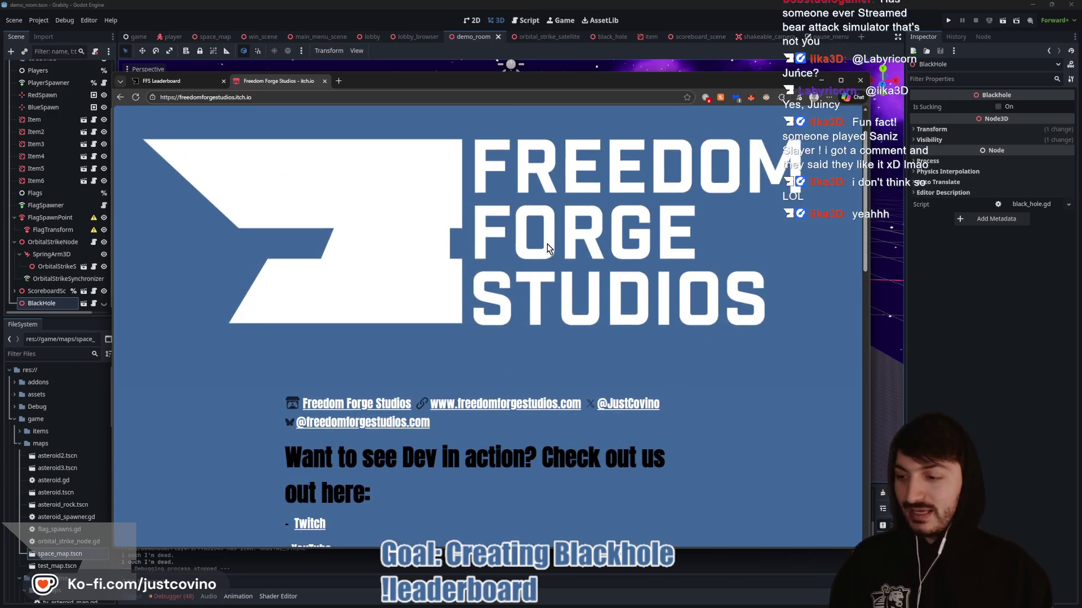
scroll(507, 265, "down", 6)
scroll(506, 333, "up", 6)
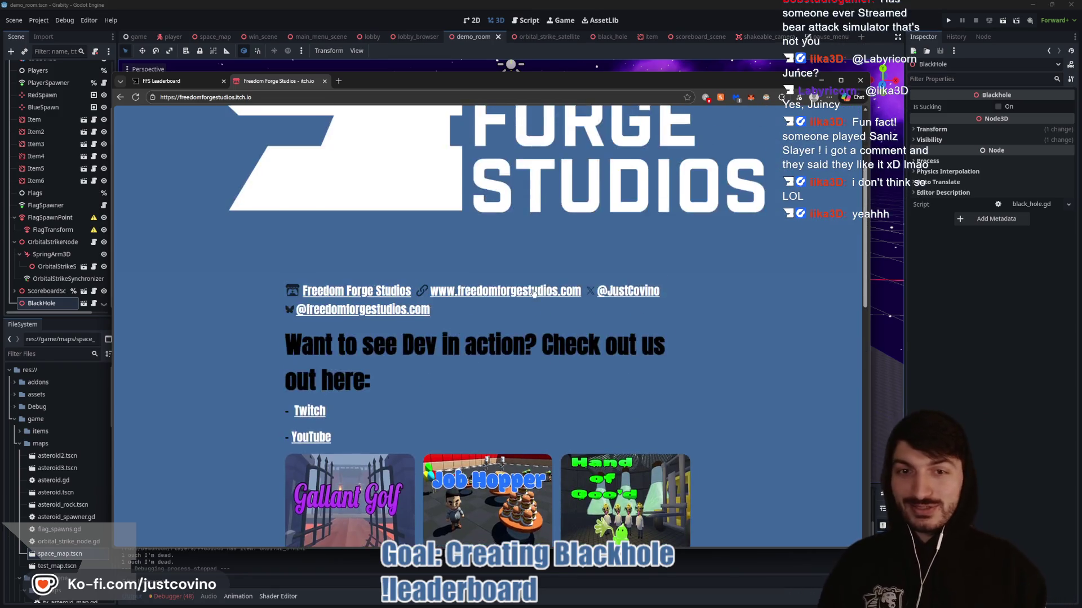
scroll(364, 253, "down", 12)
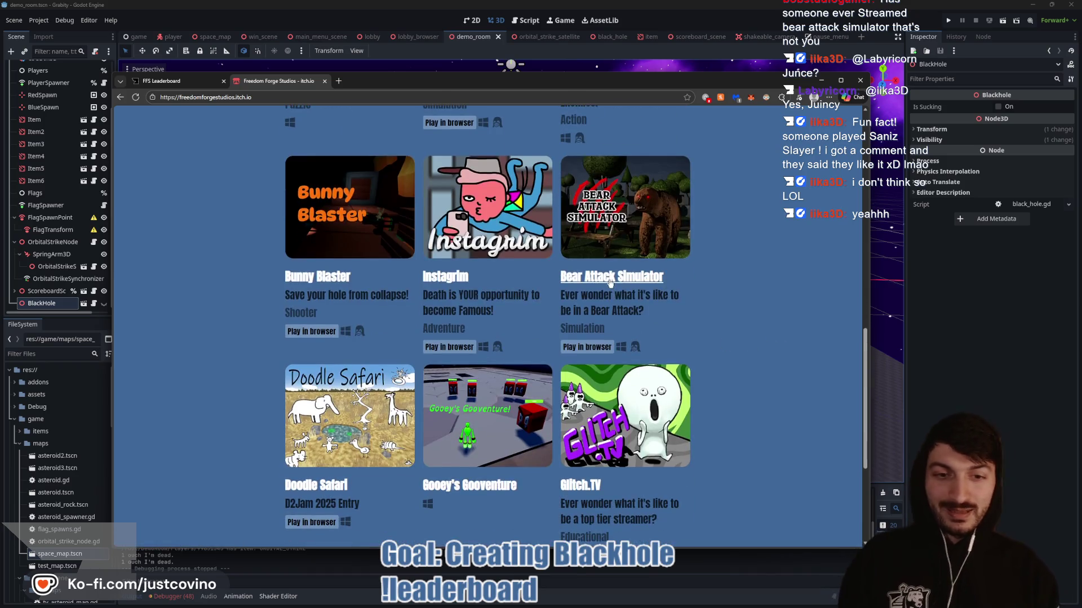
- Open and browse the Bear Attack Simulator game page
left_click(611, 282)
scroll(432, 307, "down", 20)
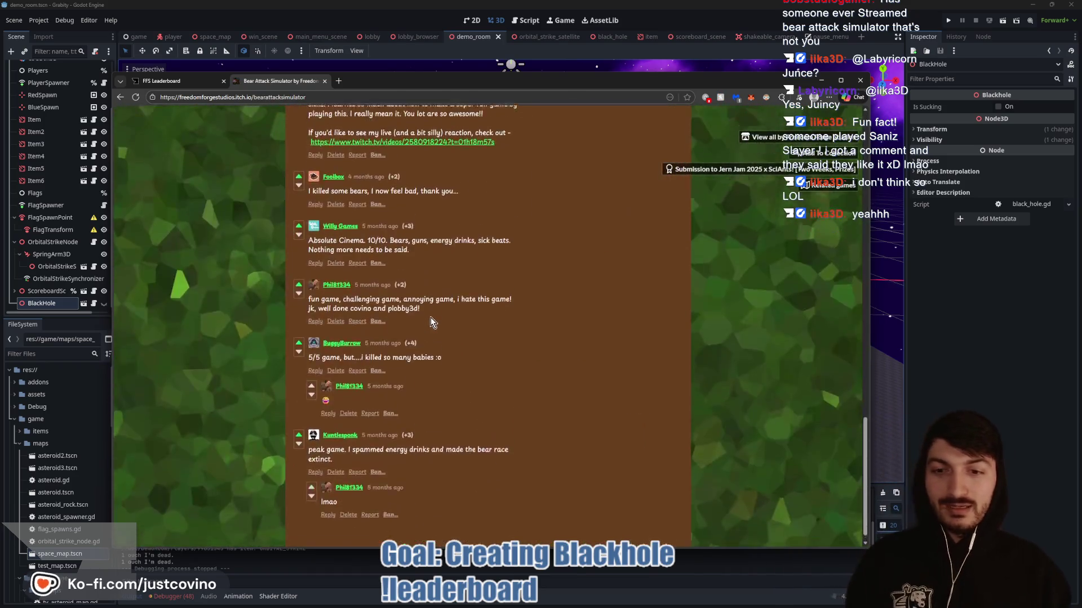
scroll(439, 321, "up", 6)
scroll(438, 322, "up", 3)
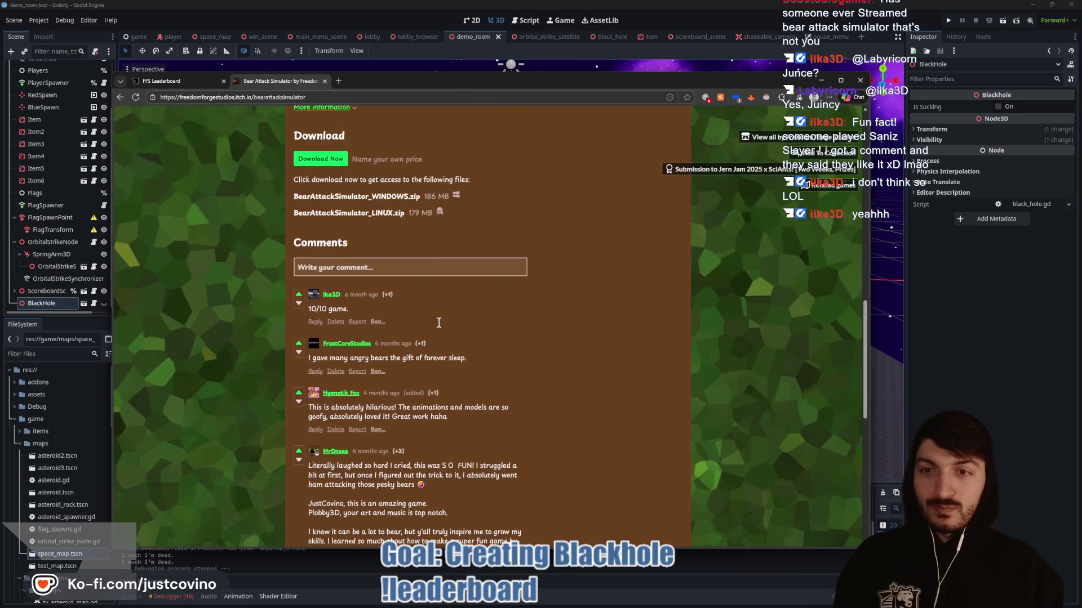
scroll(432, 316, "down", 5)
scroll(432, 317, "up", 12)
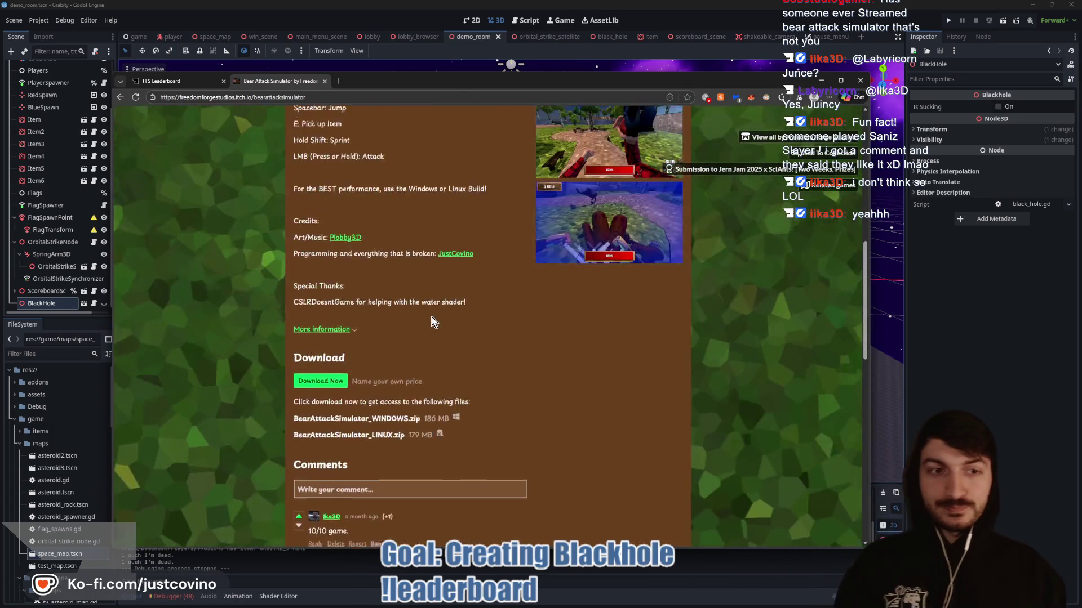
scroll(431, 317, "up", 3)
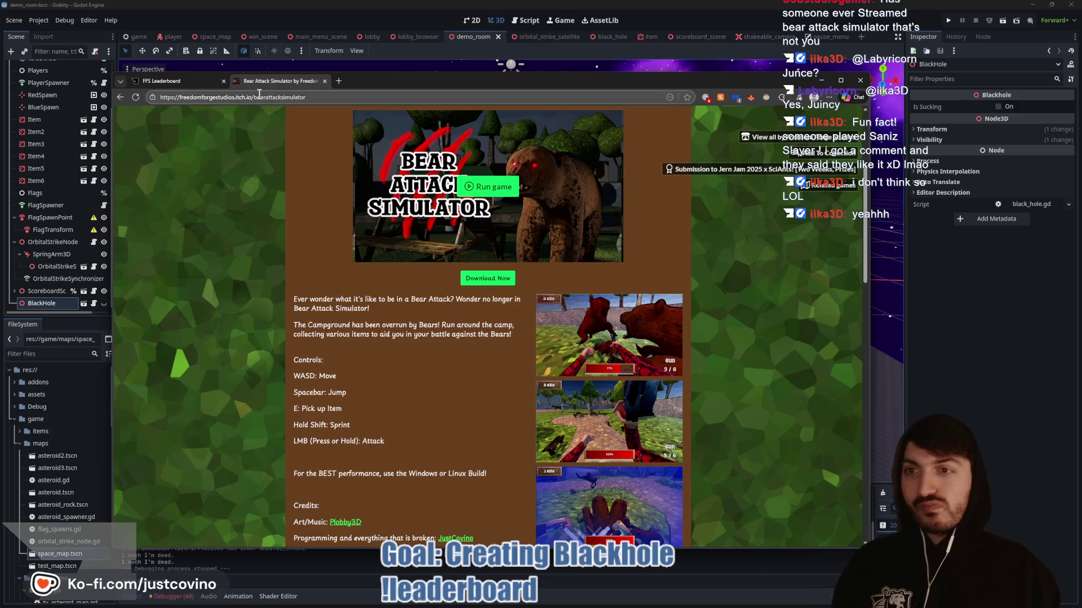
- Return to the Freedom Forge Studios page, then bring the Godot editor to the front
left_click(120, 97)
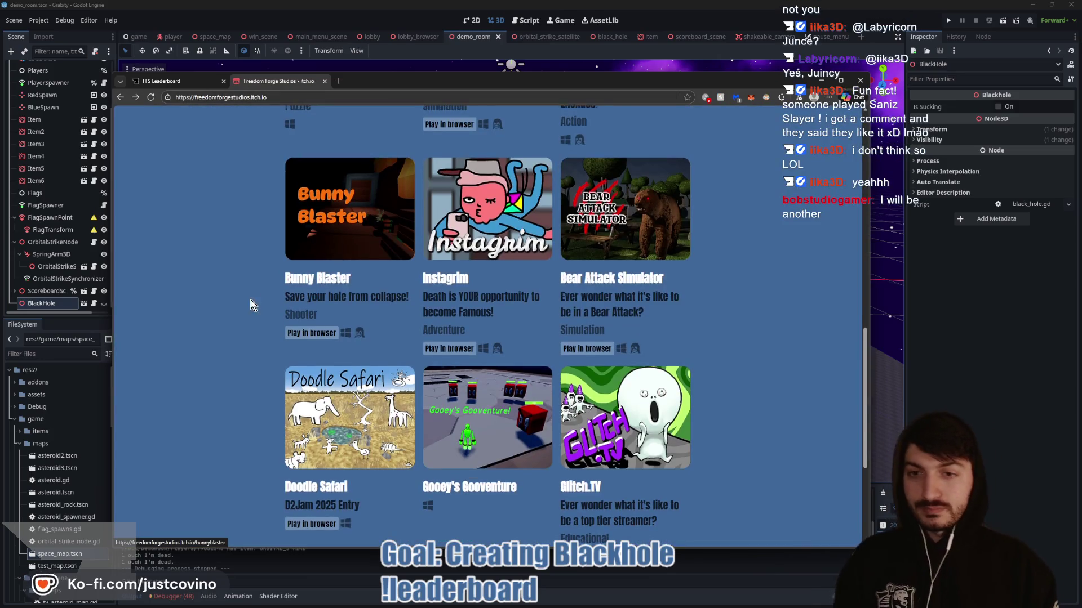
scroll(506, 299, "up", 5)
left_click(902, 309)
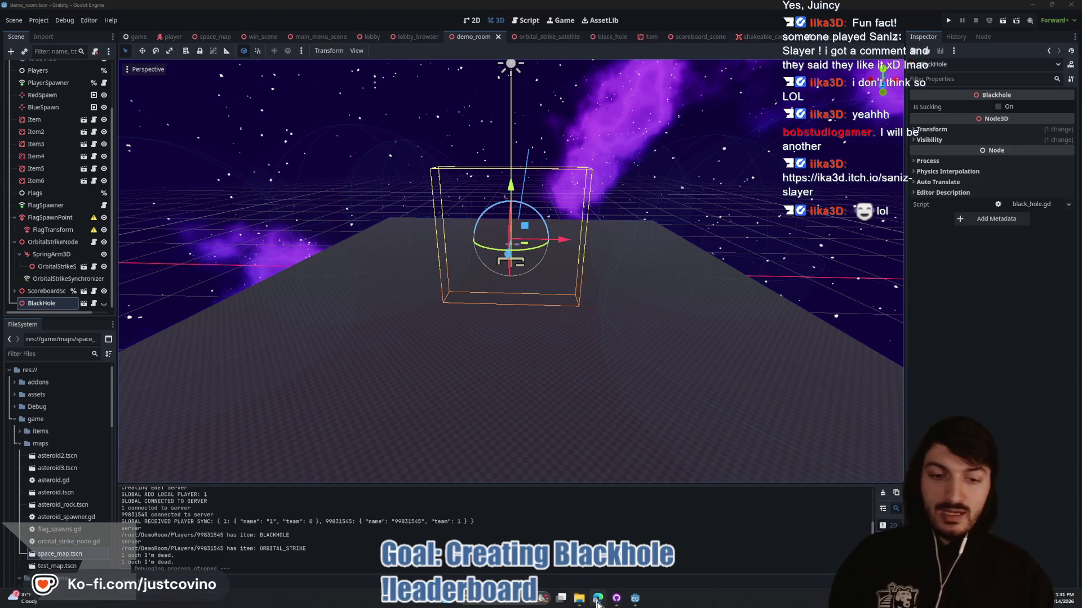
left_click(597, 600)
left_click(338, 82)
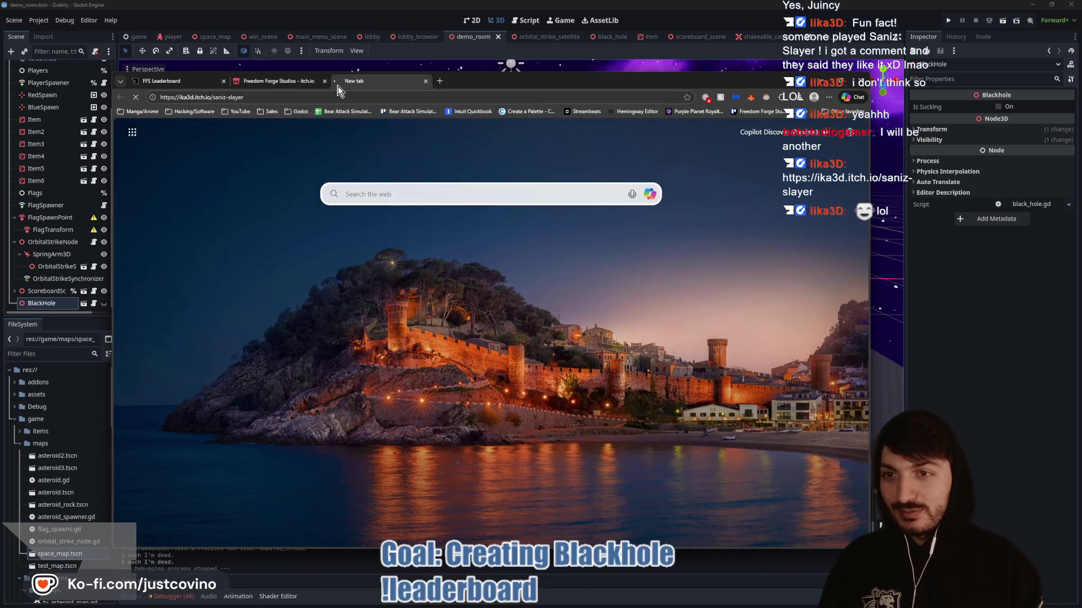
scroll(394, 251, "down", 10)
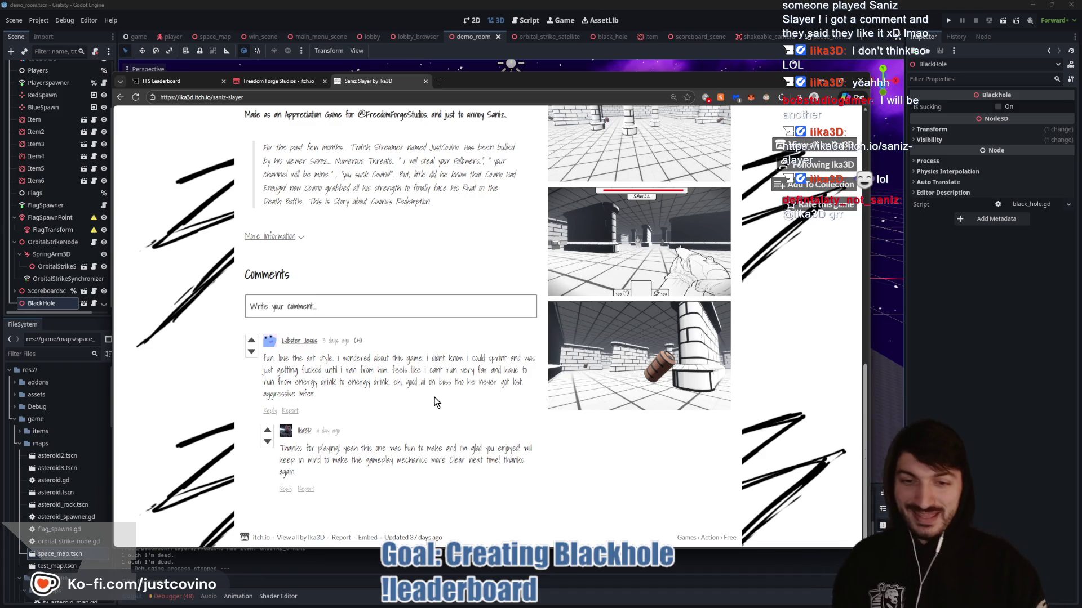
scroll(435, 406, "up", 3)
scroll(435, 397, "up", 2)
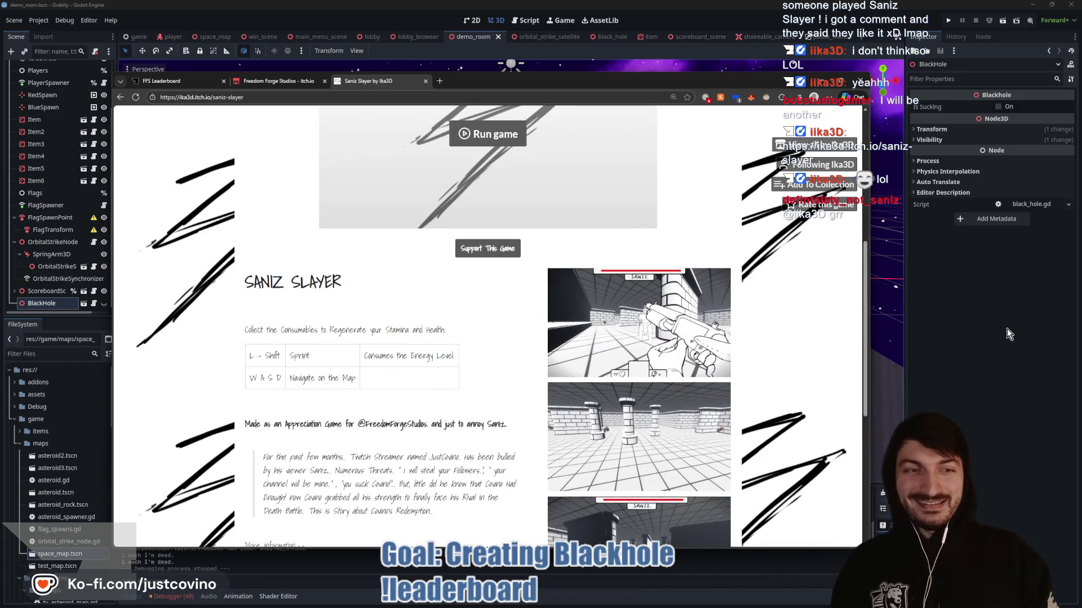
key("ctrl+w")
key("alt+Tab")
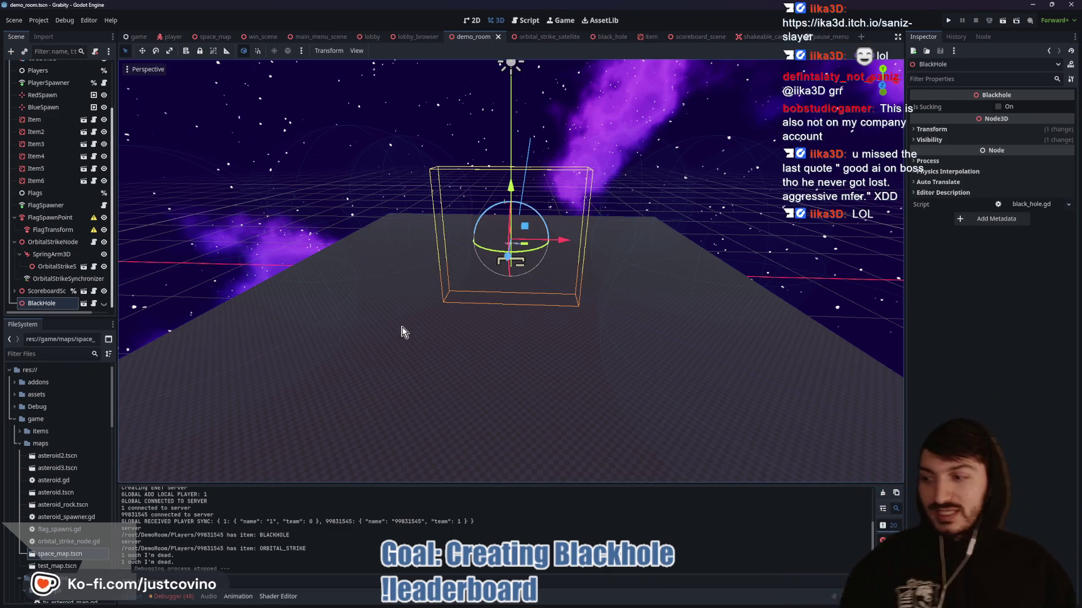
mouse_move(496, 244)
left_mouse_down()
mouse_move(467, 285)
mouse_move(490, 410)
left_mouse_up()
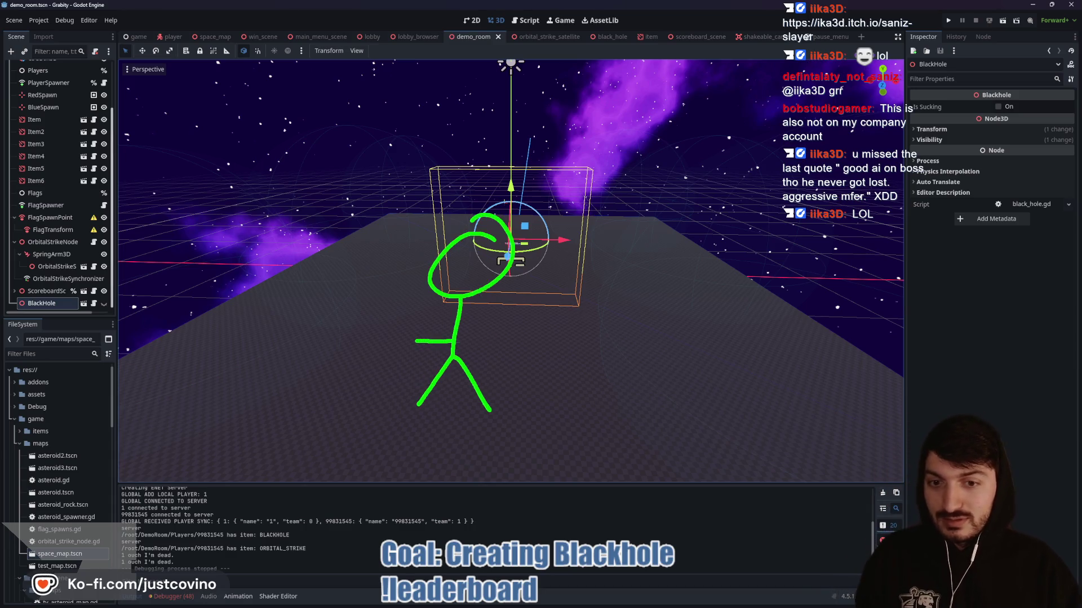
left_click_drag(454, 341, 515, 337)
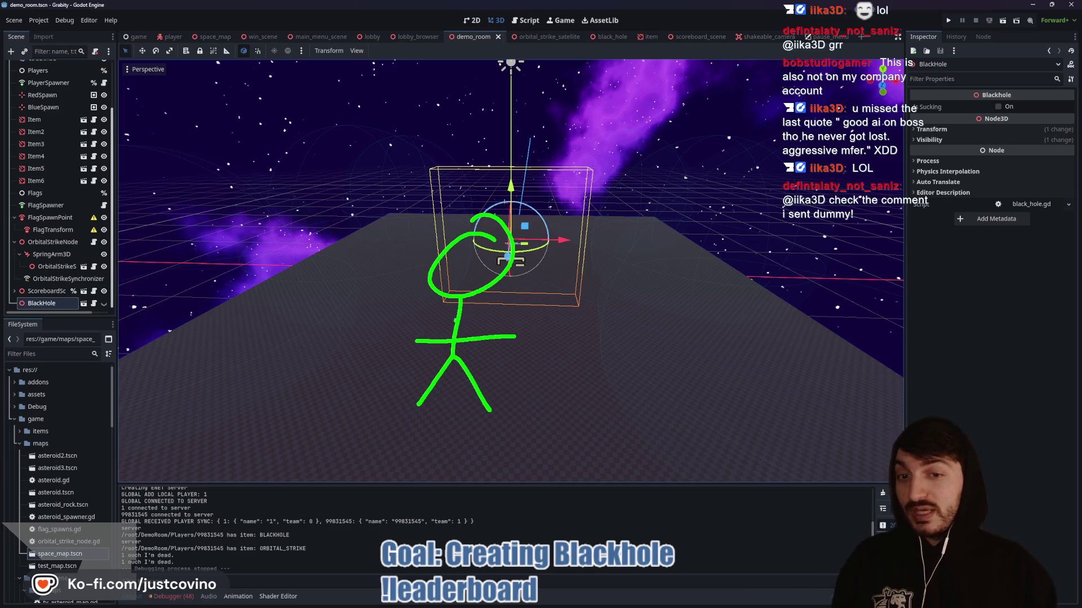
mouse_move(442, 305)
left_mouse_down()
mouse_move(625, 315)
mouse_move(622, 326)
left_mouse_up()
left_click_drag(586, 369, 679, 426)
left_click_drag(647, 377, 583, 435)
mouse_move(596, 346)
left_mouse_down()
mouse_move(605, 417)
mouse_move(617, 360)
mouse_move(597, 367)
left_mouse_up()
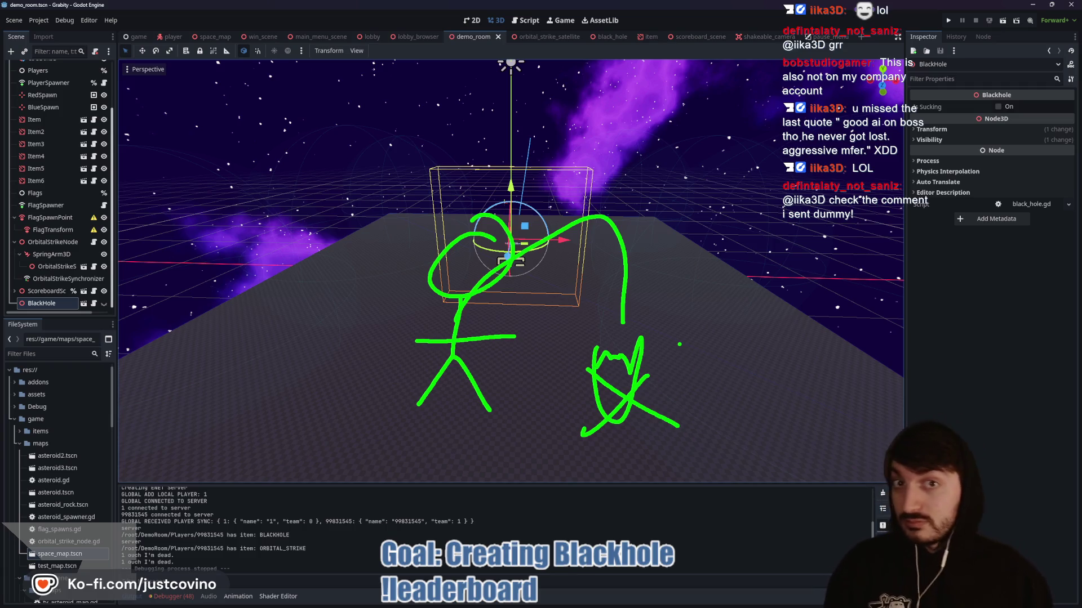
key("Escape")
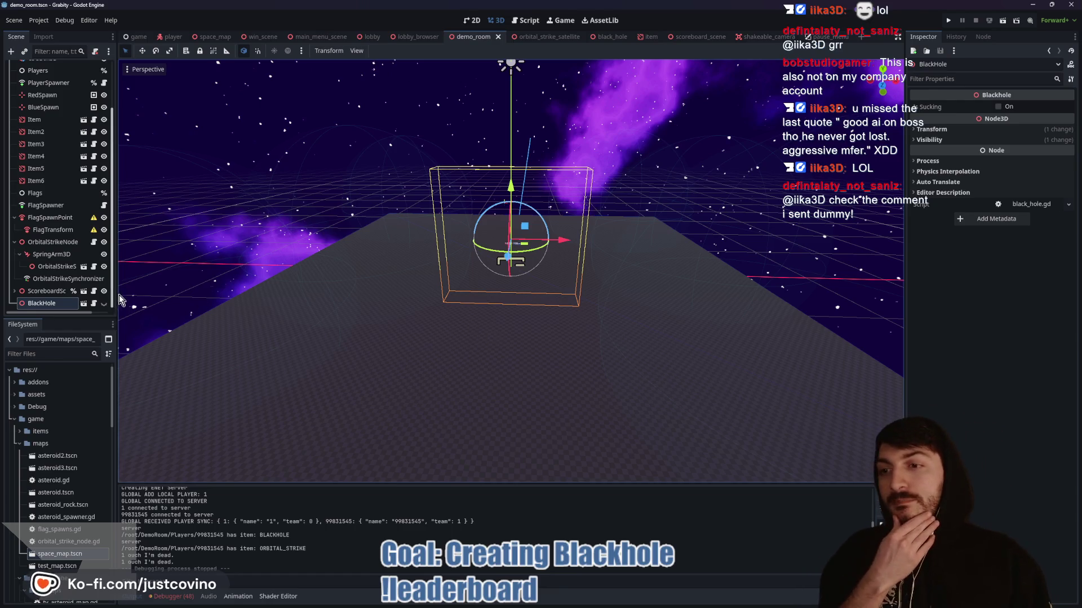
left_click(107, 305)
- Hide the BlackHole node again, switch to the player scene and select its TargetRay
left_click(107, 304)
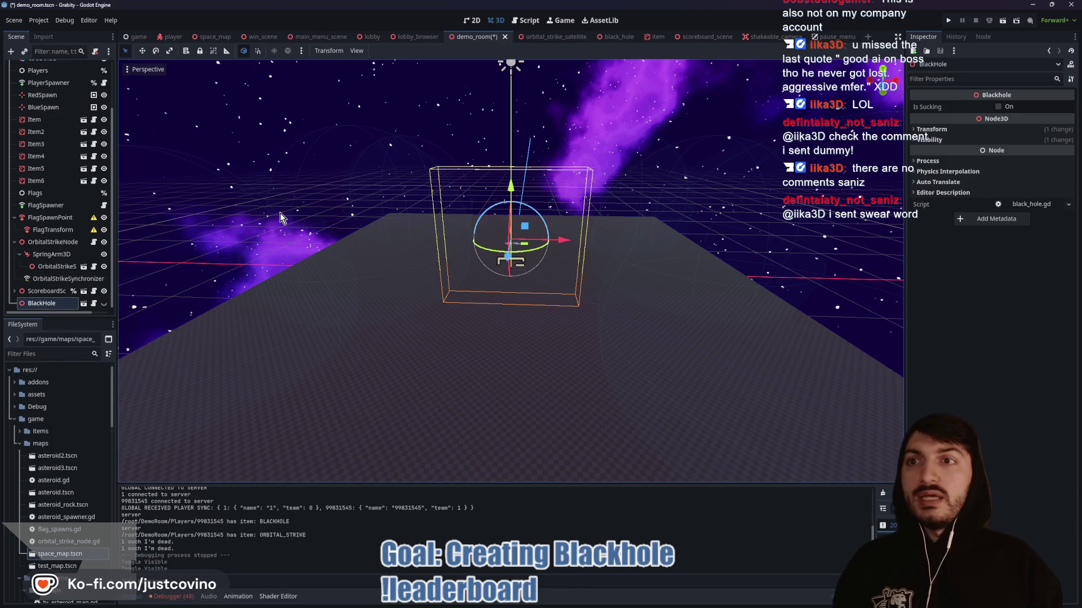
left_click(172, 36)
left_click(63, 178)
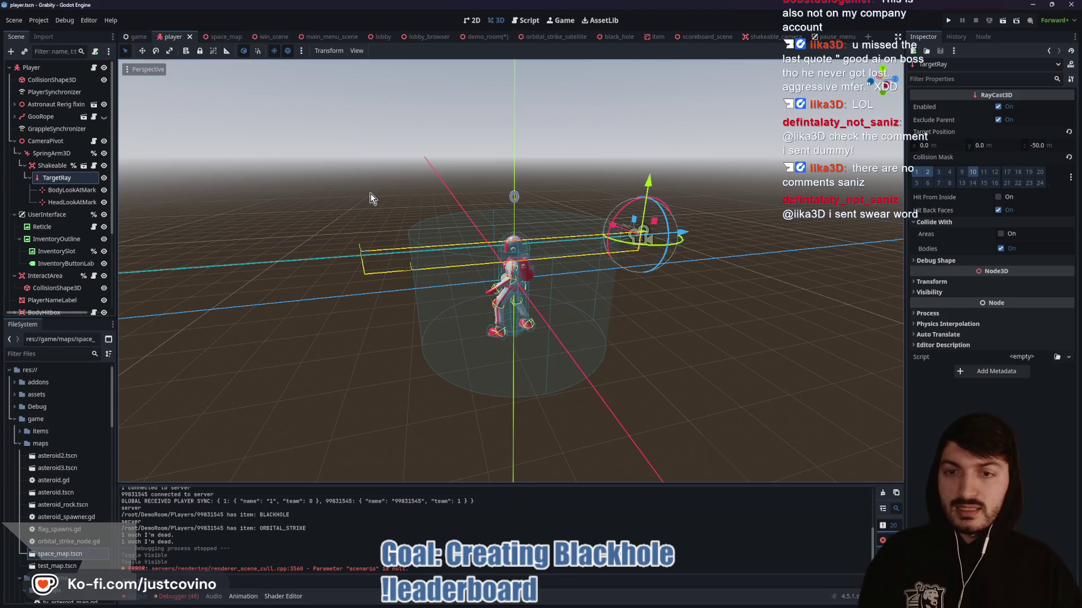
- Orbit slightly around the player model, then bring the browser back on its FFS Leaderboard tab
left_click_drag(317, 228, 336, 236)
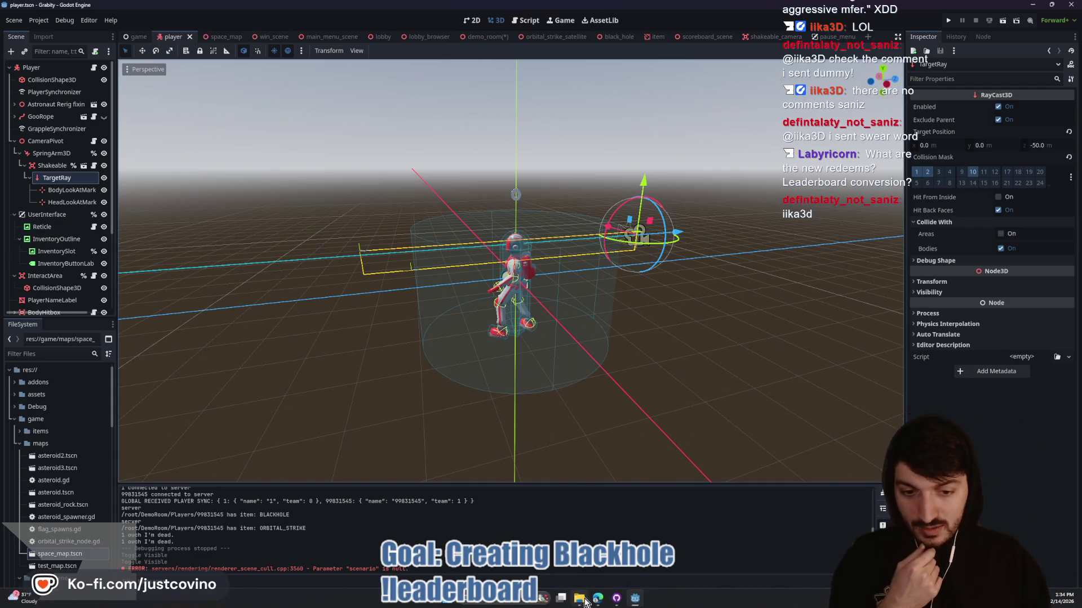
left_click(597, 601)
left_click(195, 82)
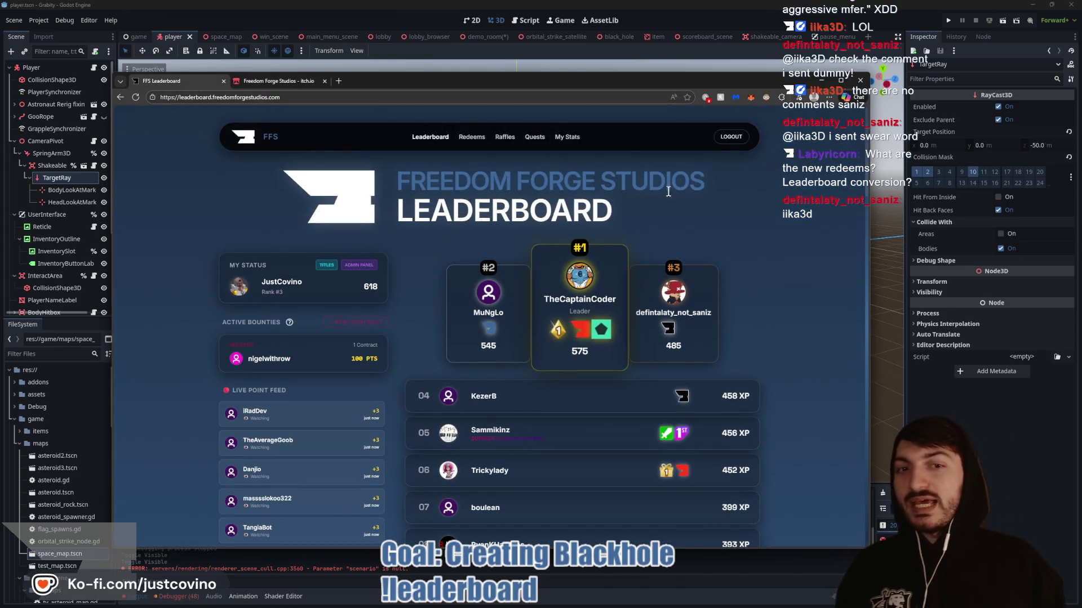
- Scroll the leaderboard site and open its raffles page
left_click_drag(599, 85, 585, 54)
scroll(778, 202, "down", 1)
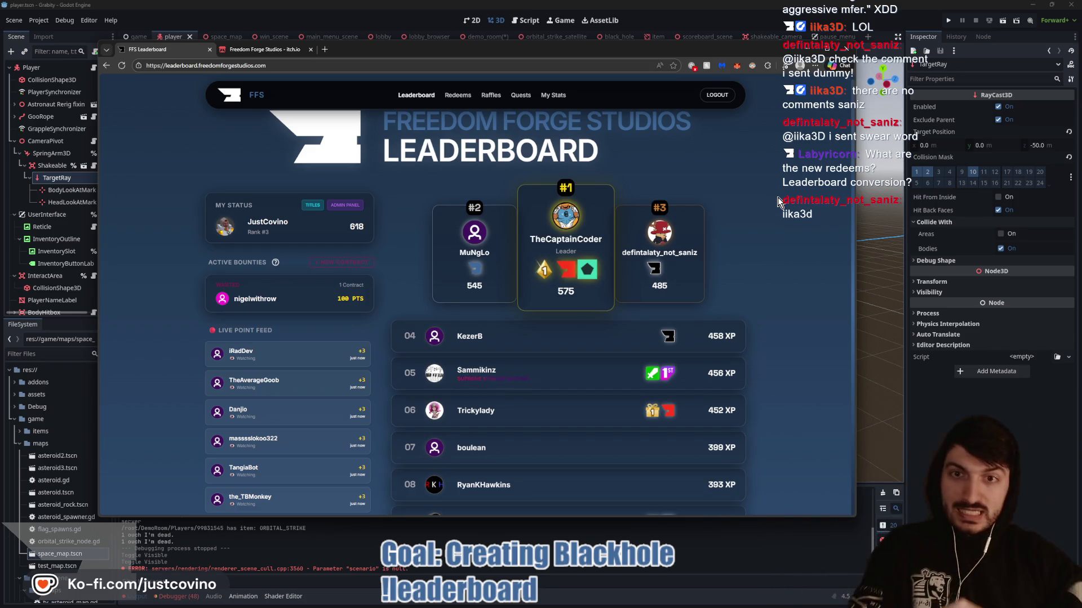
left_click(491, 95)
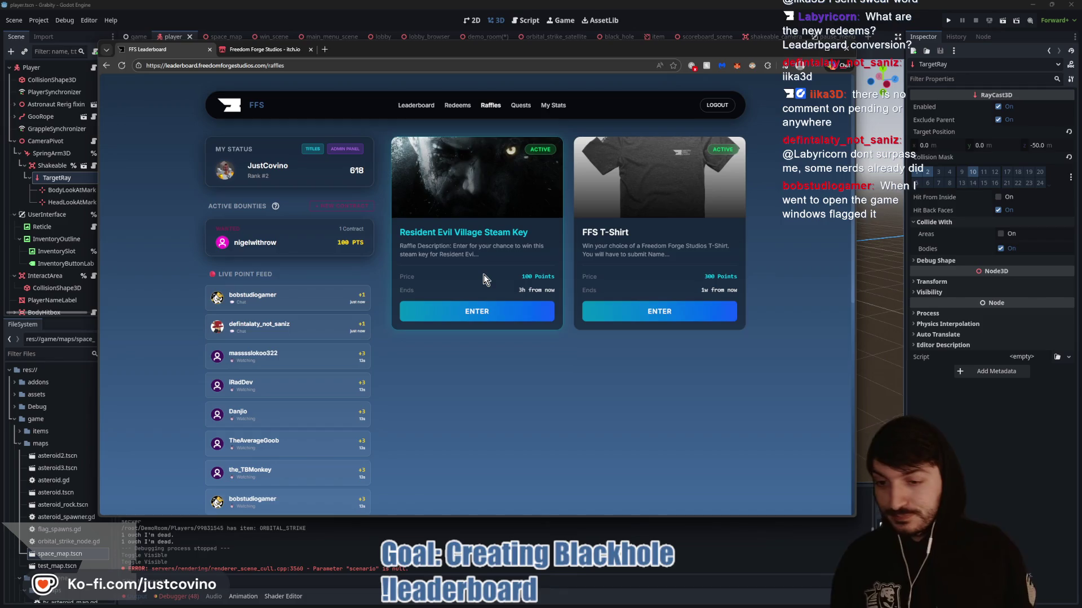
- Look through the full leaderboard rankings to the bottom, then return to the Godot editor
left_click(417, 107)
scroll(541, 229, "down", 3)
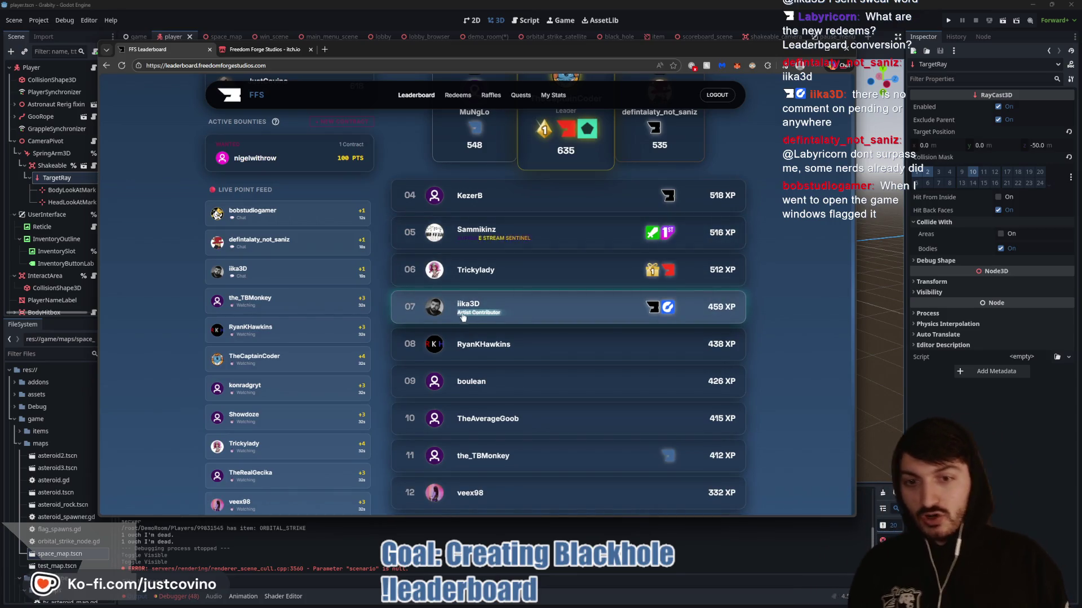
scroll(572, 288, "down", 5)
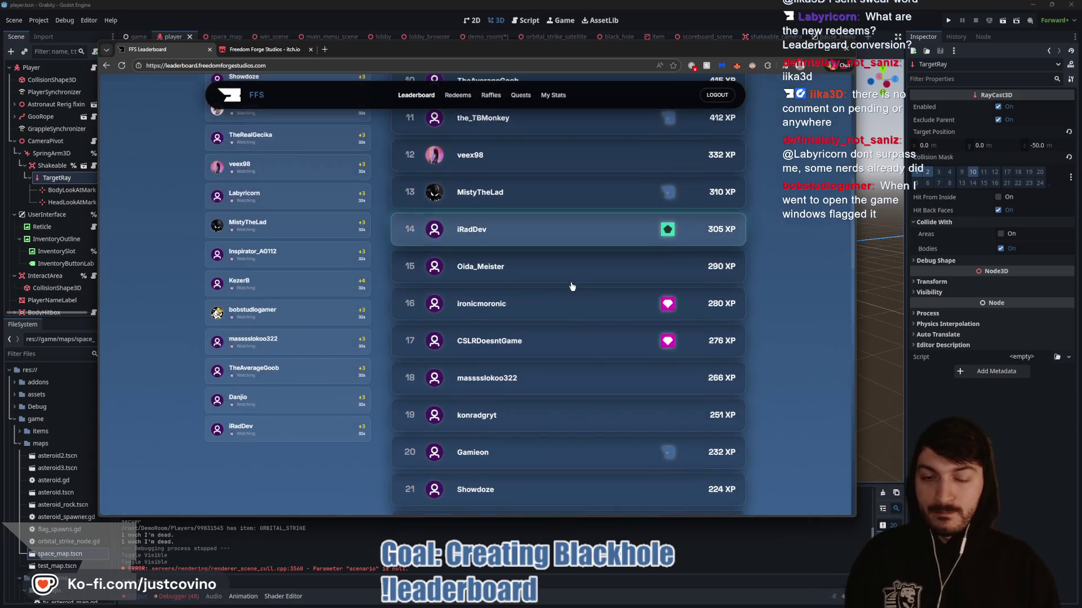
scroll(570, 290, "down", 8)
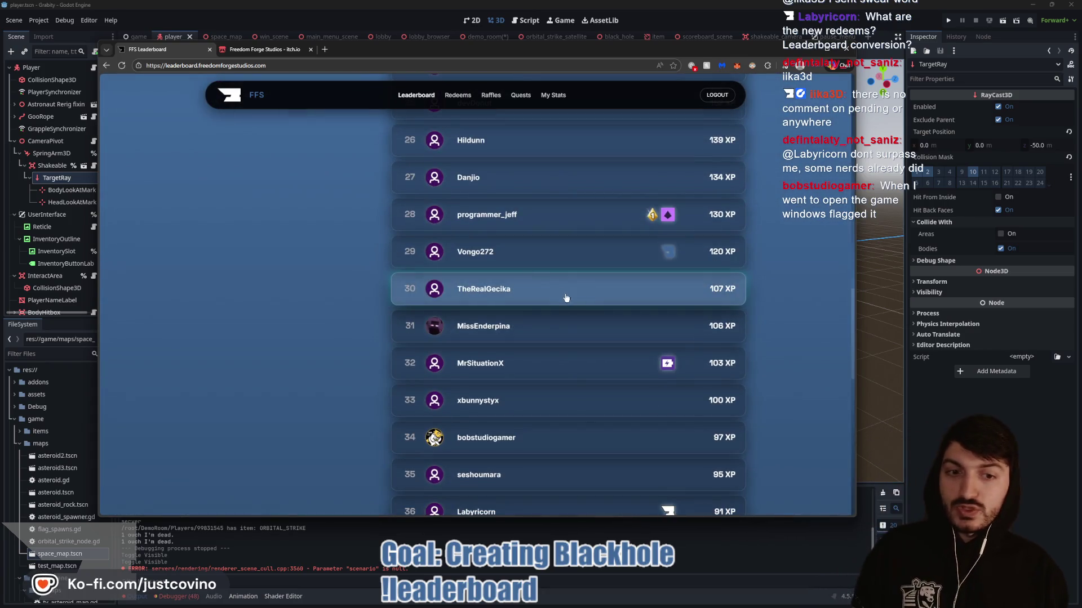
scroll(600, 278, "down", 1)
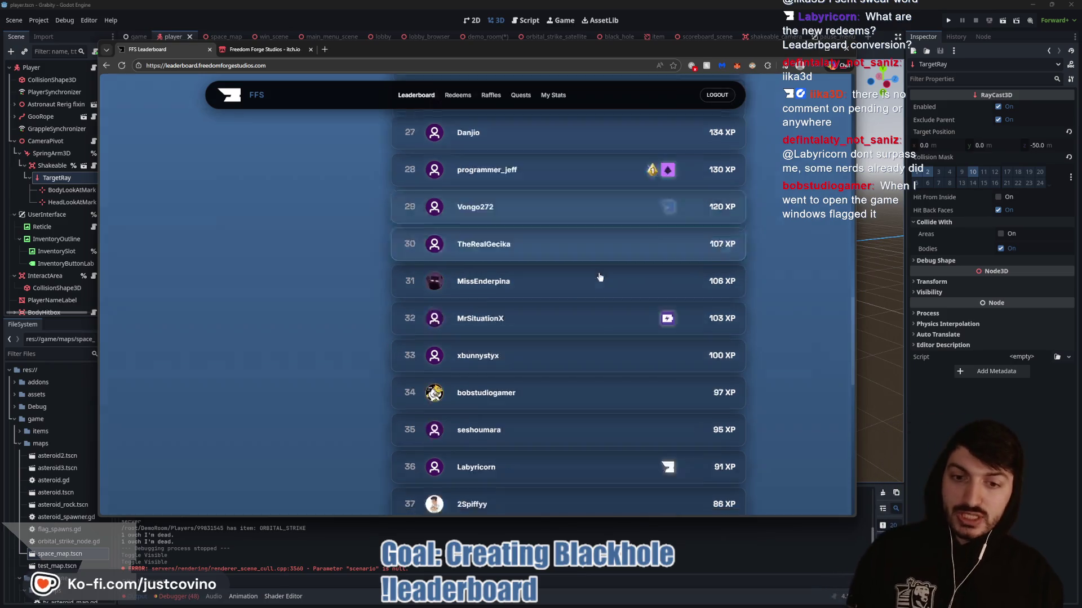
scroll(600, 277, "down", 4)
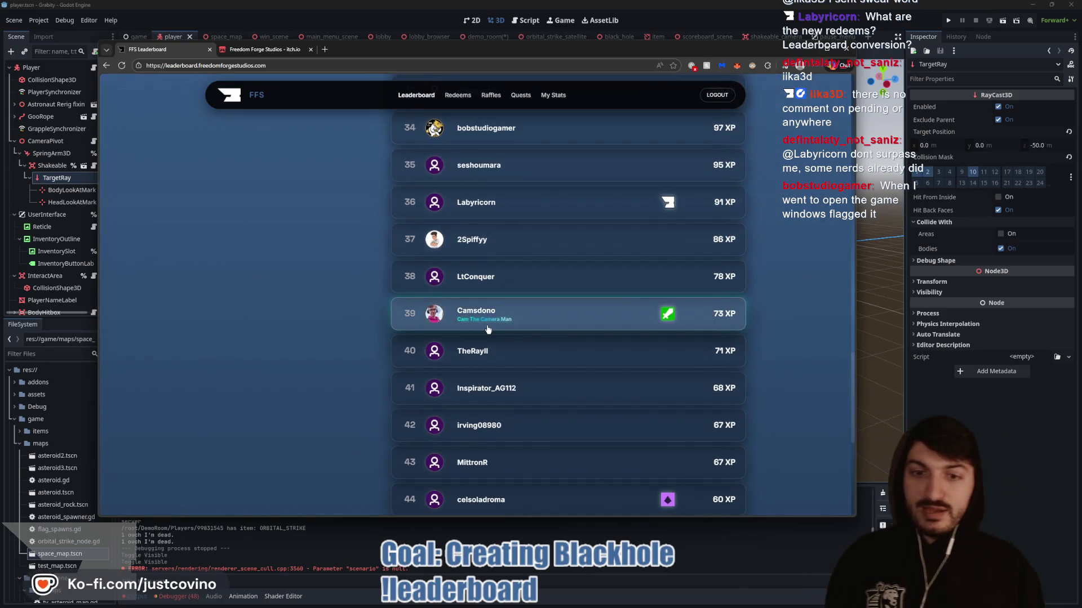
scroll(496, 314, "down", 5)
scroll(503, 316, "up", 4)
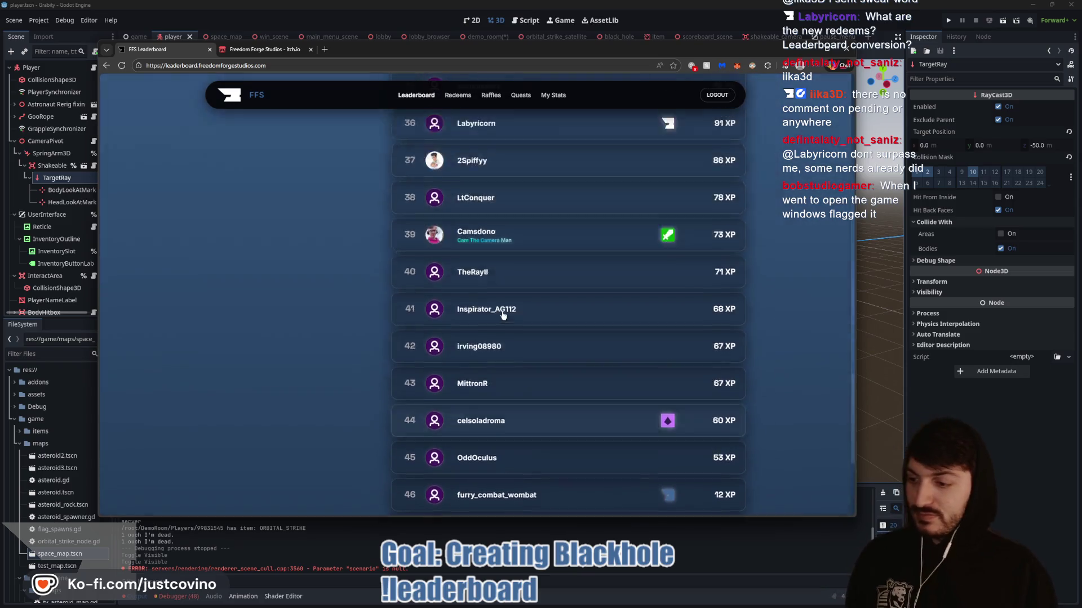
scroll(503, 315, "up", 15)
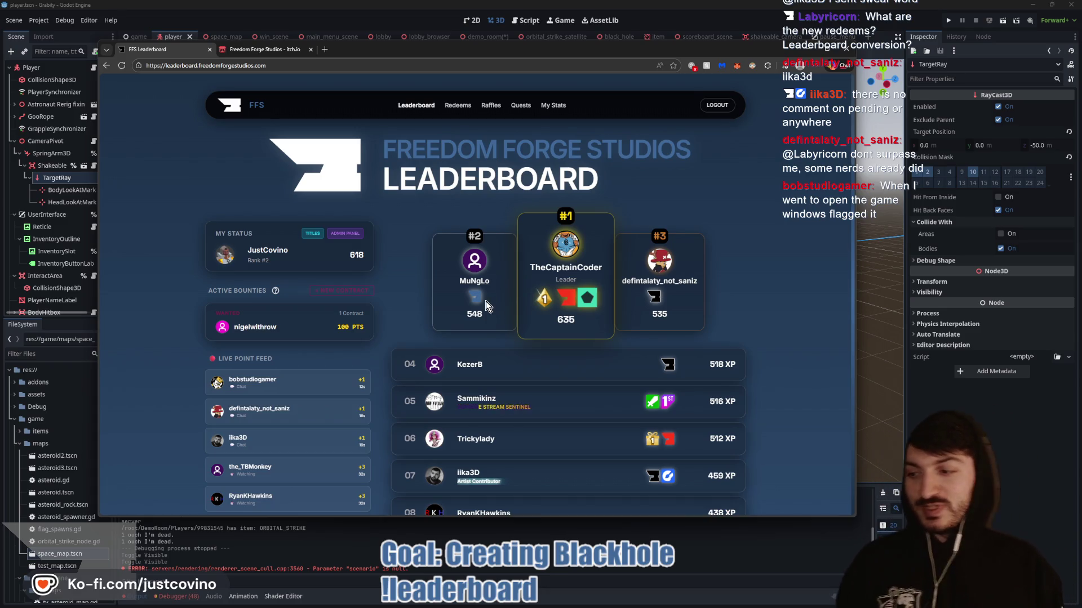
scroll(709, 303, "down", 1)
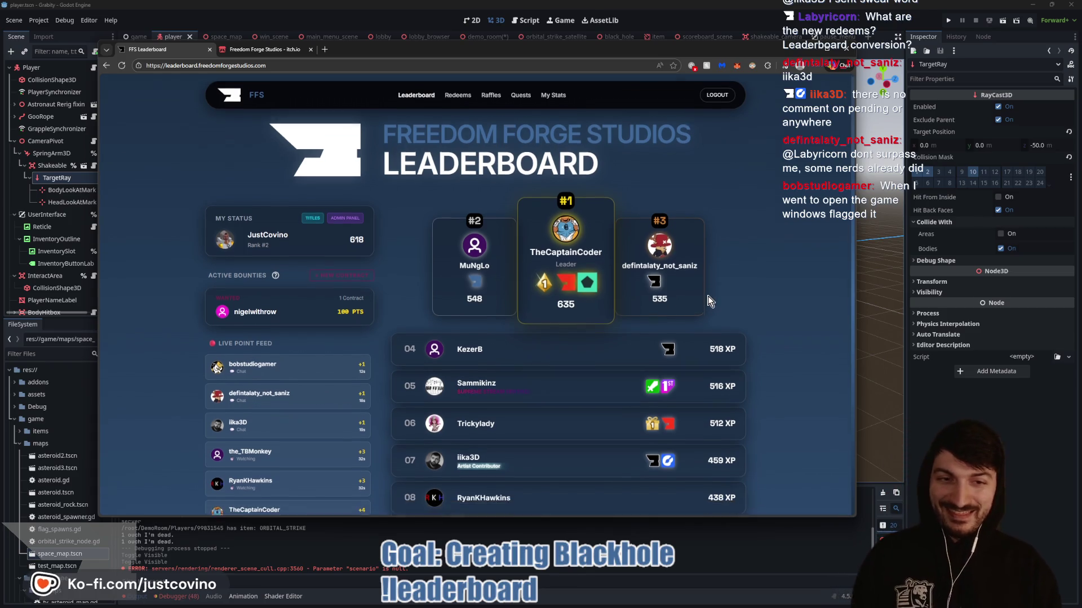
left_click(971, 406)
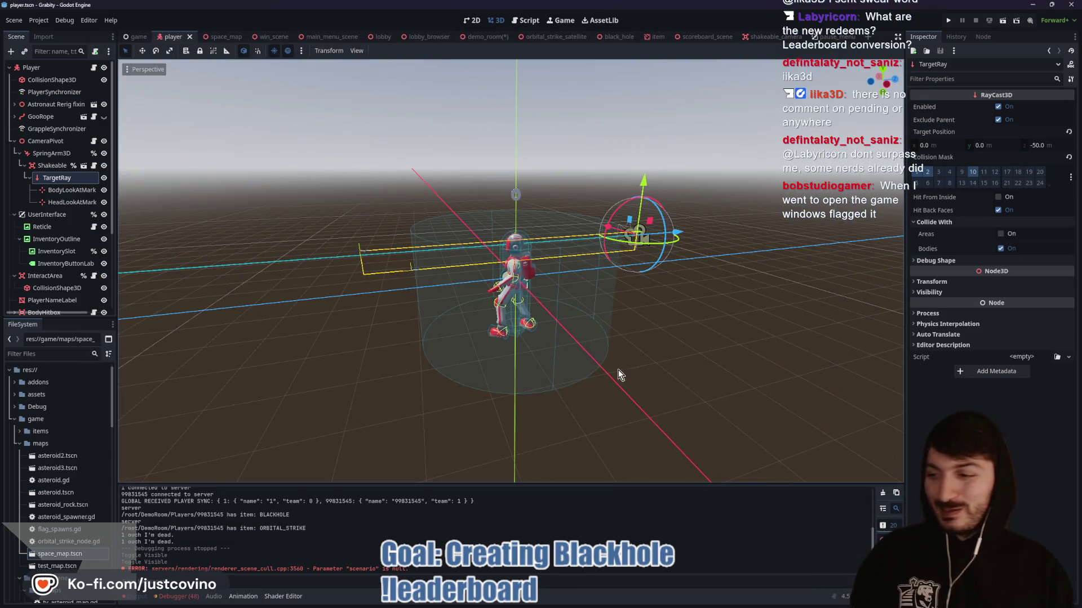
- Save the player scene with Ctrl+S and clear the output log
mouse_move(617, 370)
left_mouse_down()
mouse_move(589, 375)
mouse_move(594, 364)
left_mouse_up()
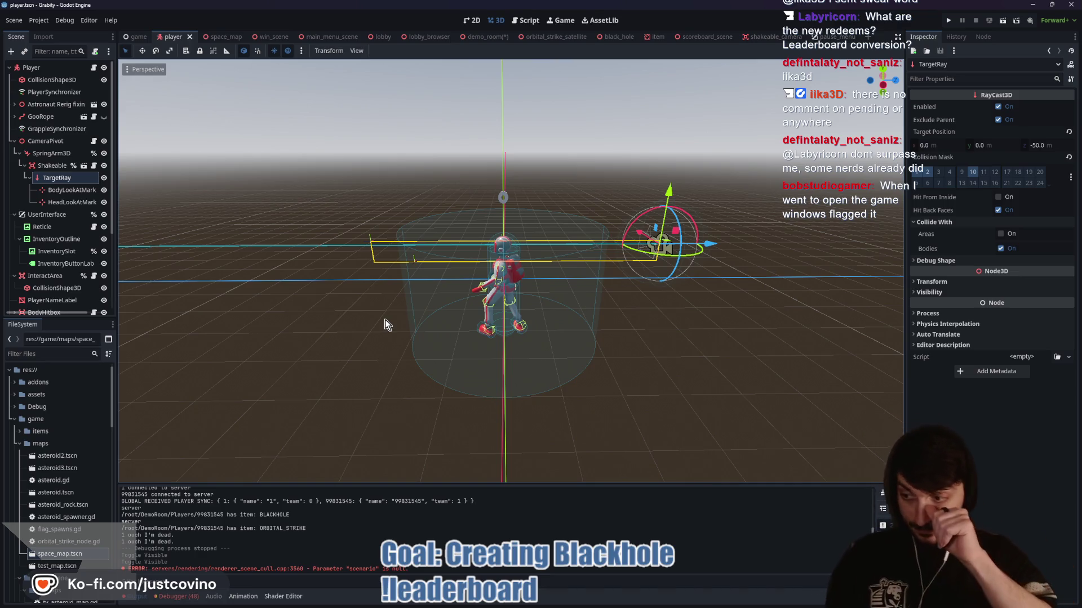
left_click_drag(338, 319, 363, 324)
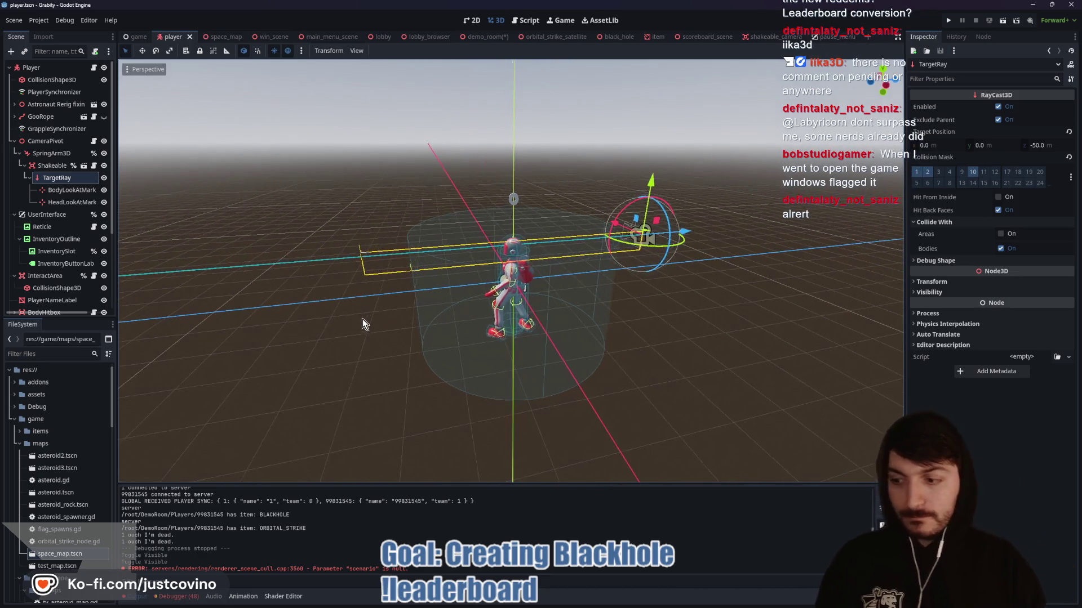
key("ctrl+s")
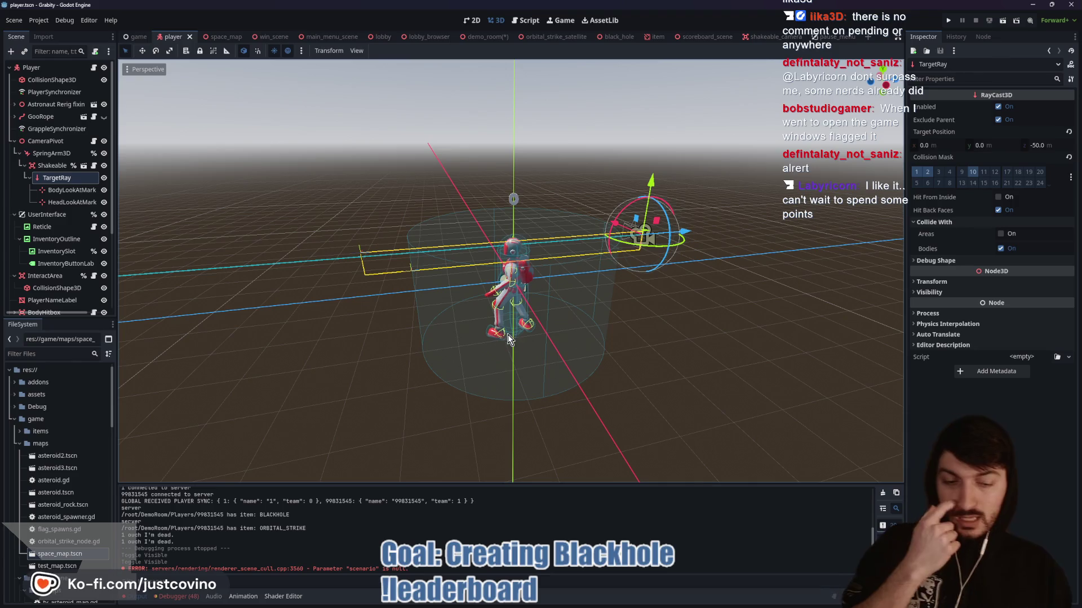
key("F5")
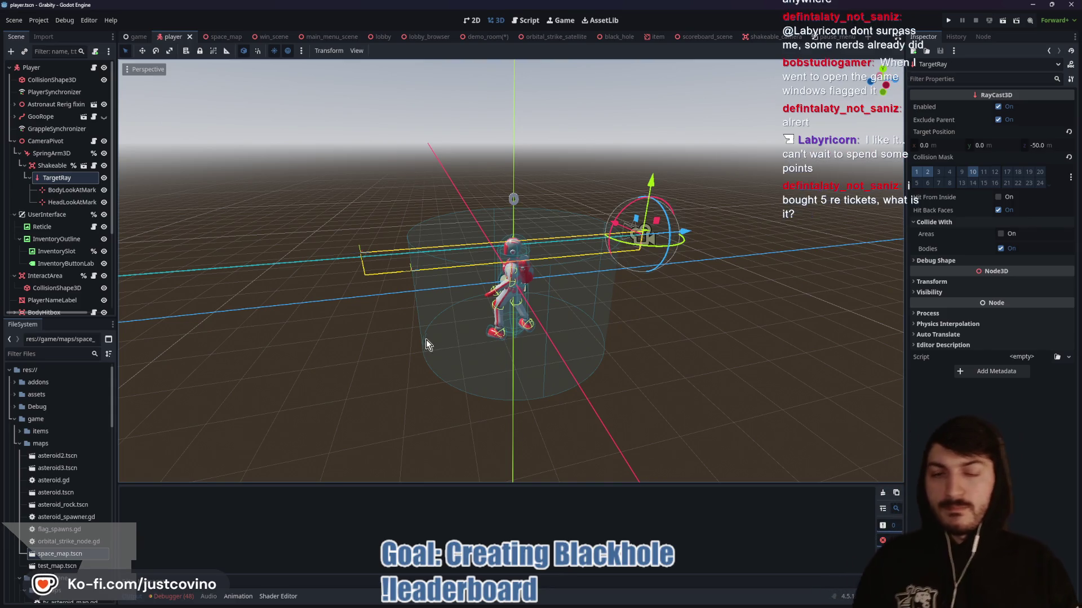
- Orbit to a more frontal view of the character and save the player scene again
left_click_drag(429, 339, 462, 334)
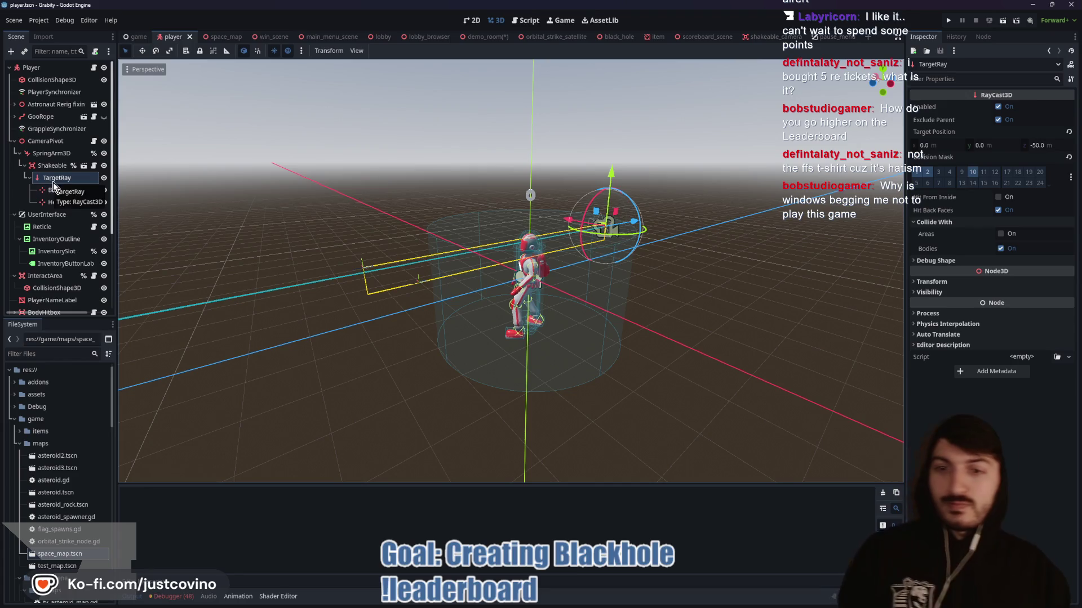
left_click_drag(420, 218, 386, 211)
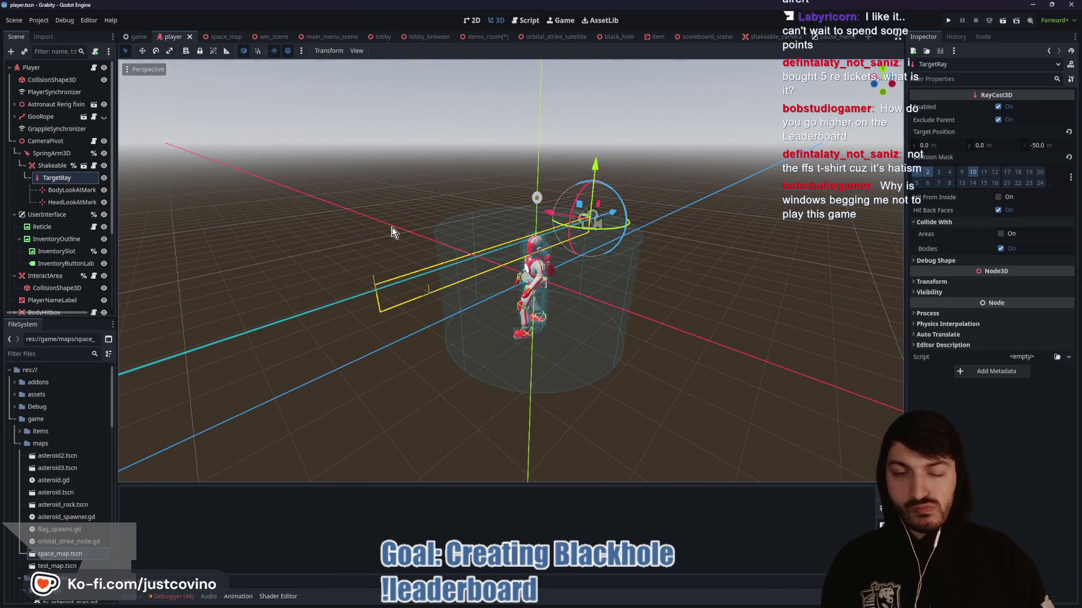
left_click_drag(394, 231, 332, 219)
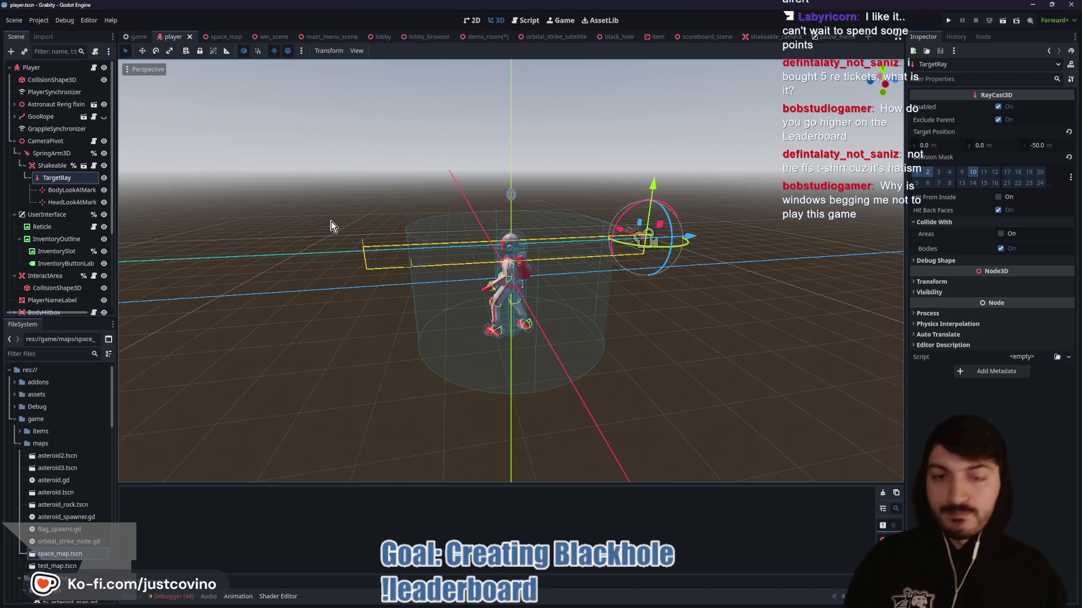
key("ctrl+s")
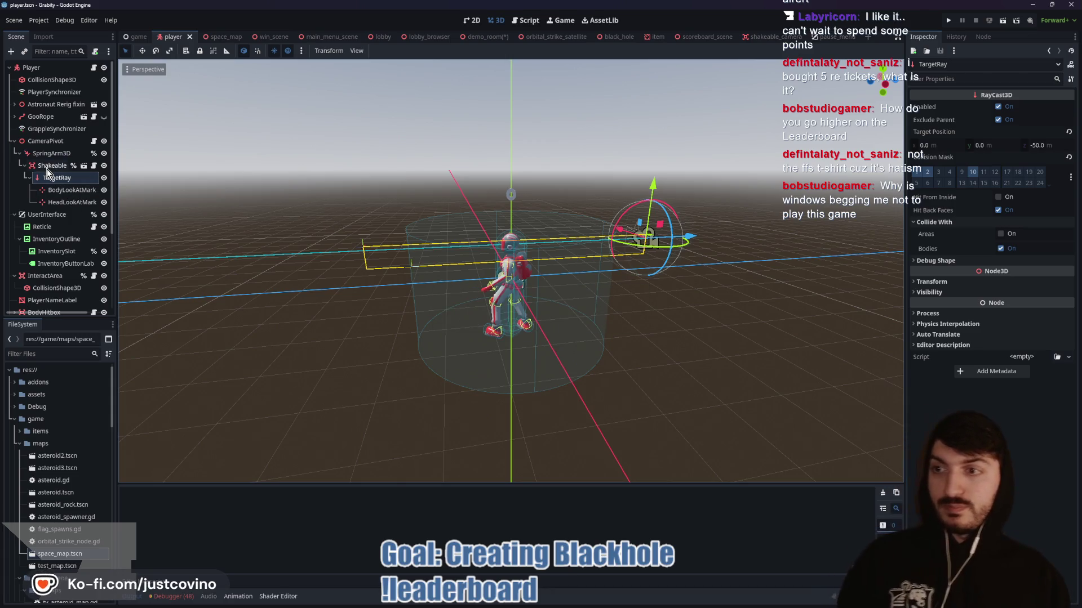
- Select Shakeable, BodyLookAtMarker and HeadLookAtMarker, then hide the GooRope node in the viewport
left_click(47, 168)
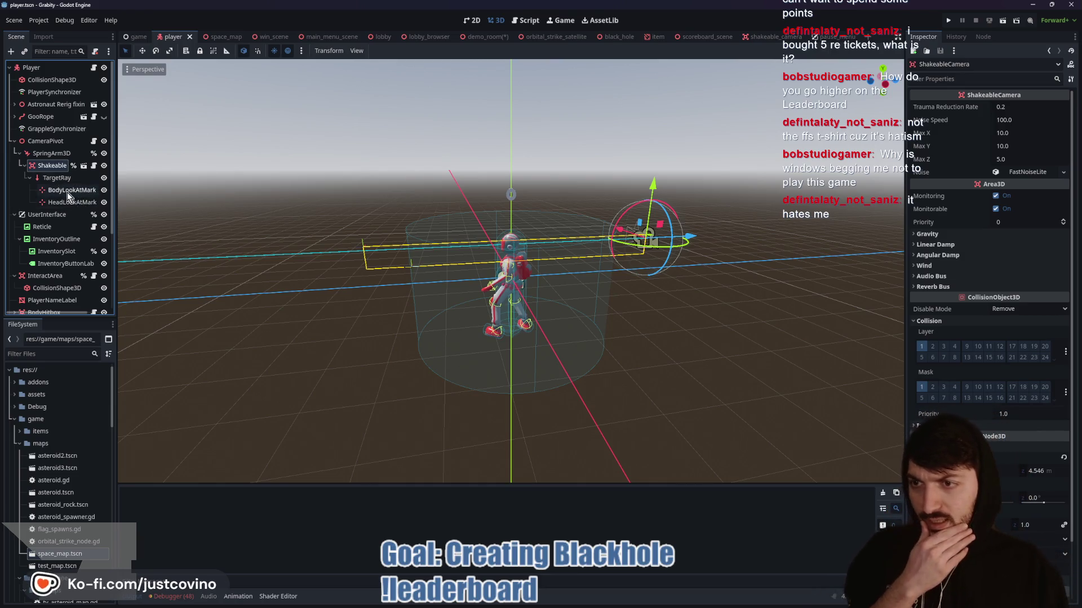
left_click(66, 191)
left_click(68, 203)
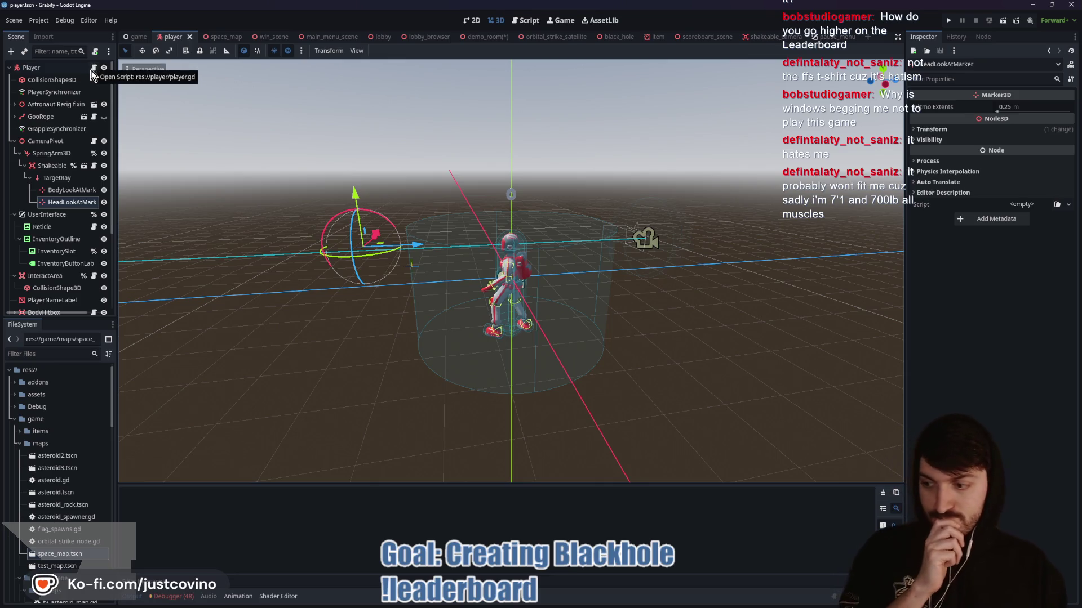
left_click(103, 116)
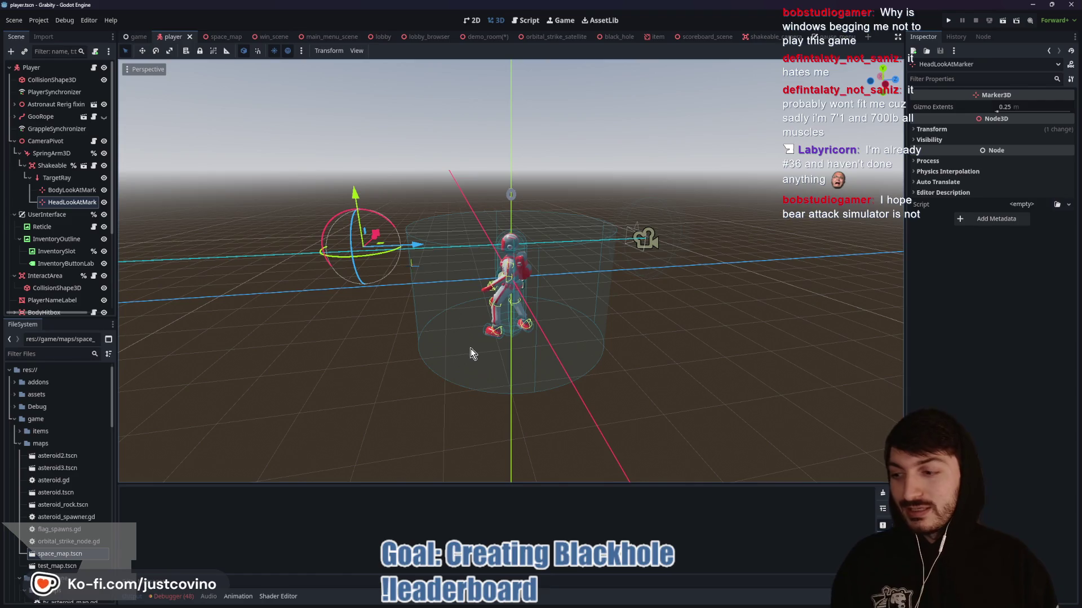
mouse_move(471, 348)
left_mouse_down()
mouse_move(445, 346)
mouse_move(461, 350)
left_mouse_up()
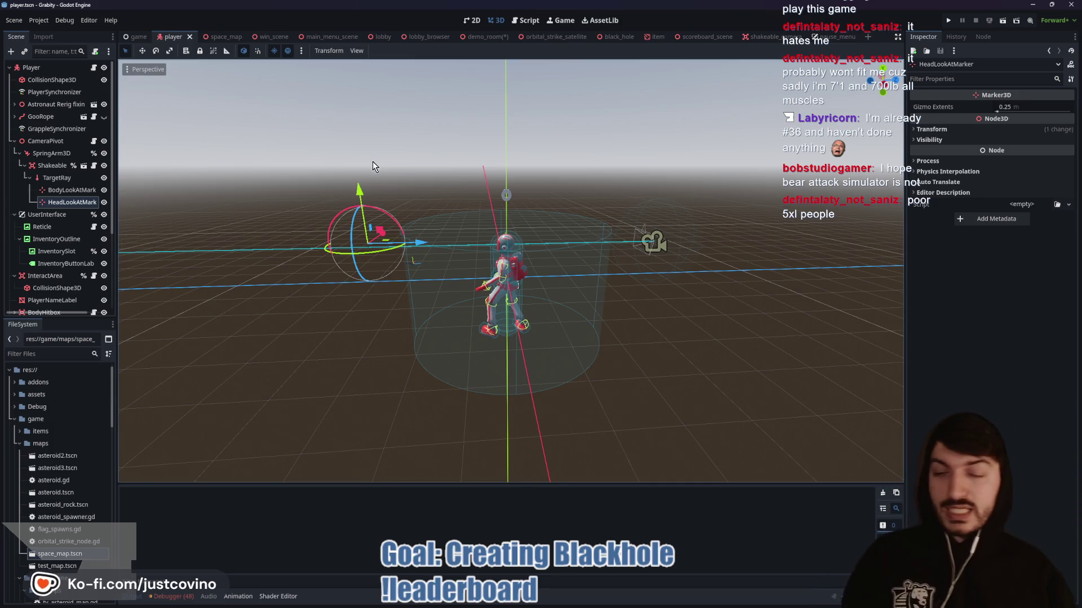
- Bring the leaderboard site forward, scroll through its rankings, then Alt+Tab back to Godot
left_click(599, 604)
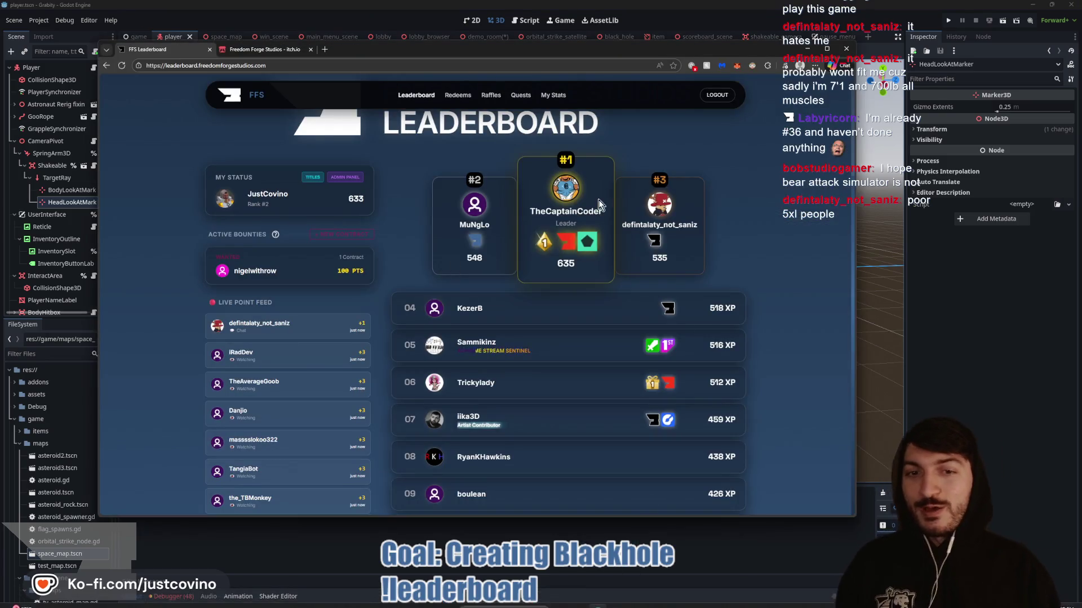
scroll(657, 311, "down", 4)
scroll(695, 285, "down", 3)
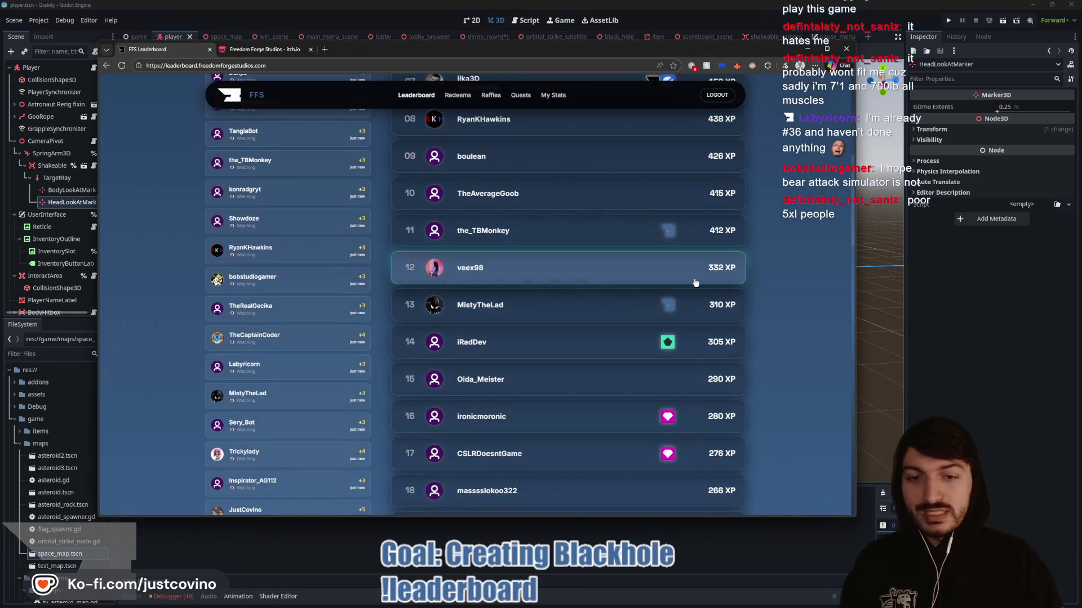
scroll(533, 293, "up", 7)
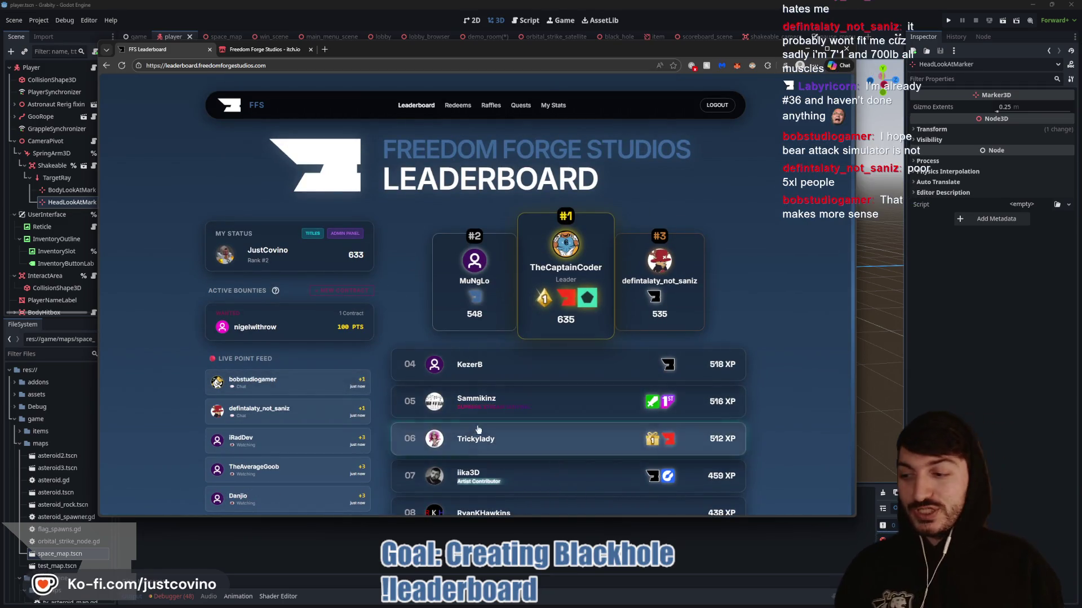
scroll(617, 314, "down", 3)
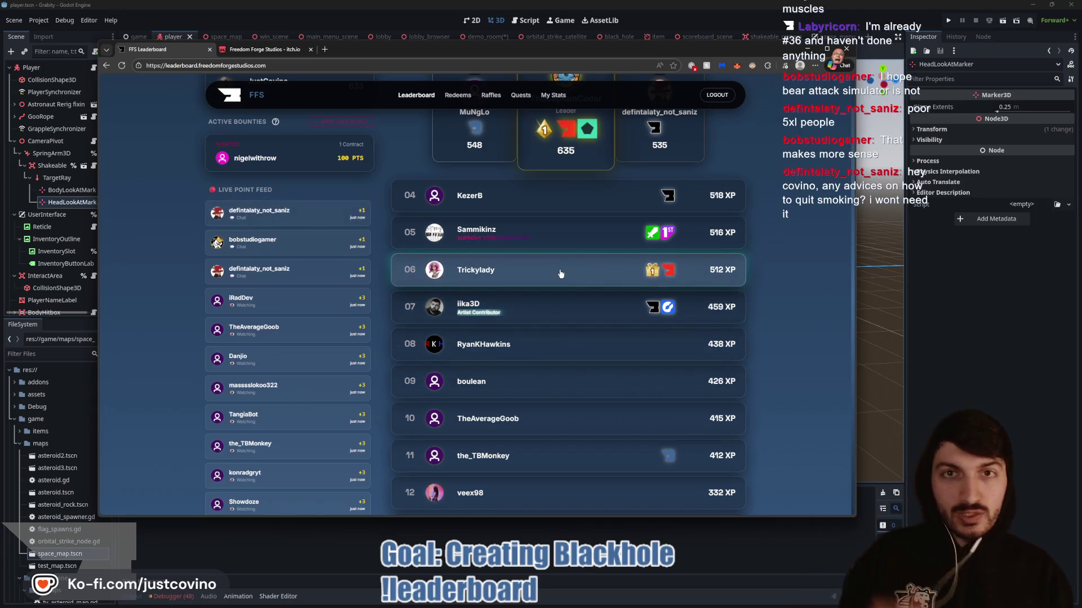
scroll(569, 304, "up", 3)
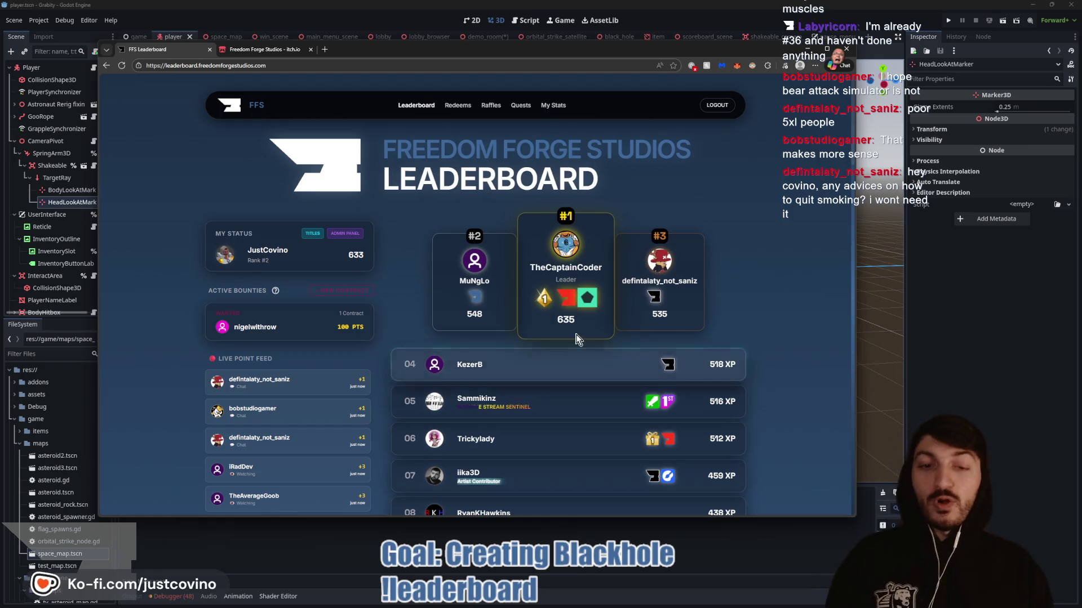
scroll(623, 366, "down", 5)
scroll(624, 371, "down", 10)
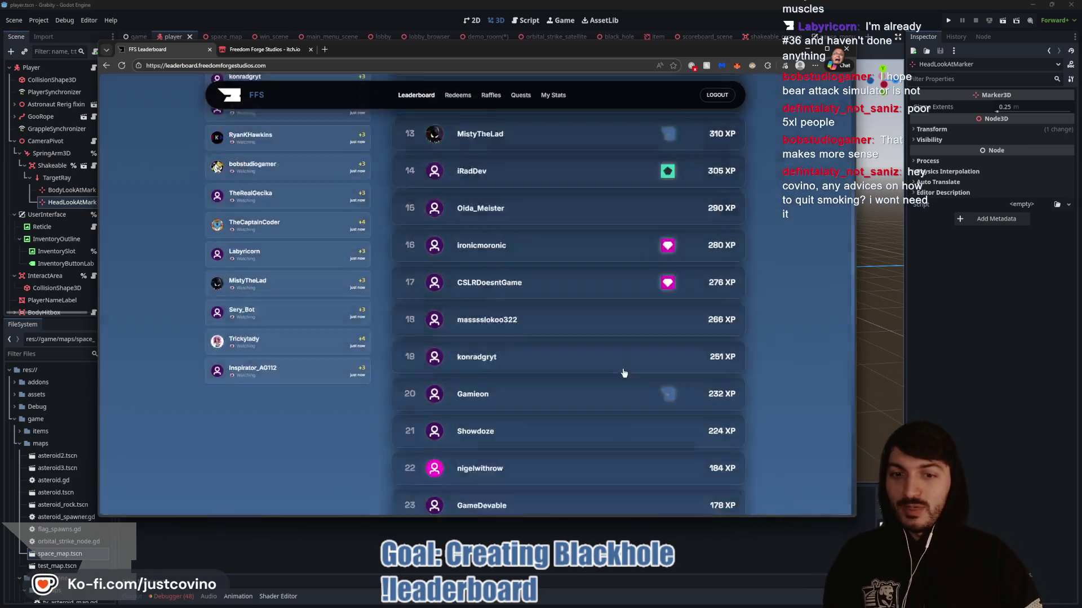
scroll(623, 377, "up", 15)
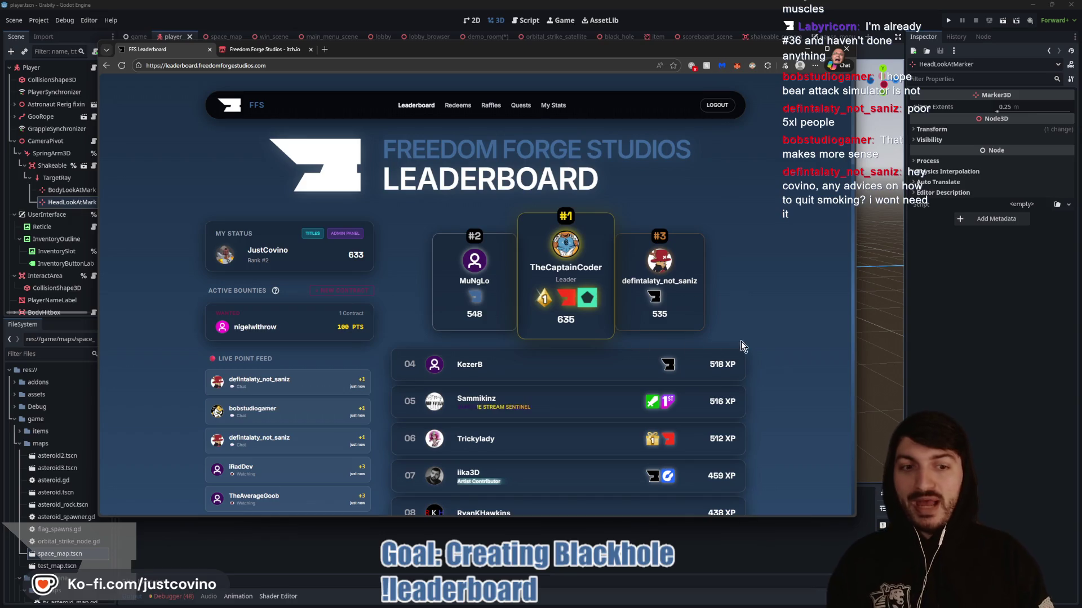
key("alt+Tab")
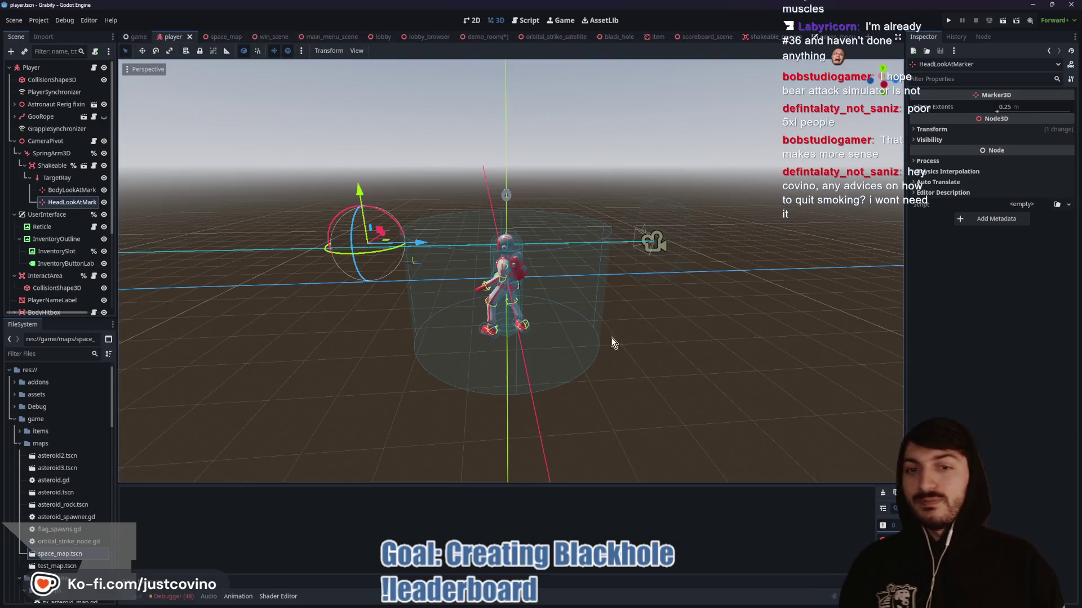
- Orbit around the player model, select Shakeable, then switch to the demo_room scene
mouse_move(610, 337)
left_mouse_down()
mouse_move(620, 336)
mouse_move(585, 346)
left_mouse_up()
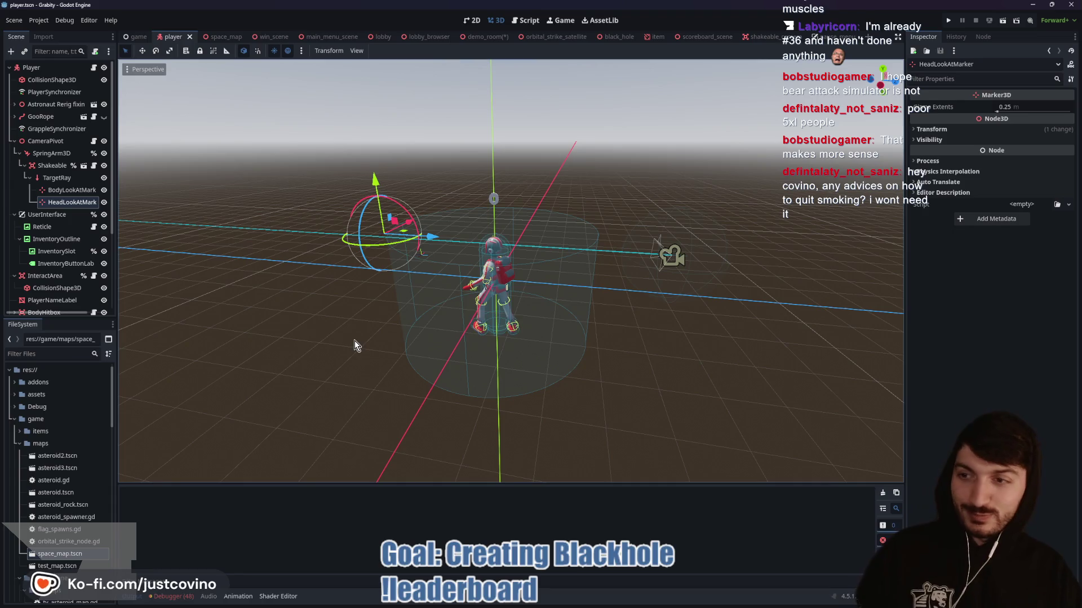
left_click(56, 165)
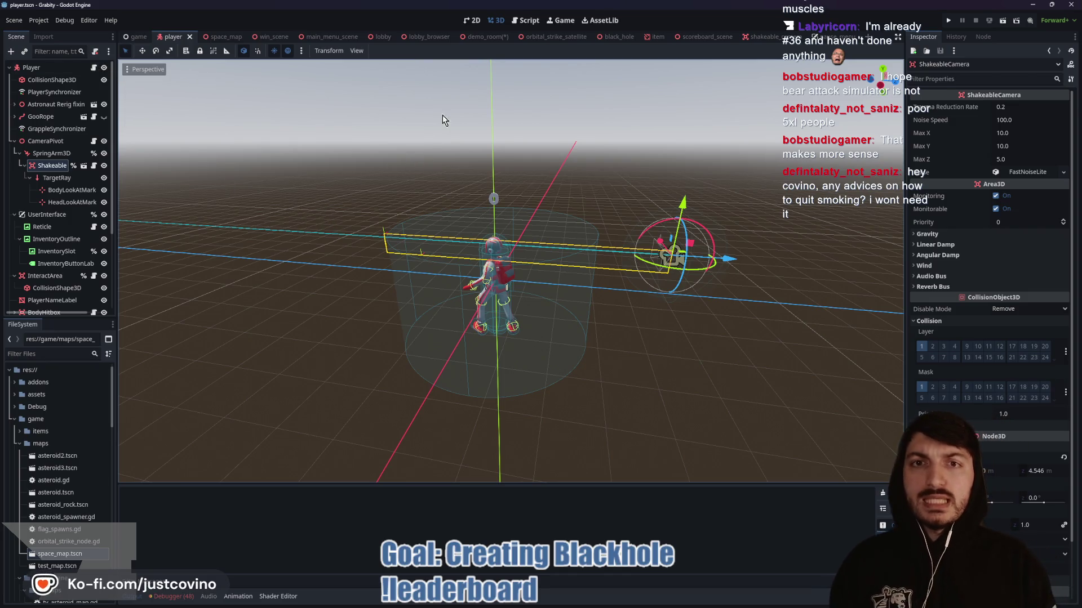
left_click(474, 37)
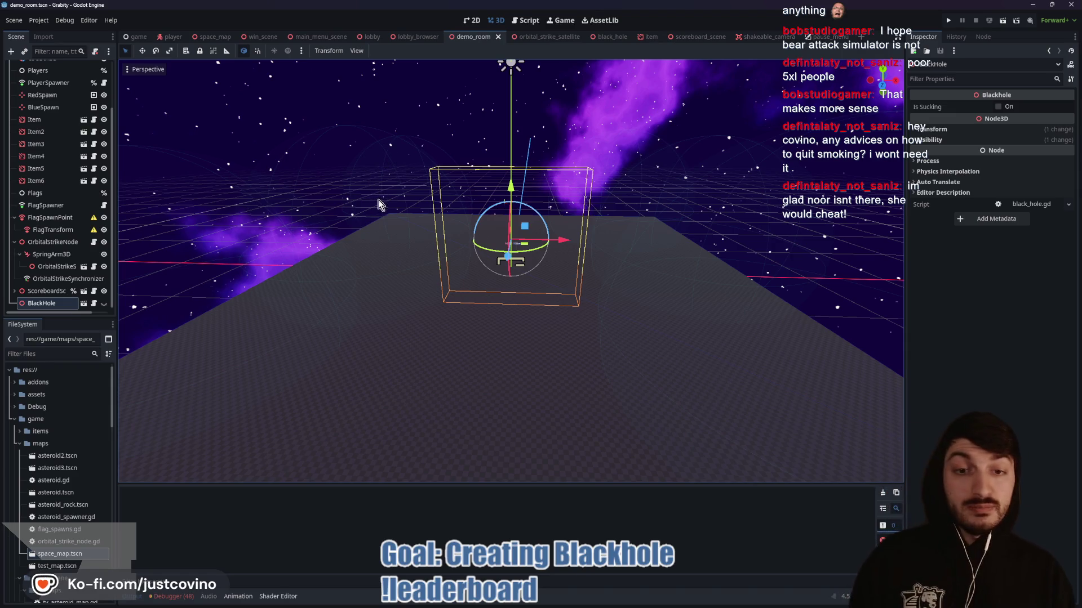
scroll(39, 197, "up", 3)
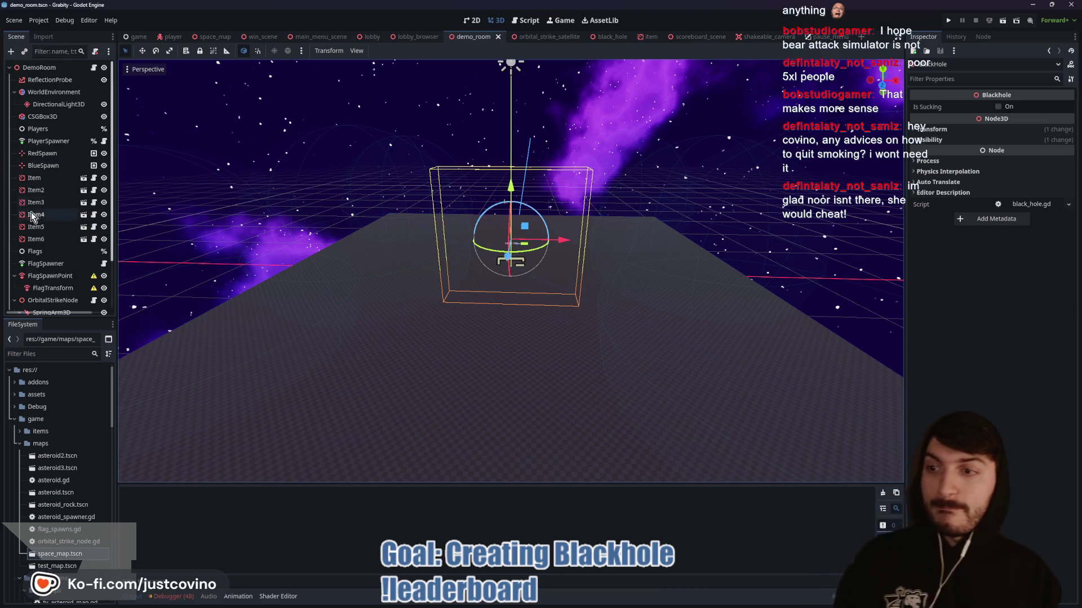
left_click_drag(338, 175, 357, 188)
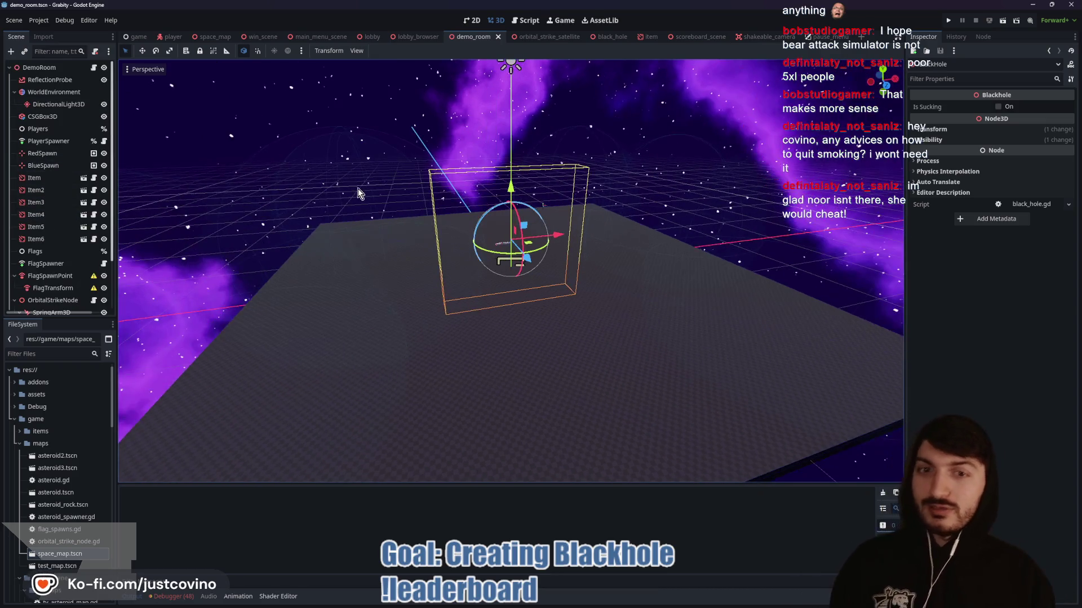
key("alt+Tab")
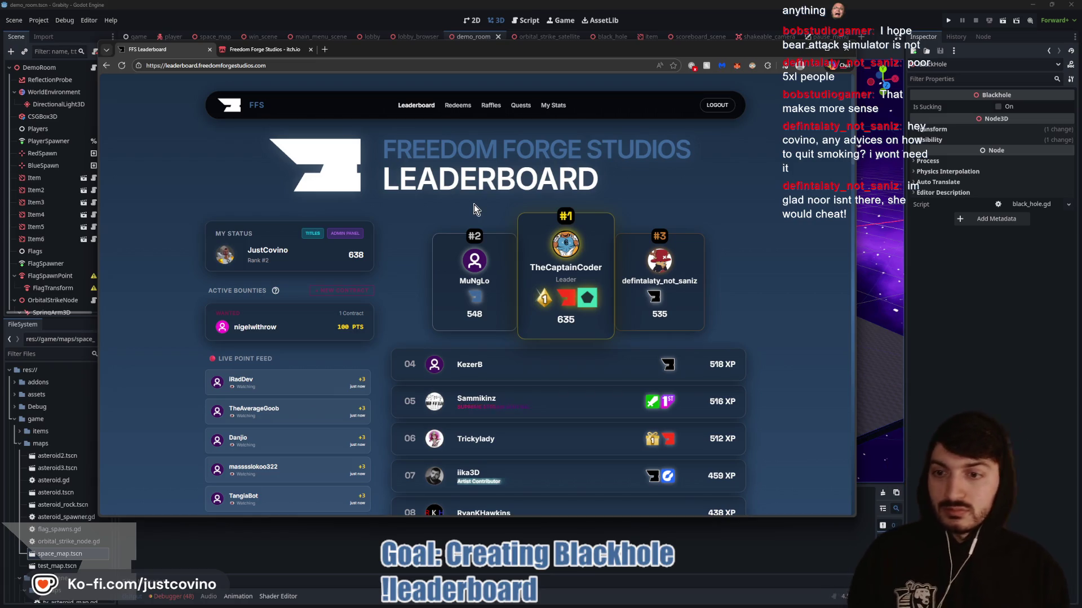
left_click(993, 313)
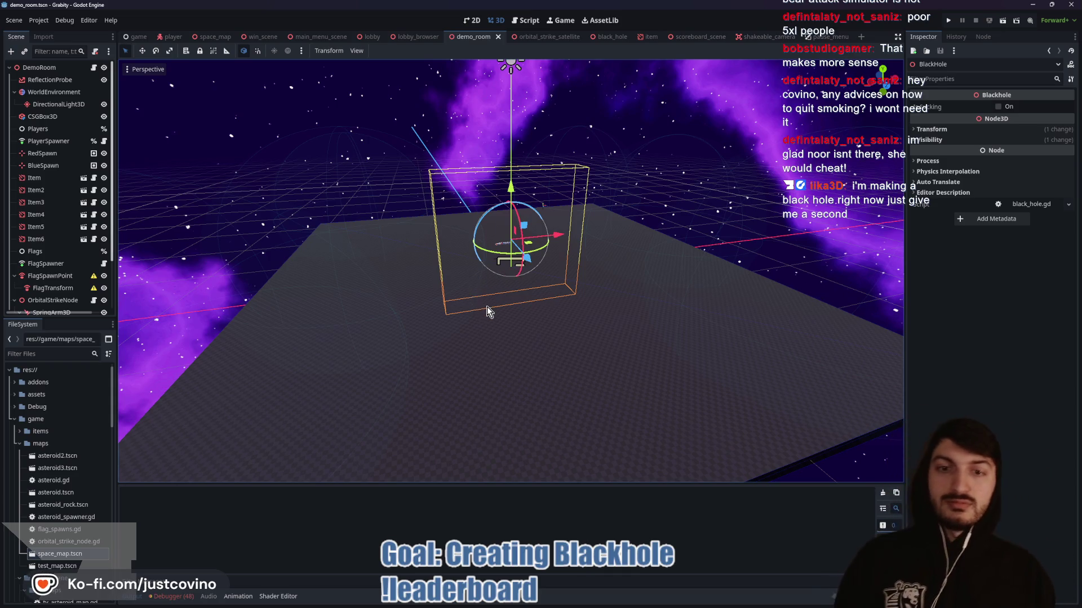
left_click_drag(487, 306, 459, 316)
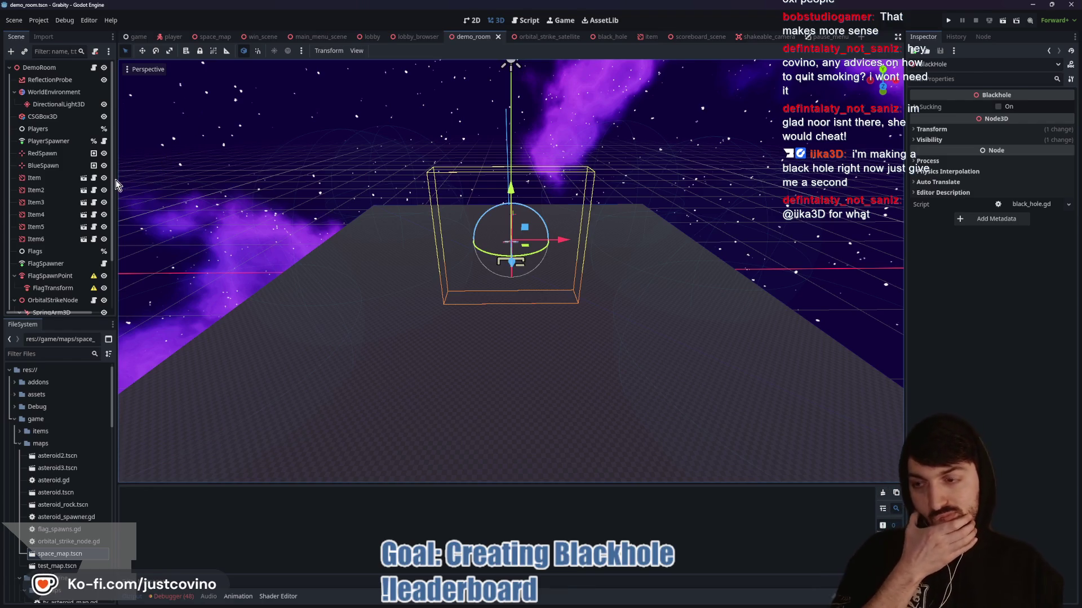
scroll(94, 231, "down", 3)
- Toggle the BlackHole sphere's visibility in the demo room, then open black_hole.tscn on its own
left_click(104, 304)
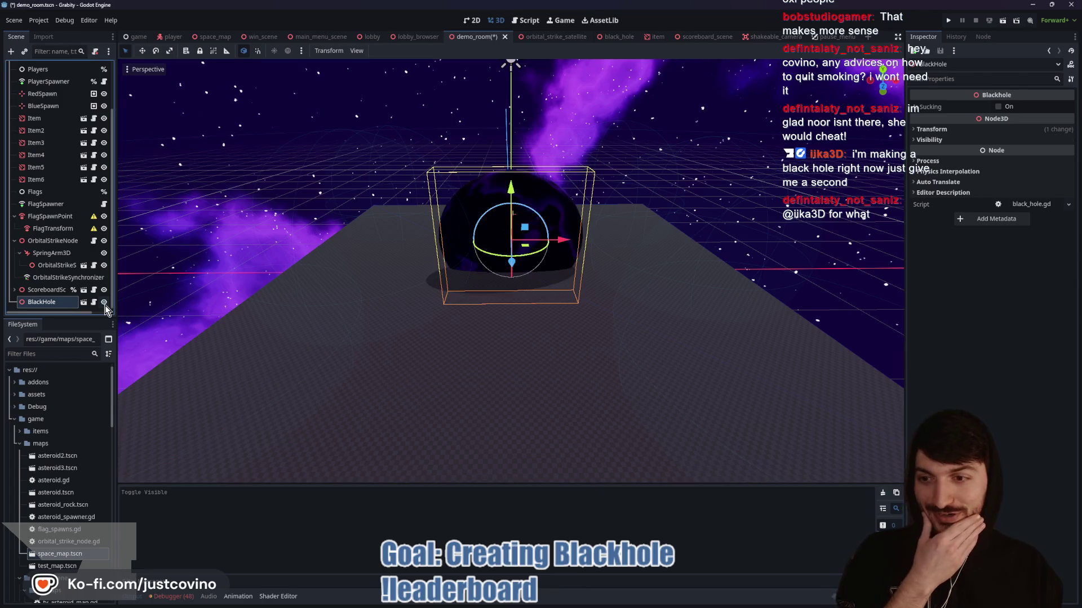
left_click(104, 304)
left_click(104, 304)
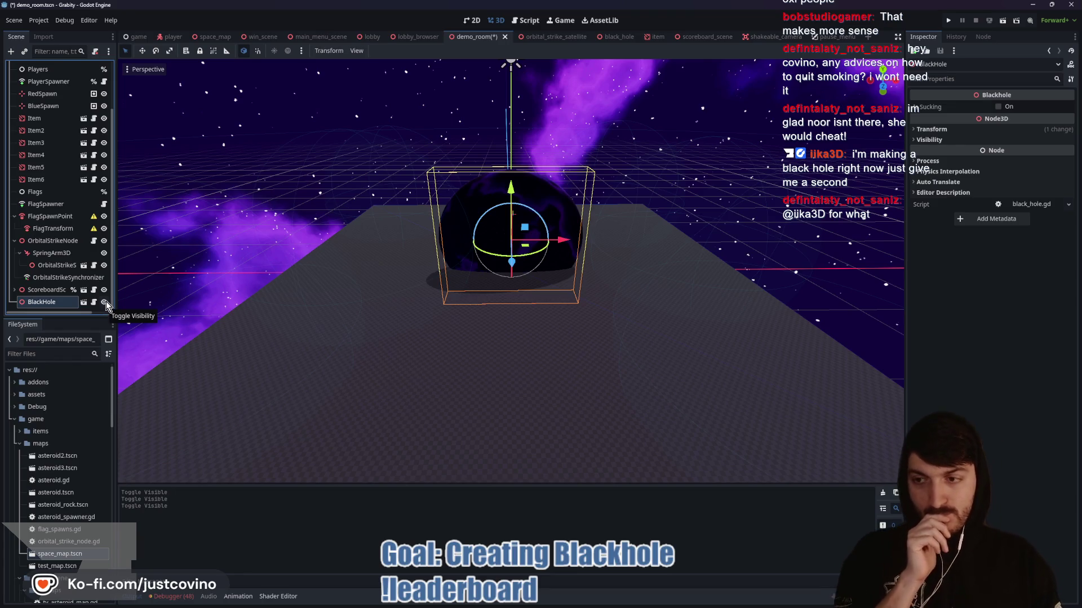
left_click(104, 303)
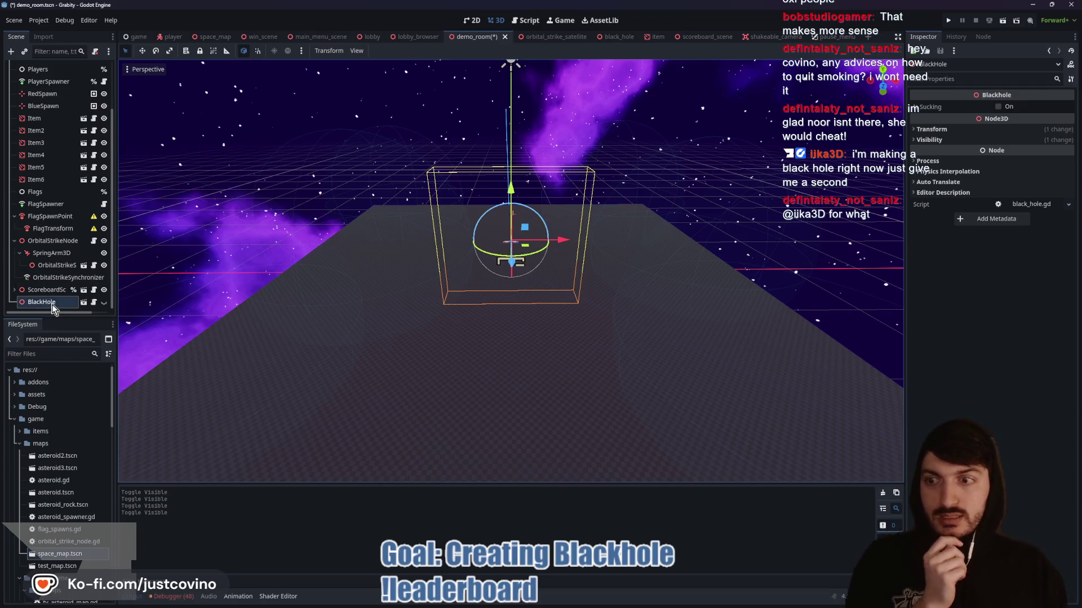
left_click(84, 303)
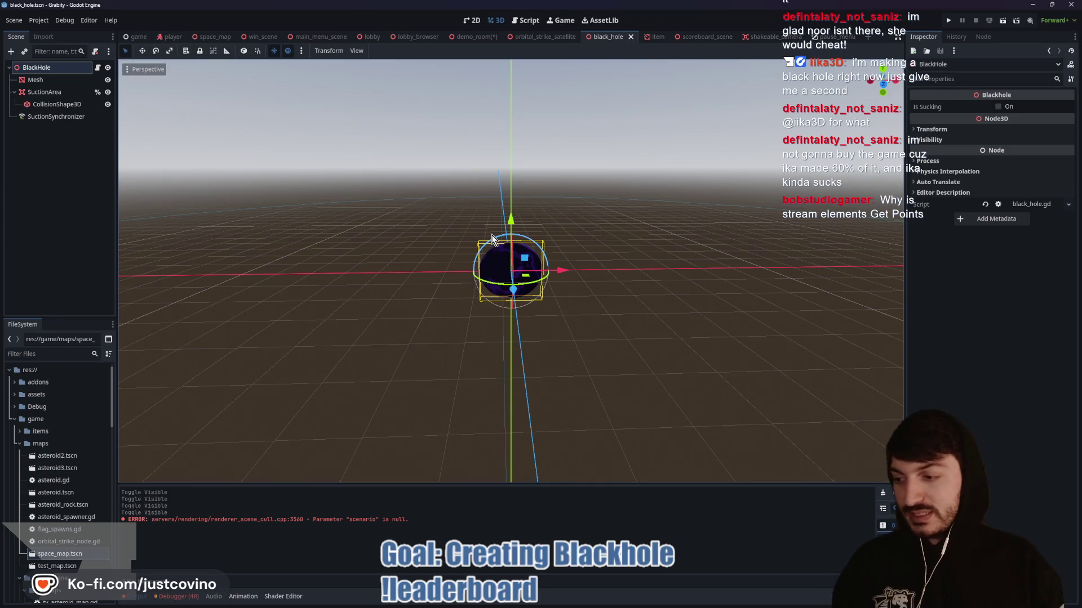
- Bring the Freedom Forge Studios leaderboard browser forward and scroll through its entries
mouse_move(598, 598)
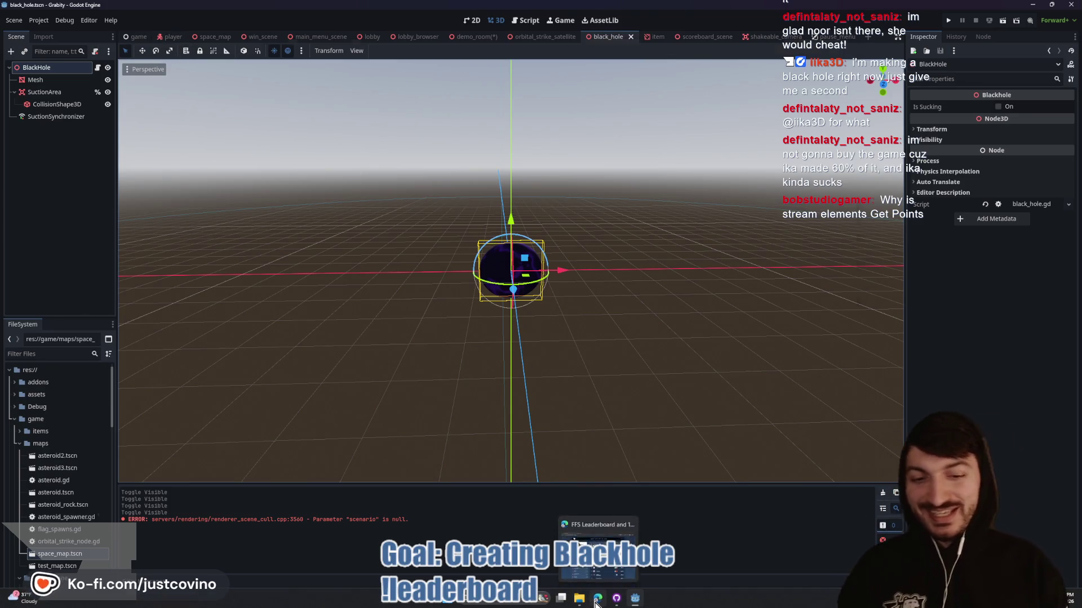
left_click(598, 532)
scroll(575, 230, "down", 3)
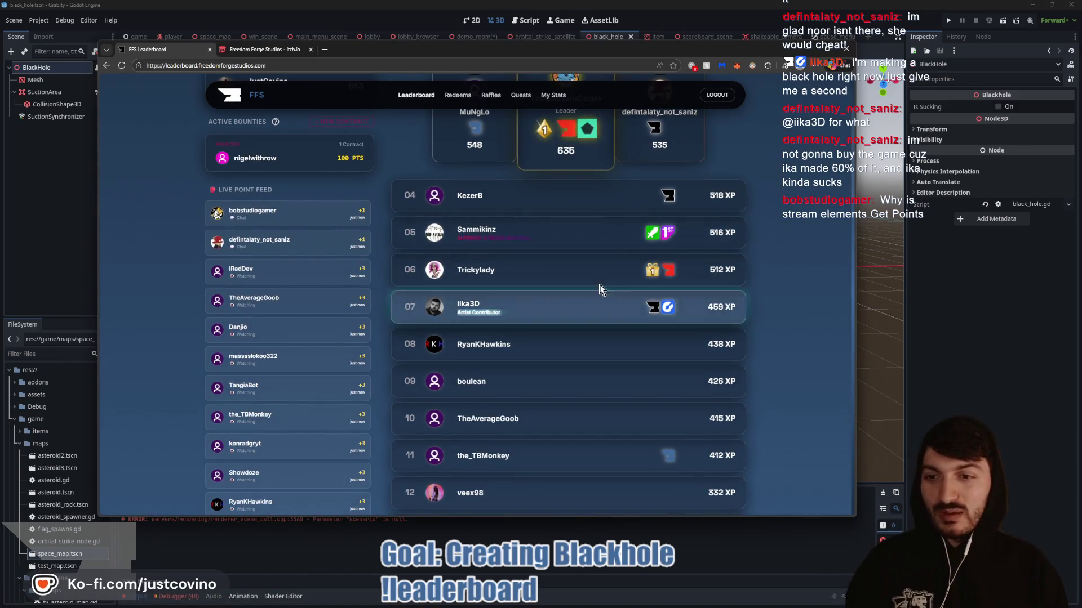
scroll(546, 232, "up", 4)
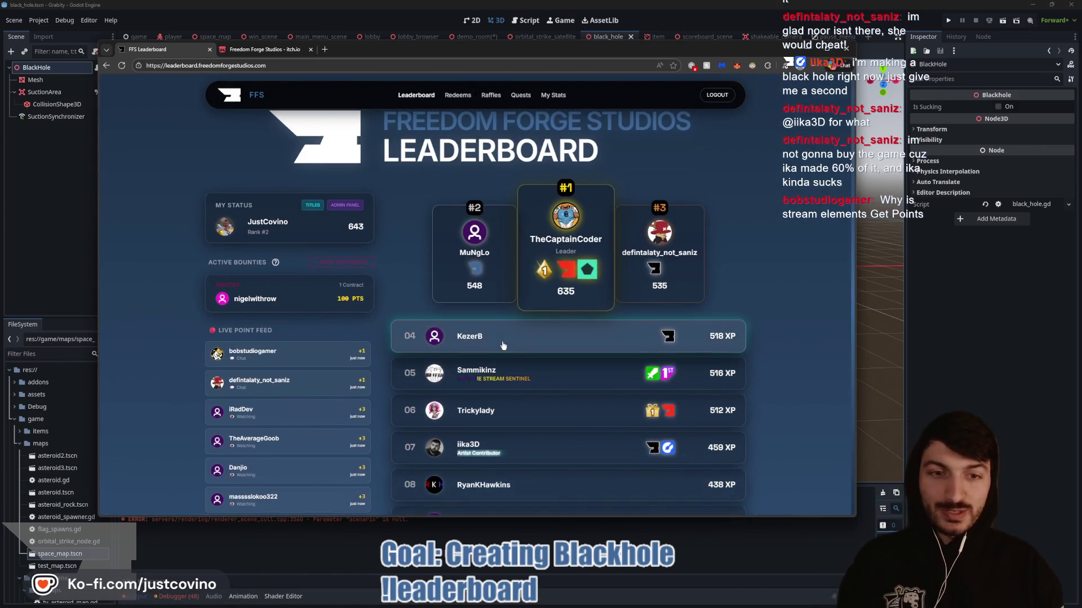
scroll(503, 345, "down", 4)
scroll(503, 346, "down", 6)
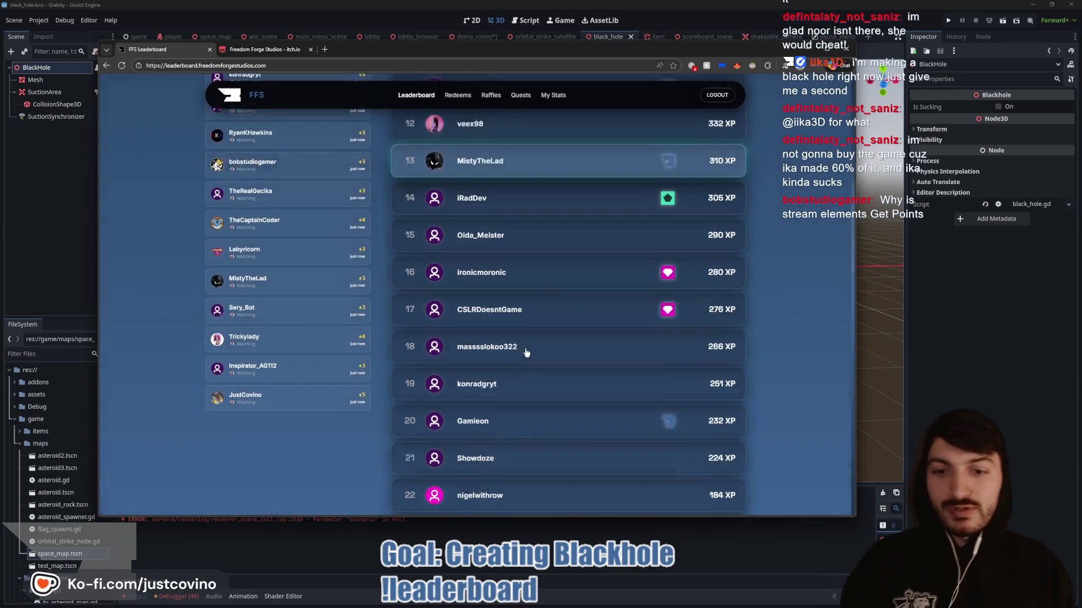
scroll(534, 361, "up", 10)
- Hide the leaderboard and return to Godot's game scene showing the main-menu space setting
key("alt+Tab")
scroll(474, 288, "up", 5)
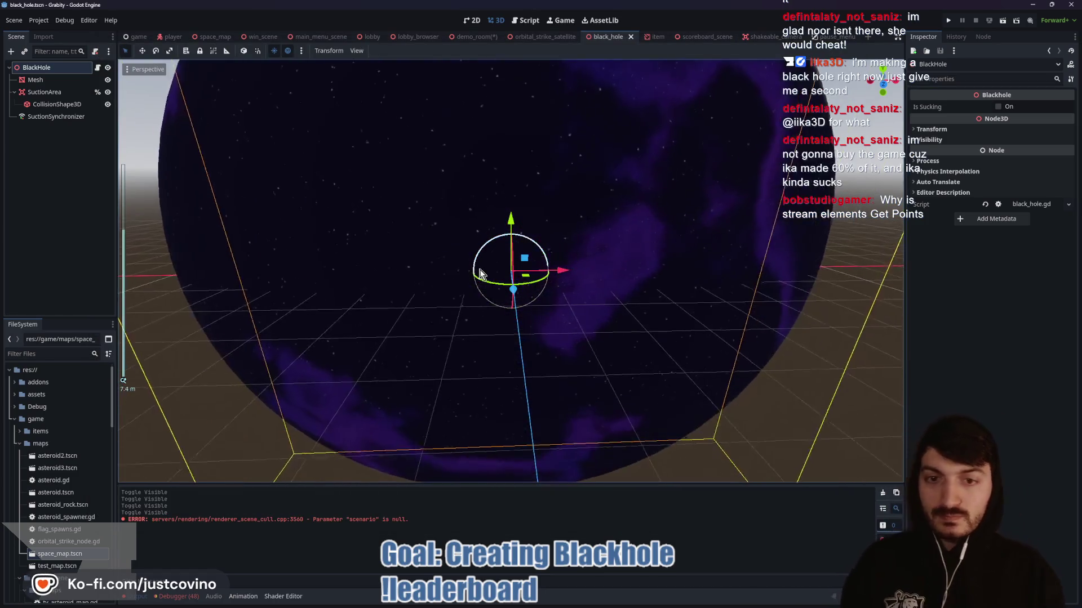
scroll(474, 287, "down", 2)
left_click(136, 37)
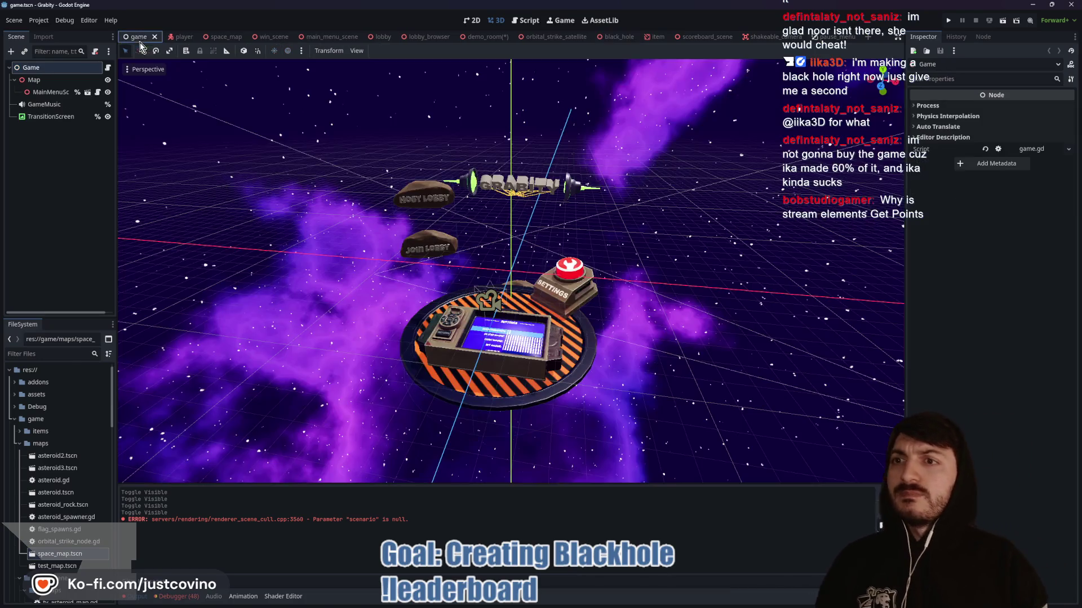